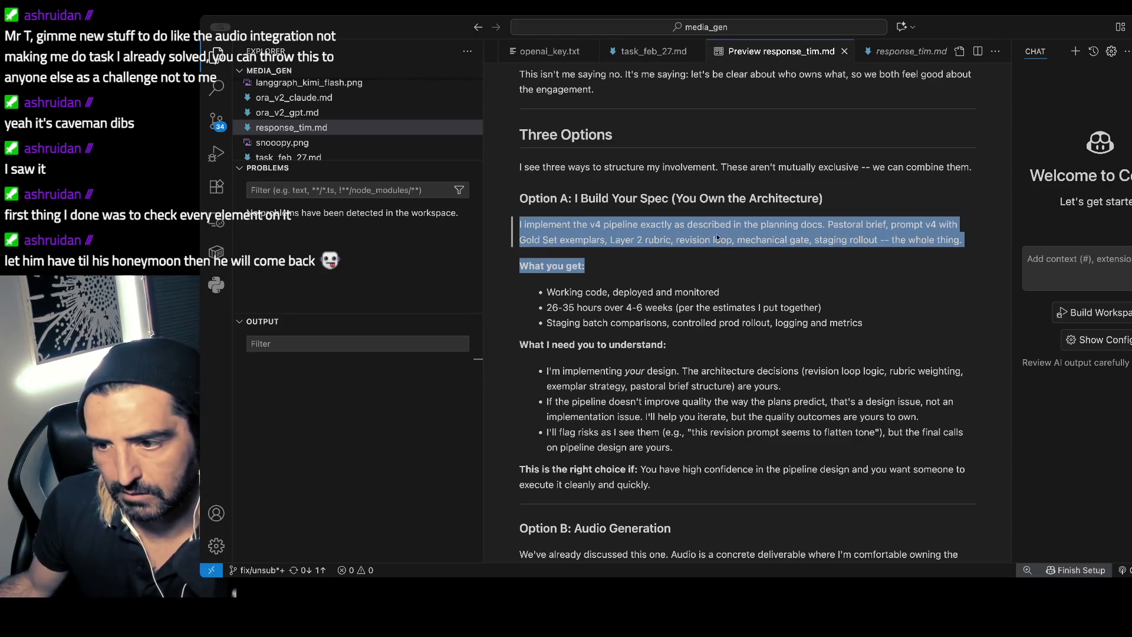
- Select Option A's 'What I need you to understand' heading and its three bullets in the preview
{"action": "scroll", "coordinate": [715, 263], "scroll_direction": "down", "scroll_amount": 1}
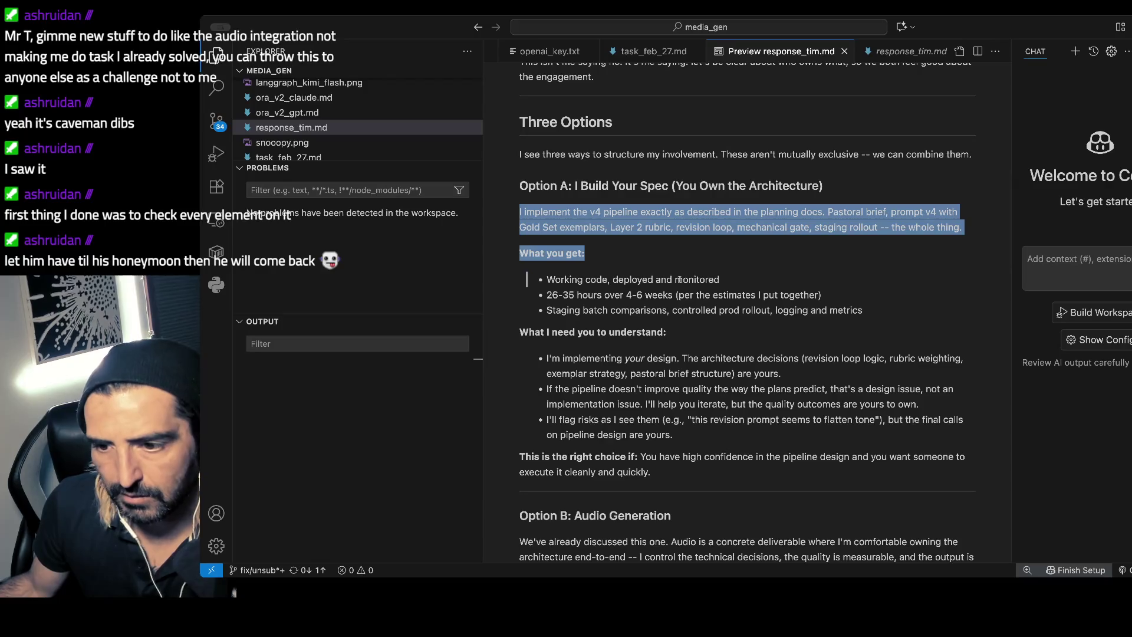
{"action": "scroll", "coordinate": [609, 309], "scroll_direction": "down", "scroll_amount": 1}
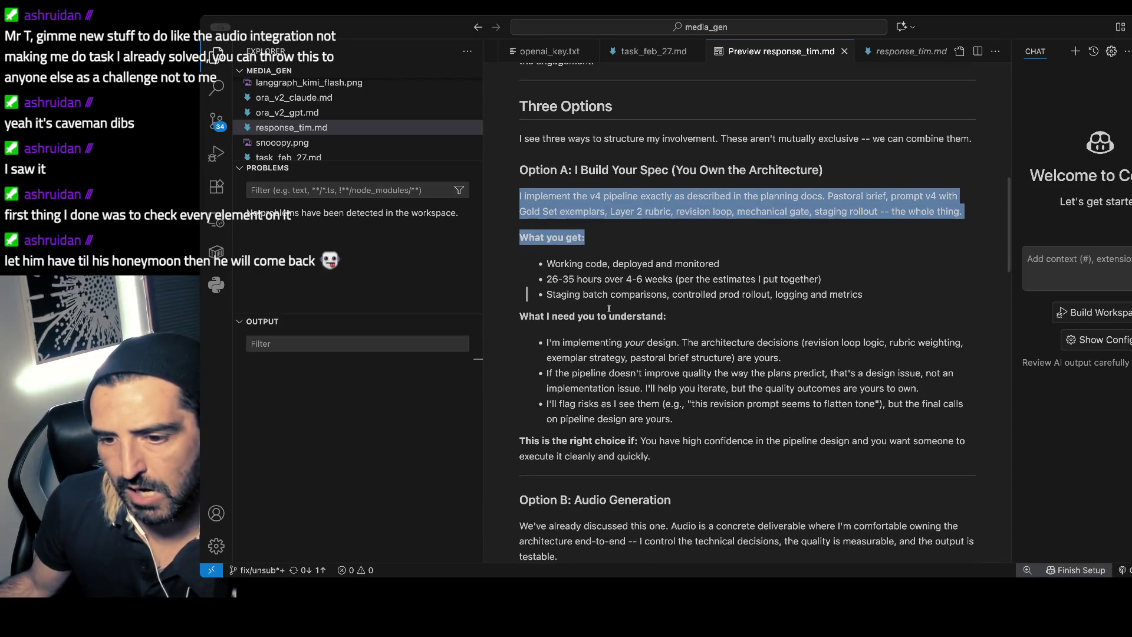
{"action": "scroll", "coordinate": [609, 308], "scroll_direction": "down", "scroll_amount": 2}
{"action": "left_click_drag", "start_coordinate": [564, 319], "coordinate": [554, 333]}
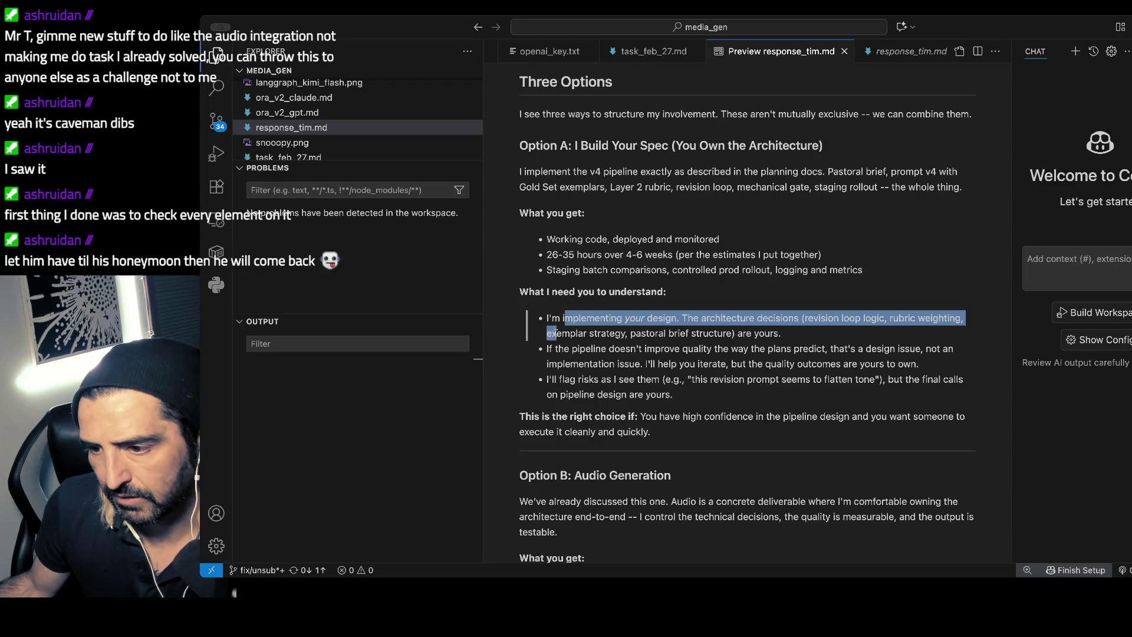
{"action": "scroll", "coordinate": [620, 343], "scroll_direction": "down", "scroll_amount": 2}
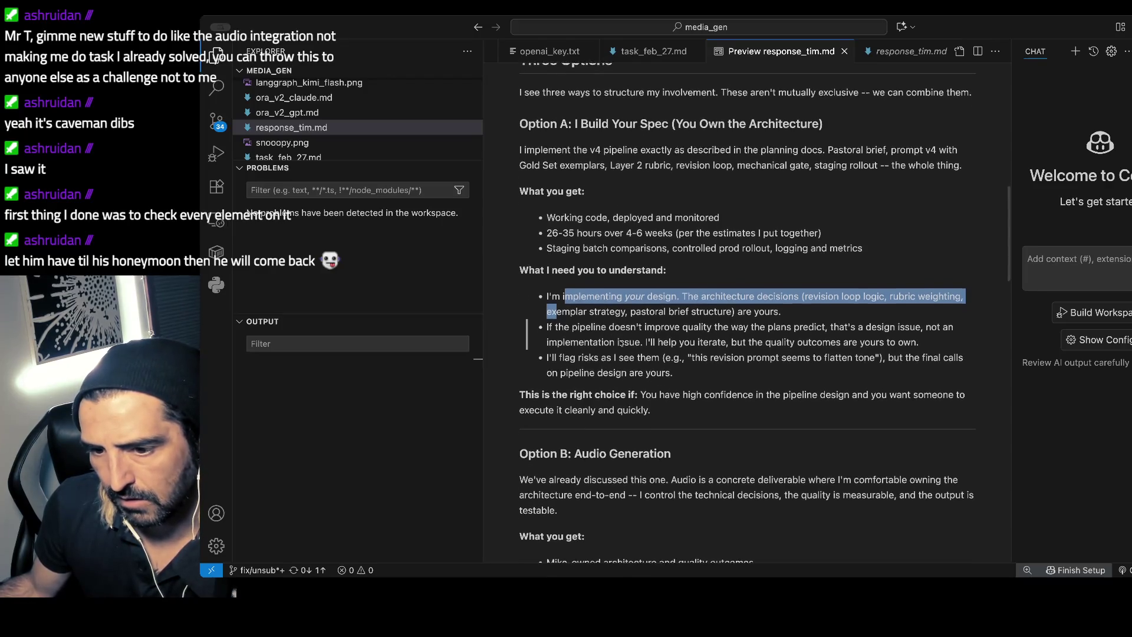
{"action": "left_click", "coordinate": [669, 359]}
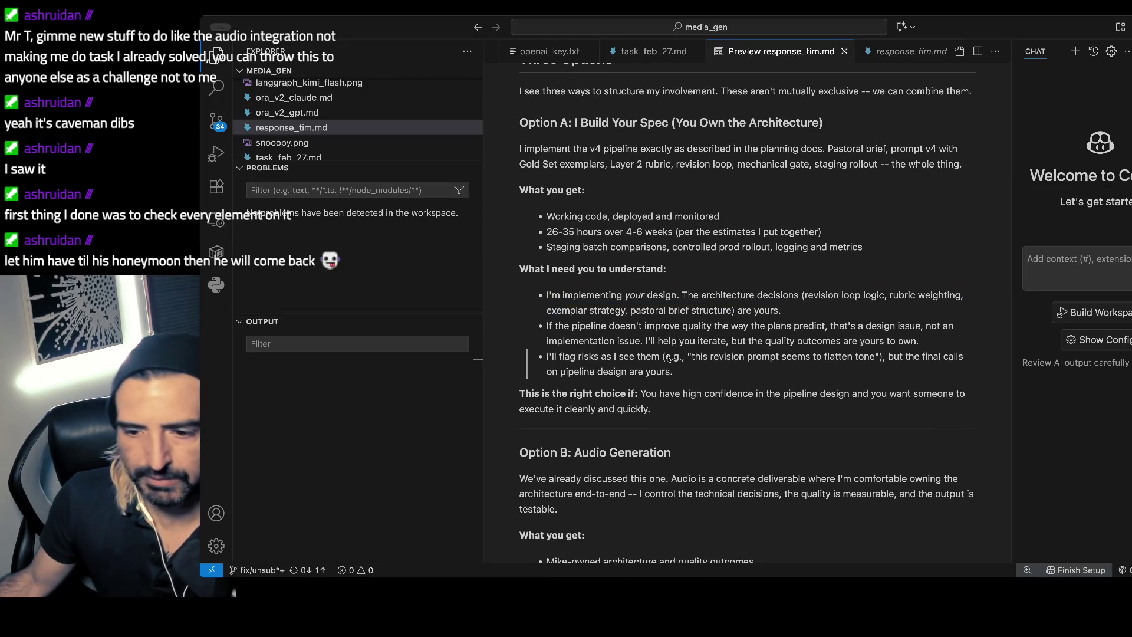
{"action": "mouse_move", "coordinate": [708, 382]}
{"action": "left_mouse_down"}
{"action": "mouse_move", "coordinate": [619, 297]}
{"action": "mouse_move", "coordinate": [661, 268]}
{"action": "left_mouse_up"}
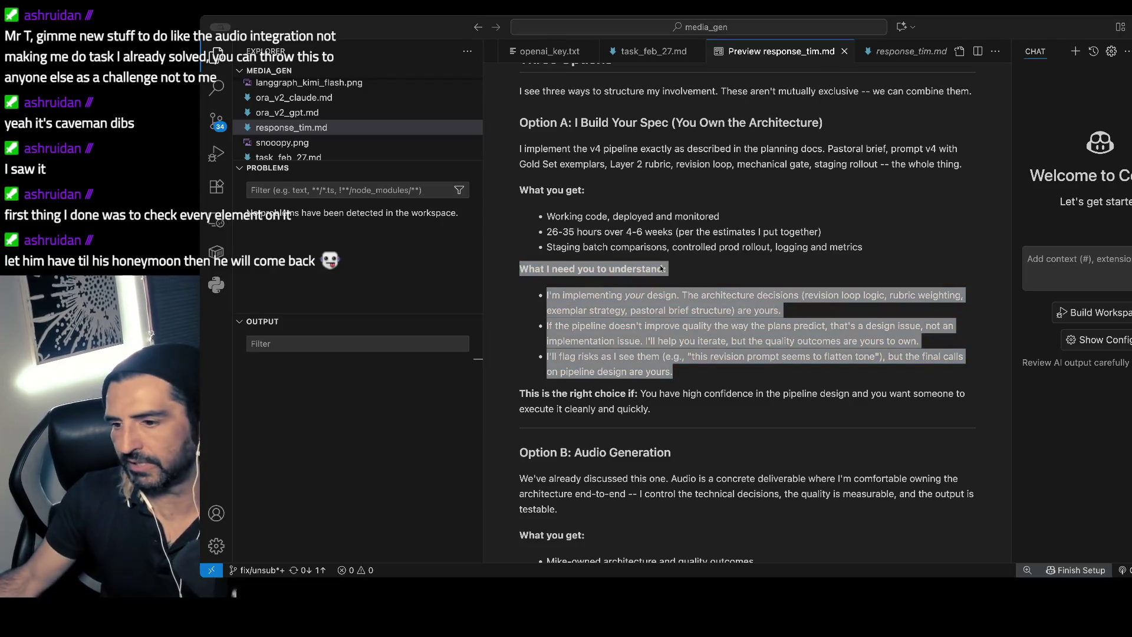
{"action": "key", "text": "alt+super+1"}
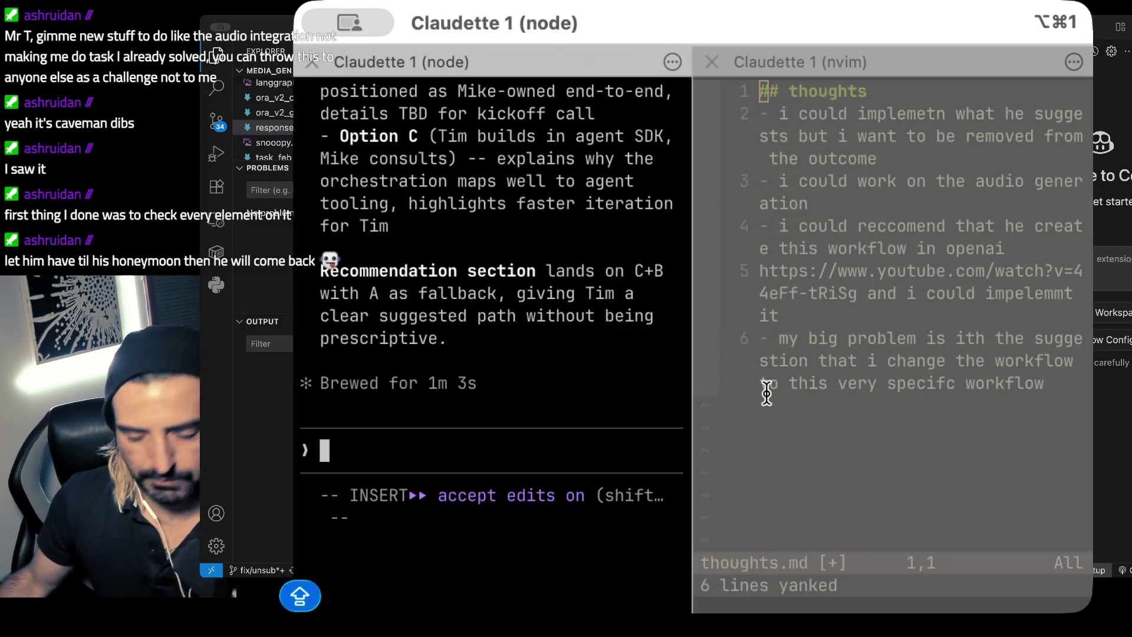
- In the full prompt editor, paste the copied Option A passage under a '## PROBLEM' heading
{"action": "type", "text": "G"}
{"action": "key", "text": "ctrl+g"}
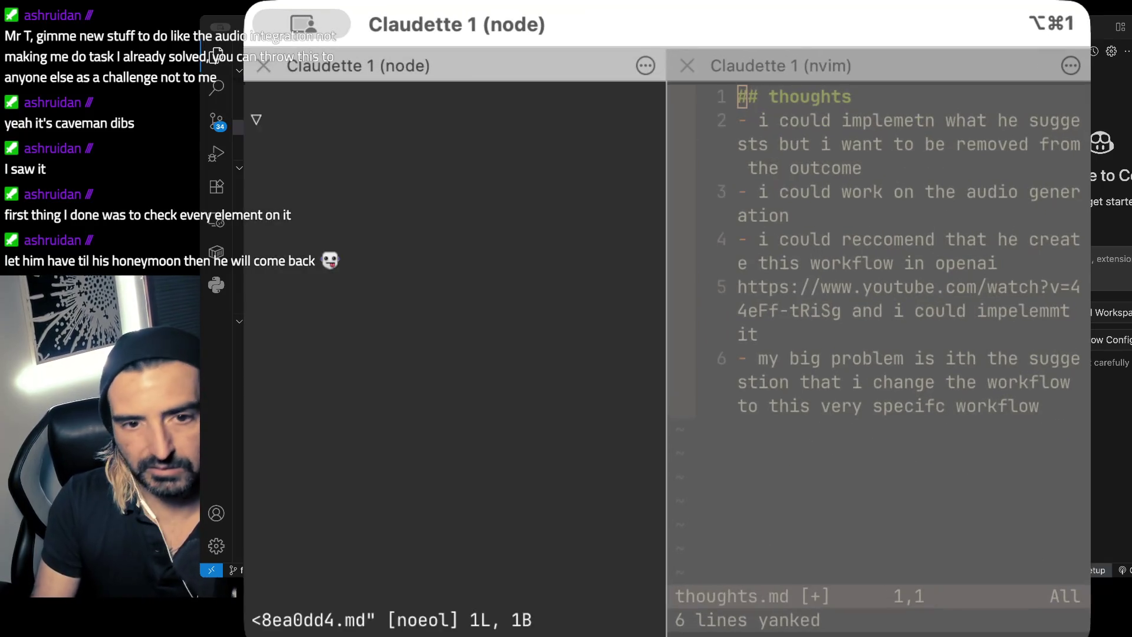
{"action": "type", "text": "## PROBLEM"}
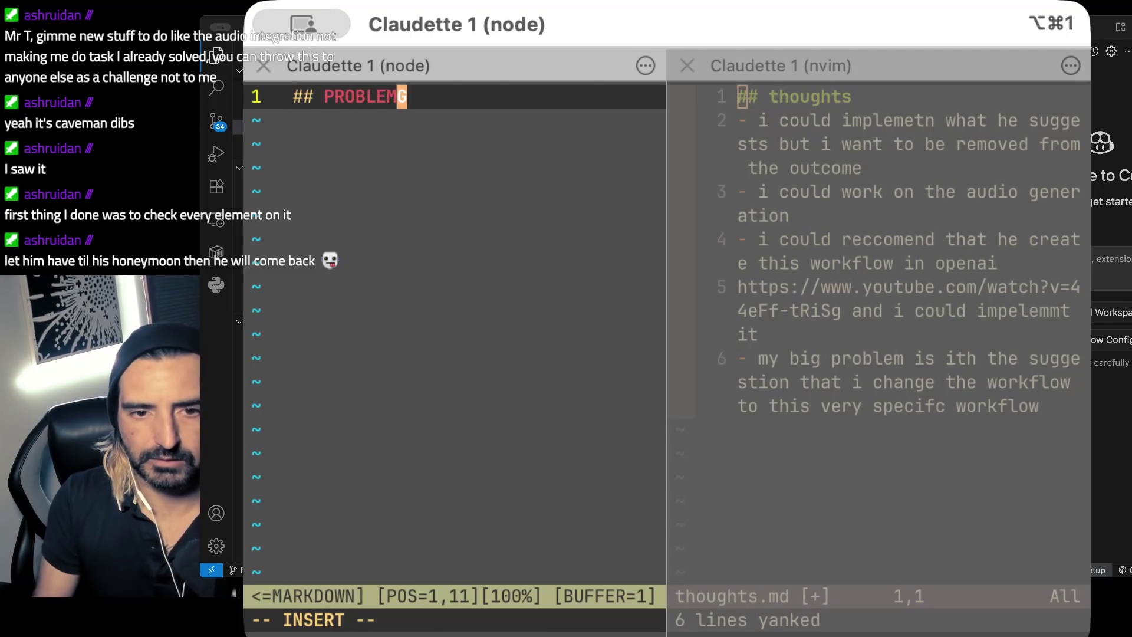
{"action": "key", "text": "super+v"}
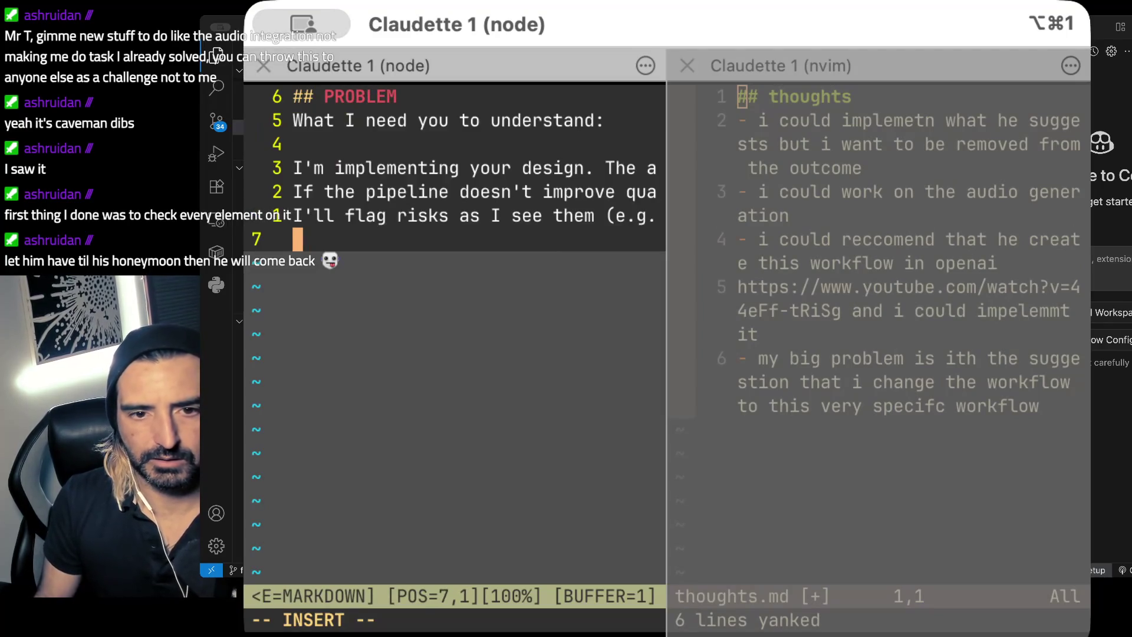
{"action": "key", "text": "Return"}
- Add a 'Doesnt solve' heading: it doesn't solve my issue of still being involved in iteration
{"action": "type", "text": "#"}
{"action": "key", "text": "BackSpace"}
{"action": "type", "text": "## "}
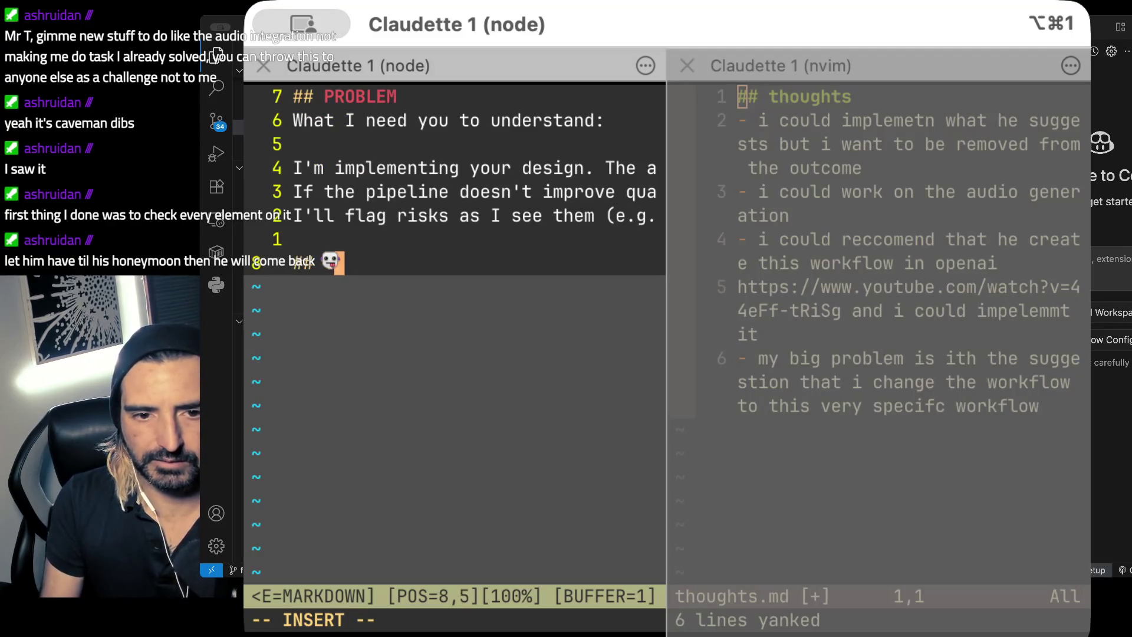
{"action": "type", "text": "Thesnt solve"}
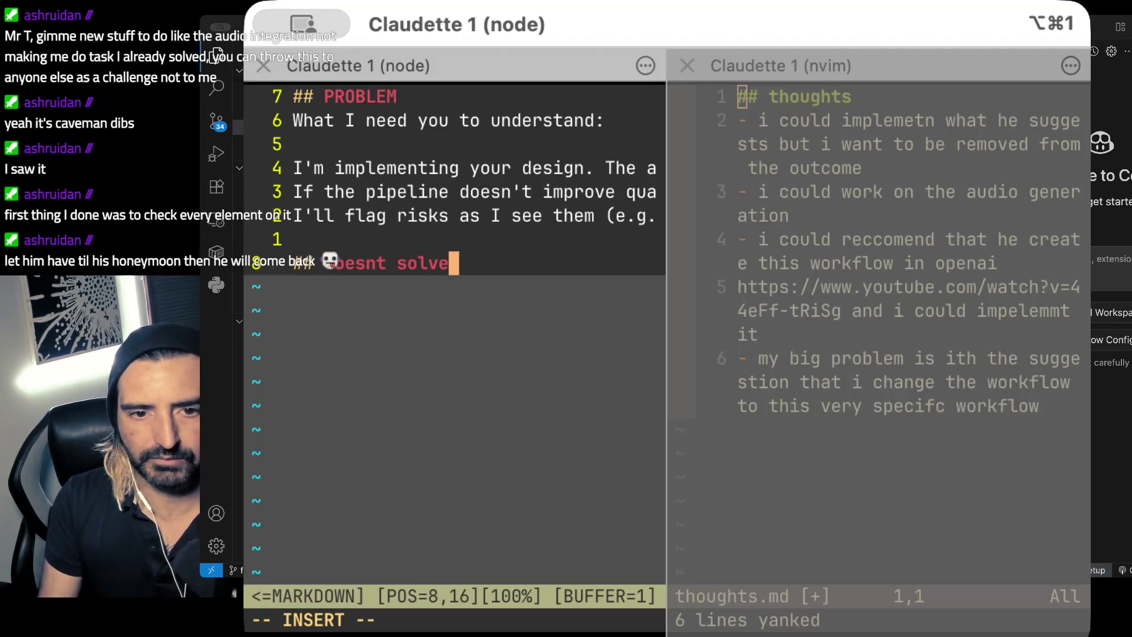
{"action": "key", "text": "Return"}
{"action": "type", "text": "this doesnt s"}
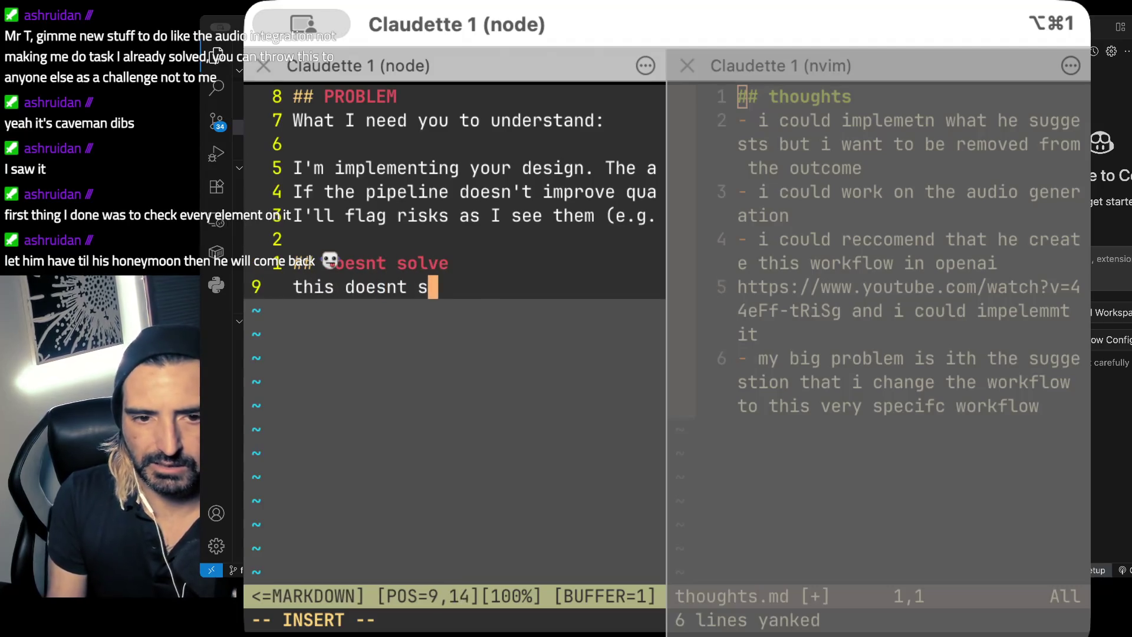
{"action": "type", "text": "olve my issue where"}
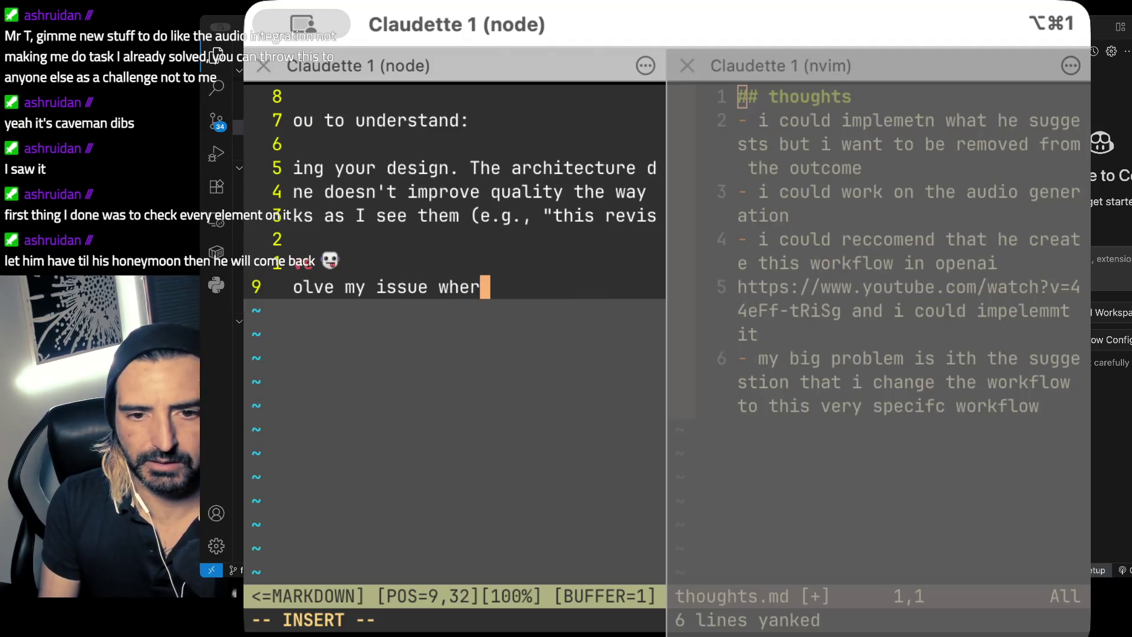
{"action": "key", "text": "Return"}
{"action": "type", "text": "i am still inv"}
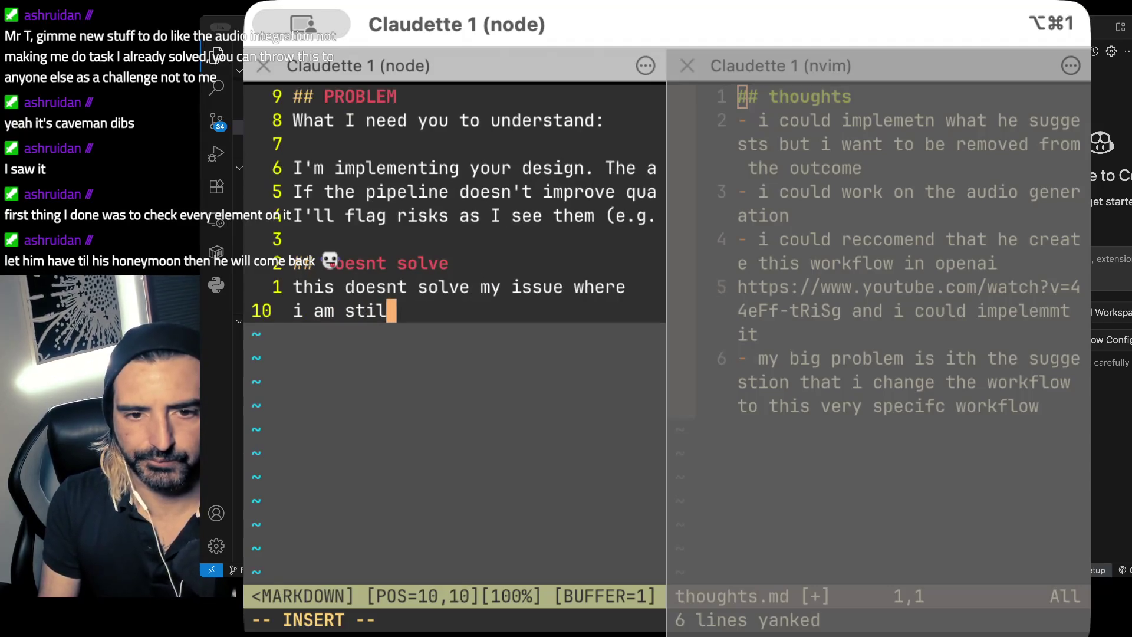
{"action": "key", "text": "BackSpace"}
{"action": "type", "text": "lvo"}
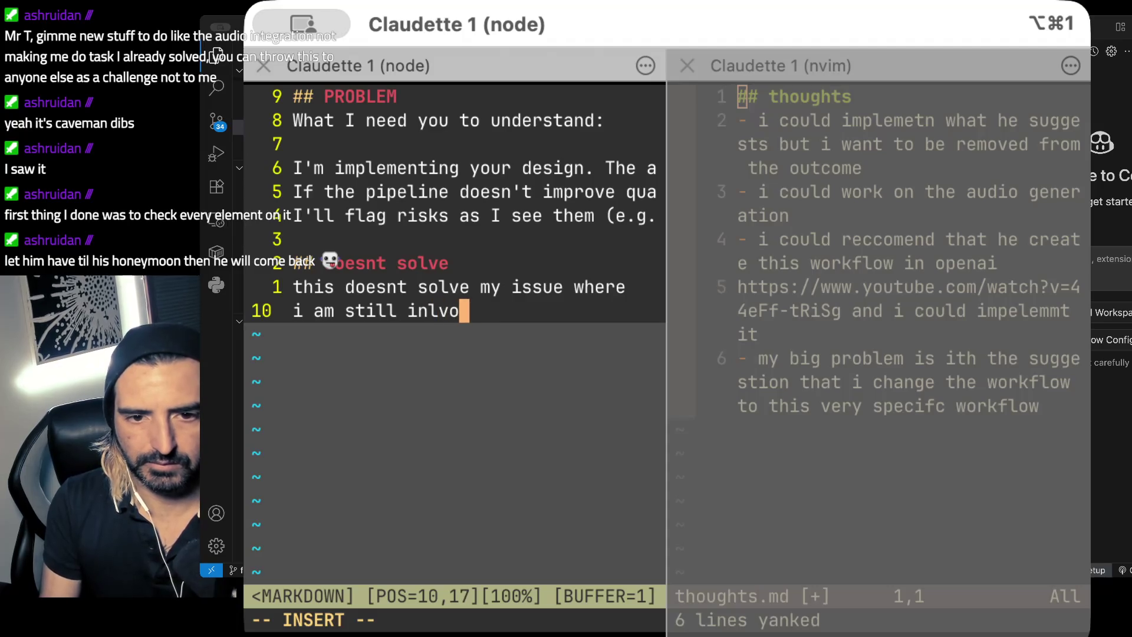
{"action": "type", "text": "ved in the iteration"}
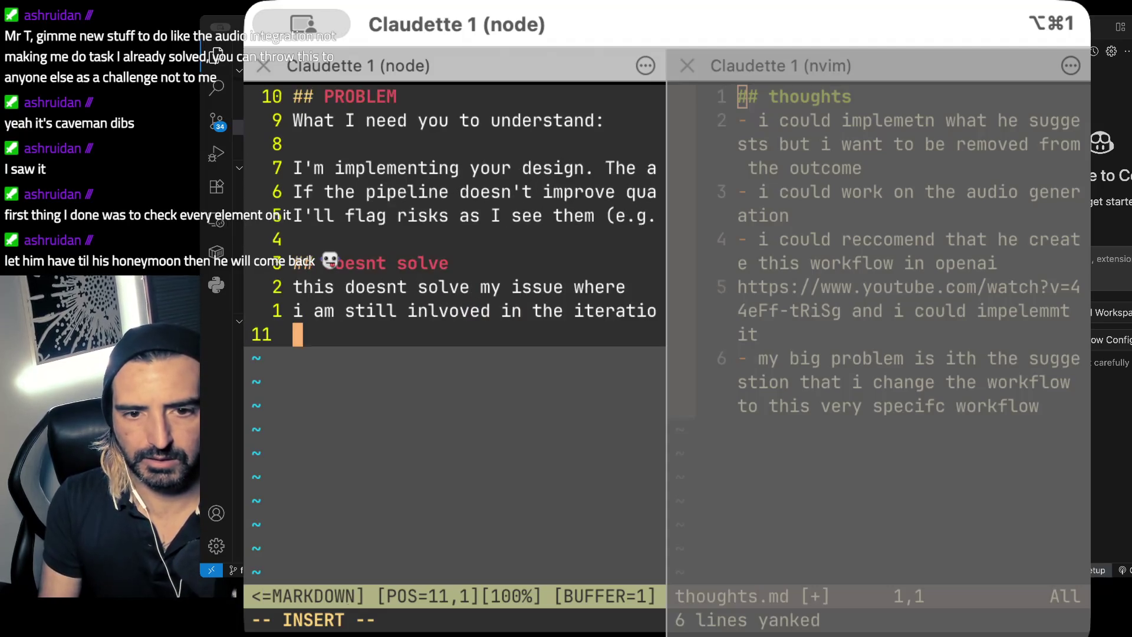
- Add that you won't iterate endlessly and need to comfortably iterate one or two times max
{"action": "key", "text": "Return"}
{"action": "type", "text": "In other words, I dont want to "}
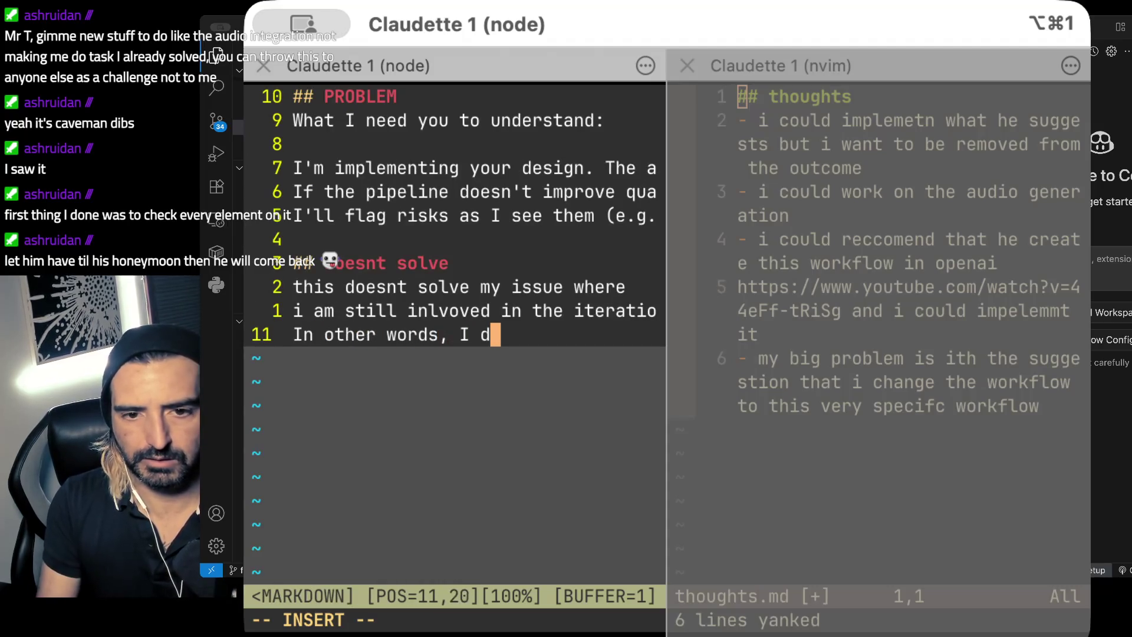
{"action": "type", "text": "be"}
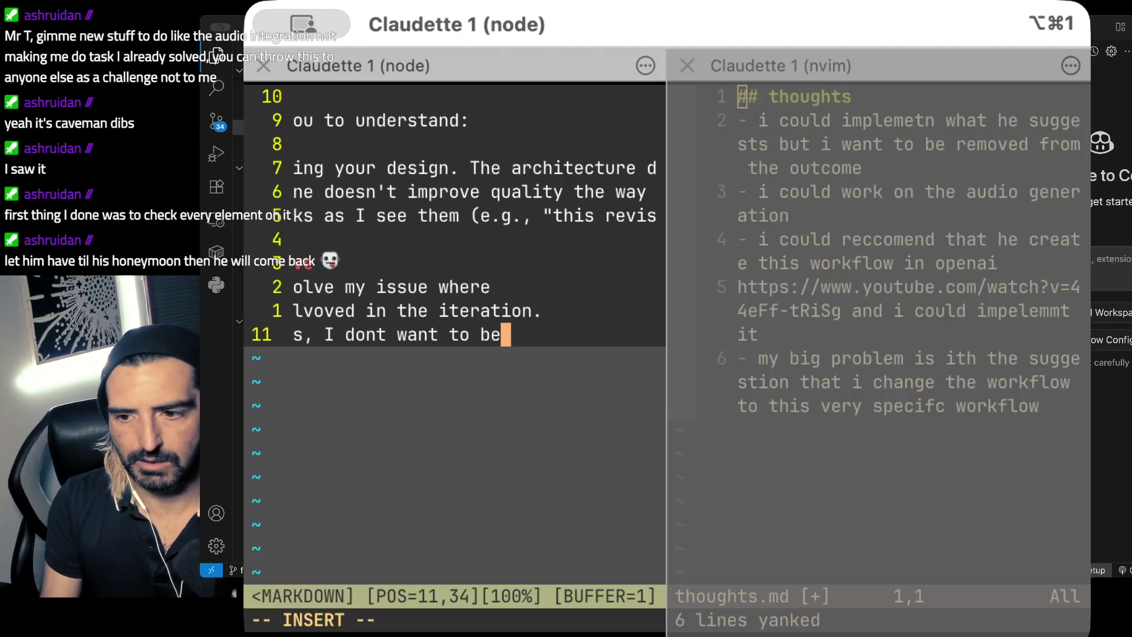
{"action": "type", "text": " iterating endl"}
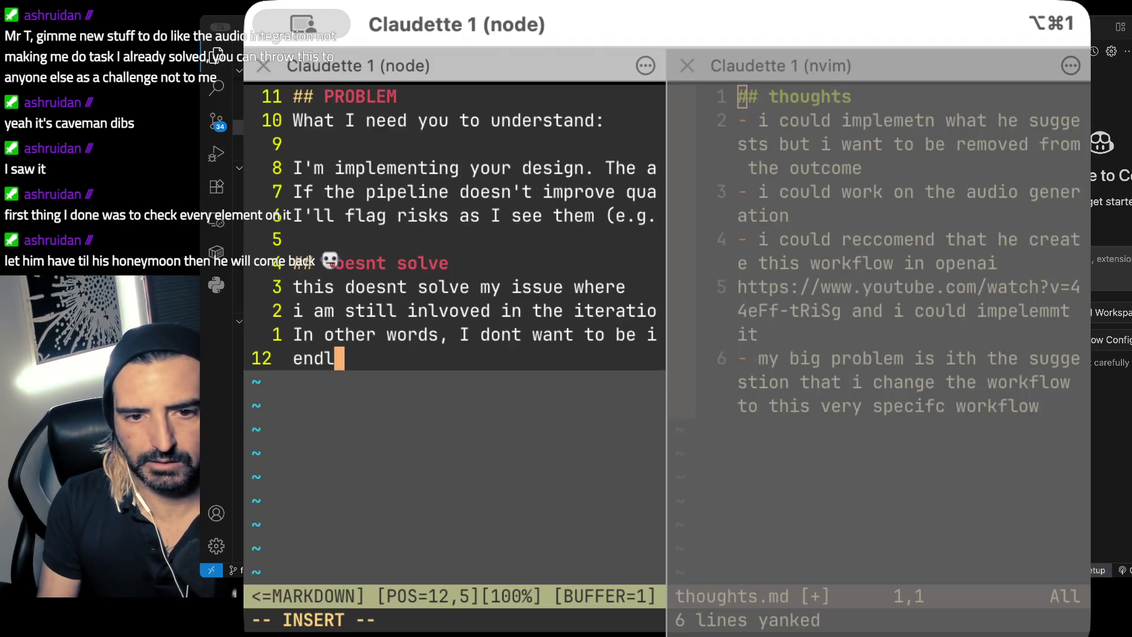
{"action": "type", "text": "essly o"}
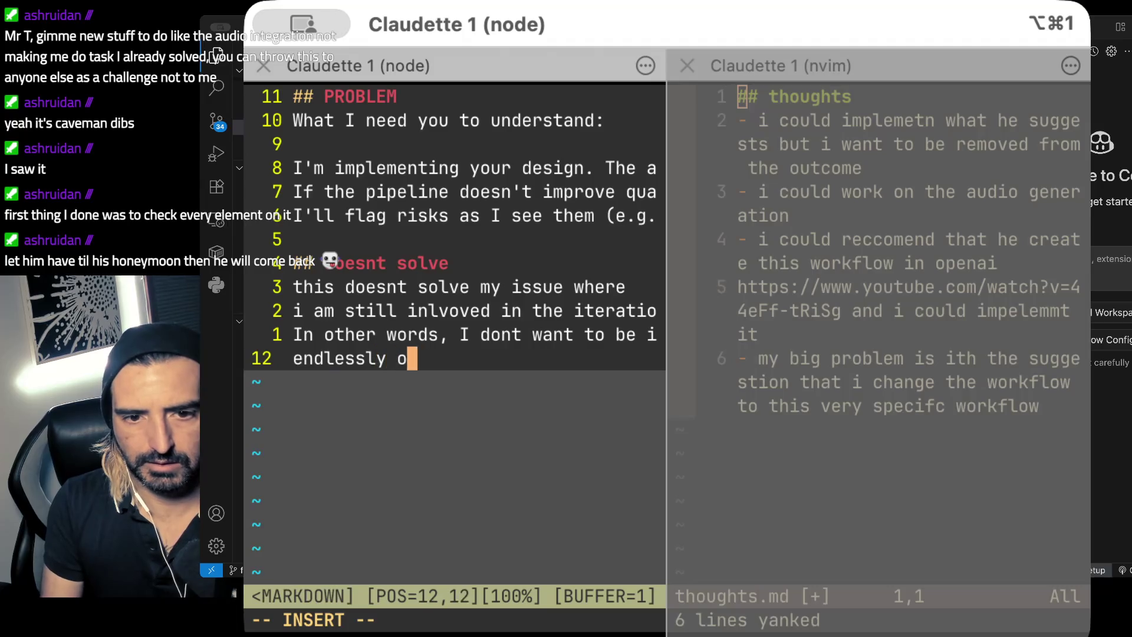
{"action": "type", "text": "n this. "}
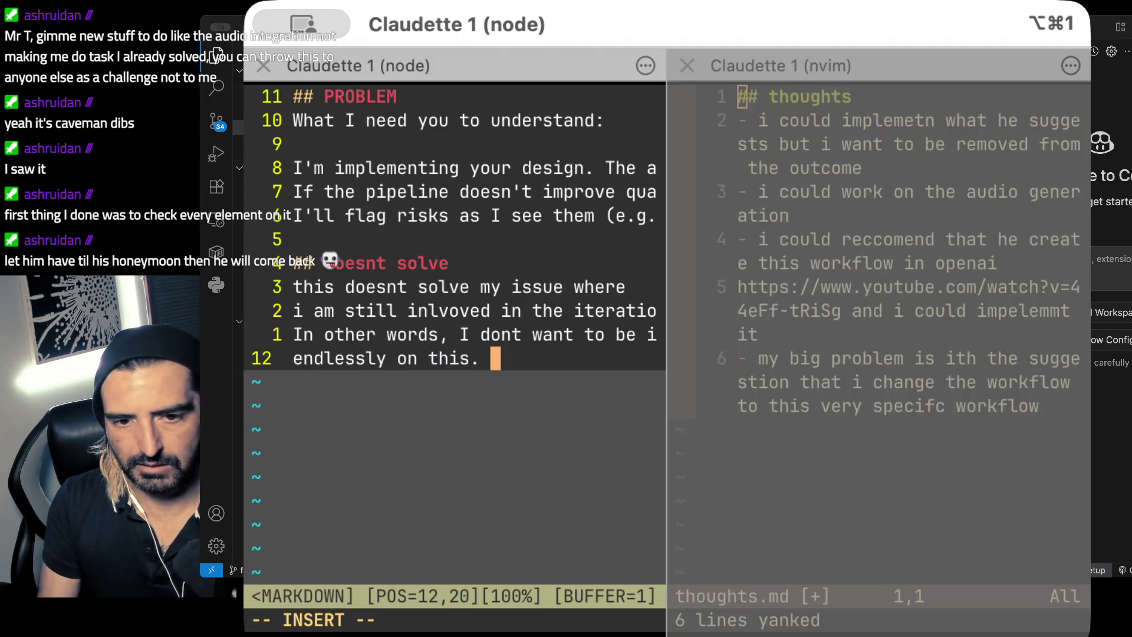
{"action": "type", "text": "I coudl impemetn i"}
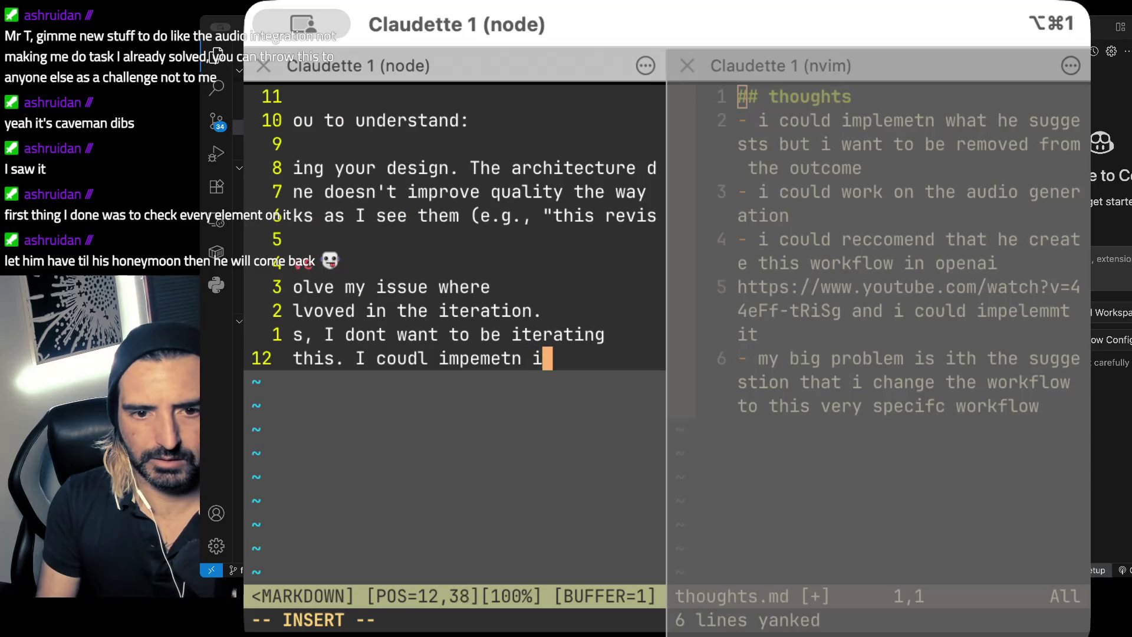
{"action": "type", "text": "t but I want t"}
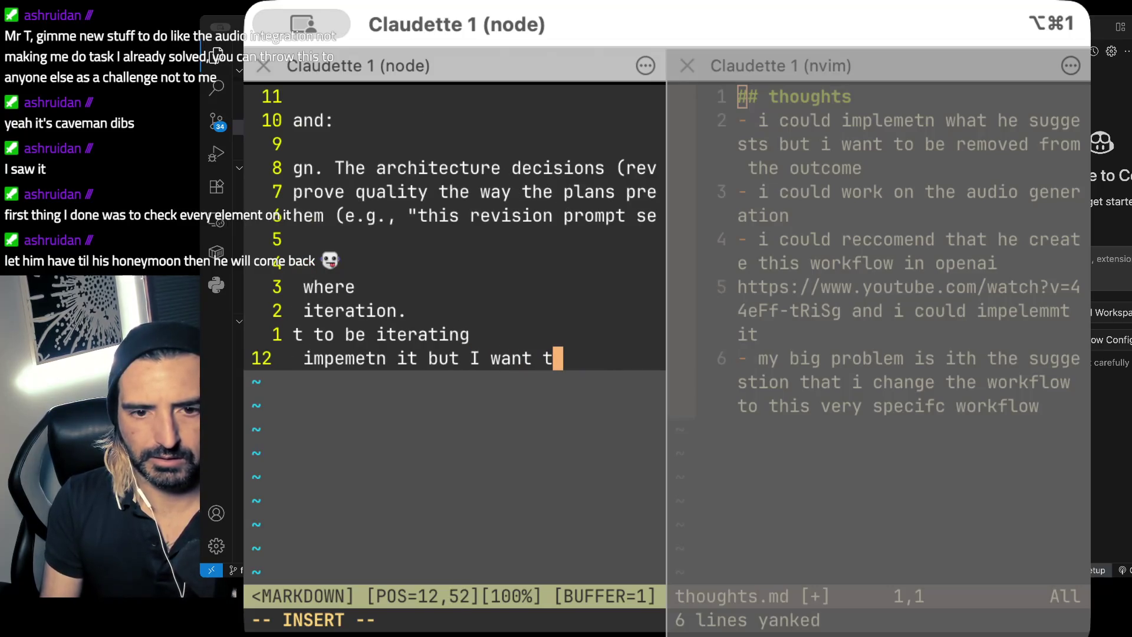
{"action": "key", "text": "BackSpace"}
{"action": "key", "text": "BackSpace"}
{"action": "type", "text": "to"}
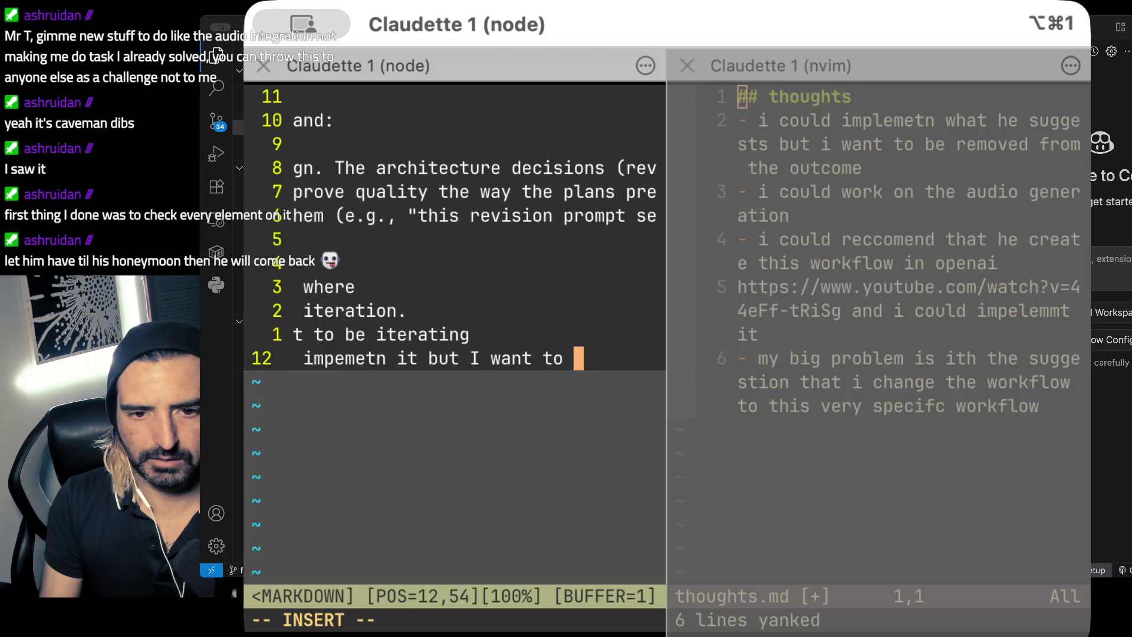
{"action": "key", "text": "Return"}
{"action": "type", "text": "be compel"}
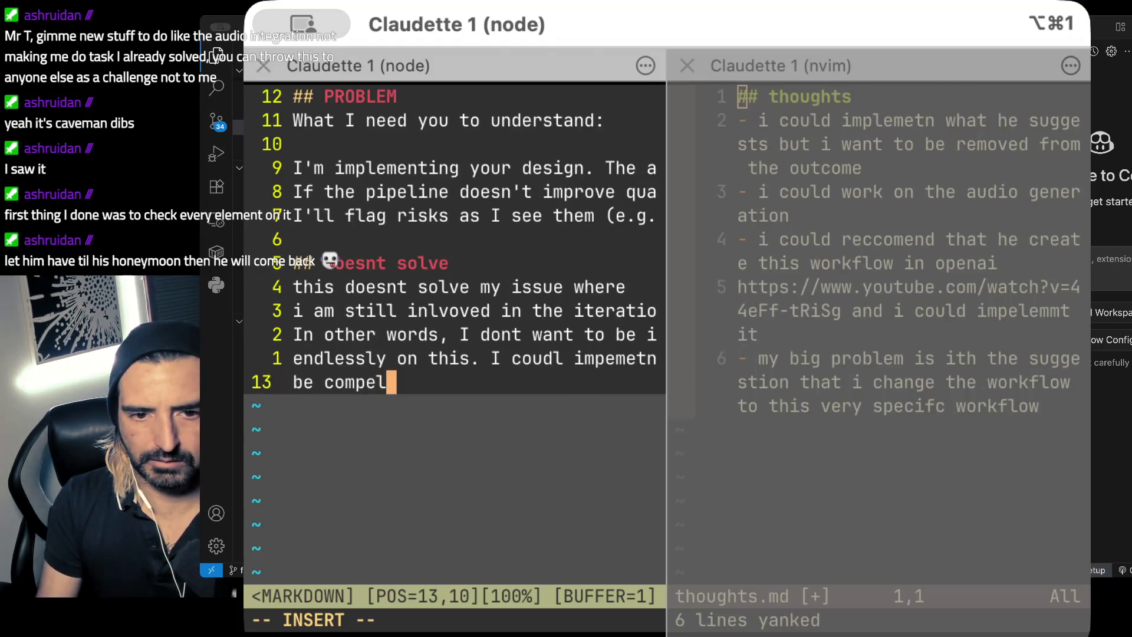
{"action": "type", "text": "tley removed from any "}
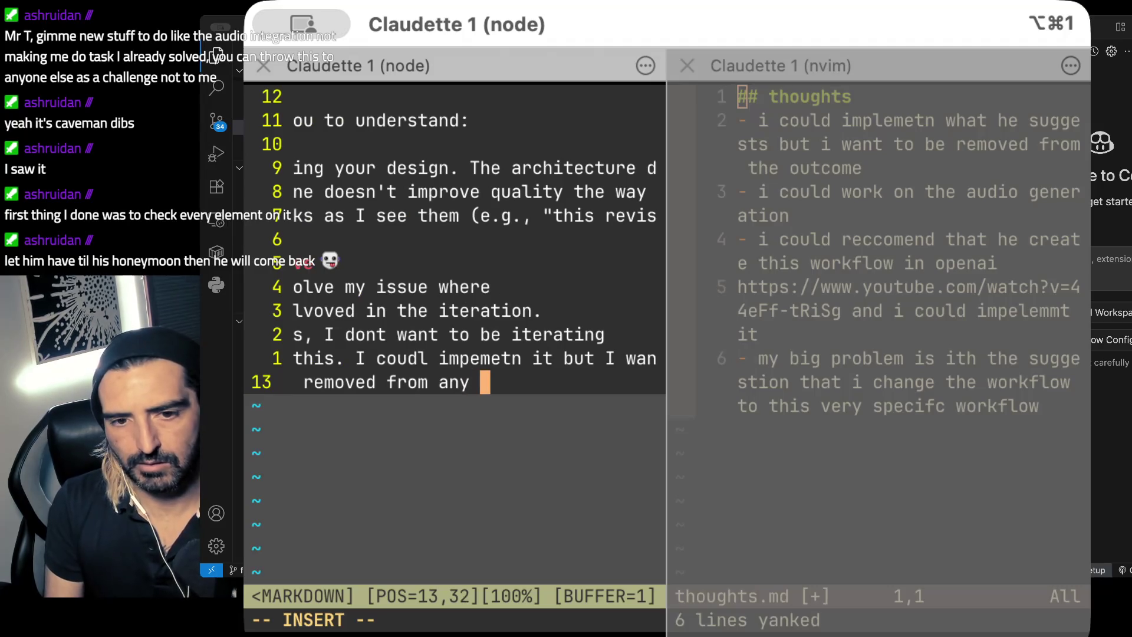
{"action": "type", "text": "iteration"}
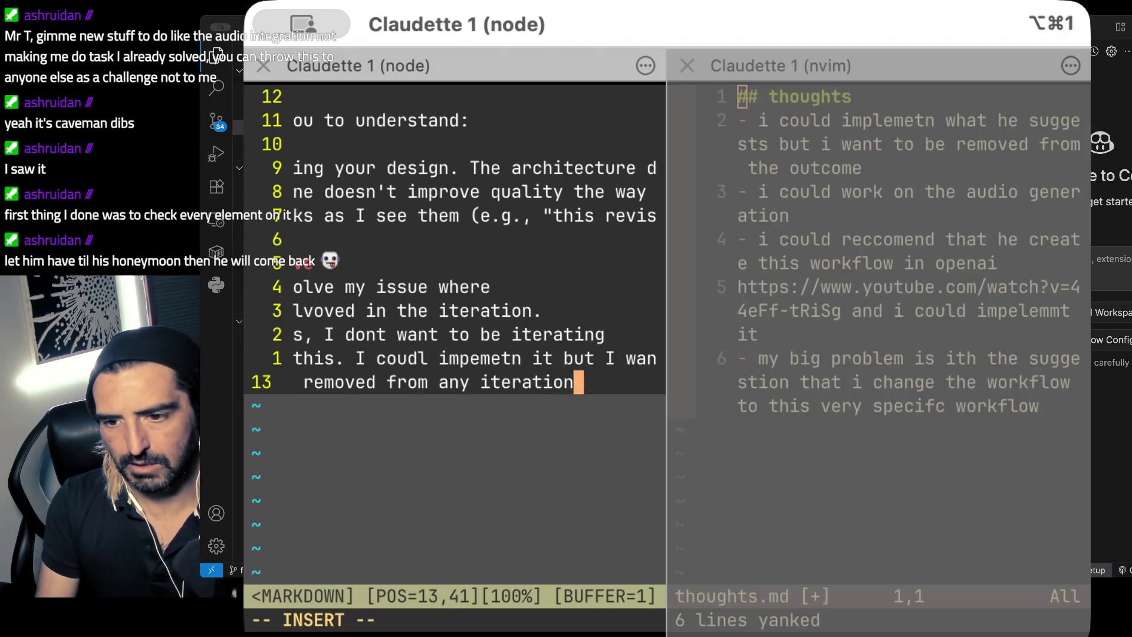
{"action": "type", "text": " and there hsa"}
{"action": "key", "text": "BackSpace"}
{"action": "key", "text": "BackSpace"}
{"action": "key", "text": "Return"}
{"action": "type", "text": "to be some wha"}
{"action": "key", "text": "BackSpace"}
{"action": "key", "text": "BackSpace"}
{"action": "type", "text": "ay to comfortably "}
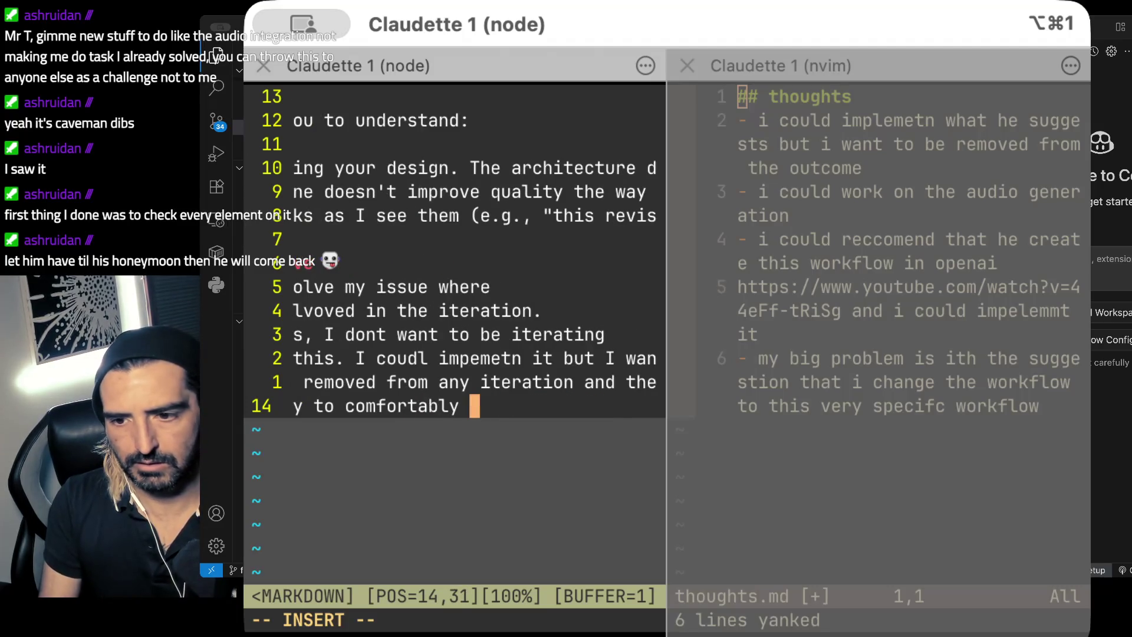
{"action": "type", "text": "iterate"}
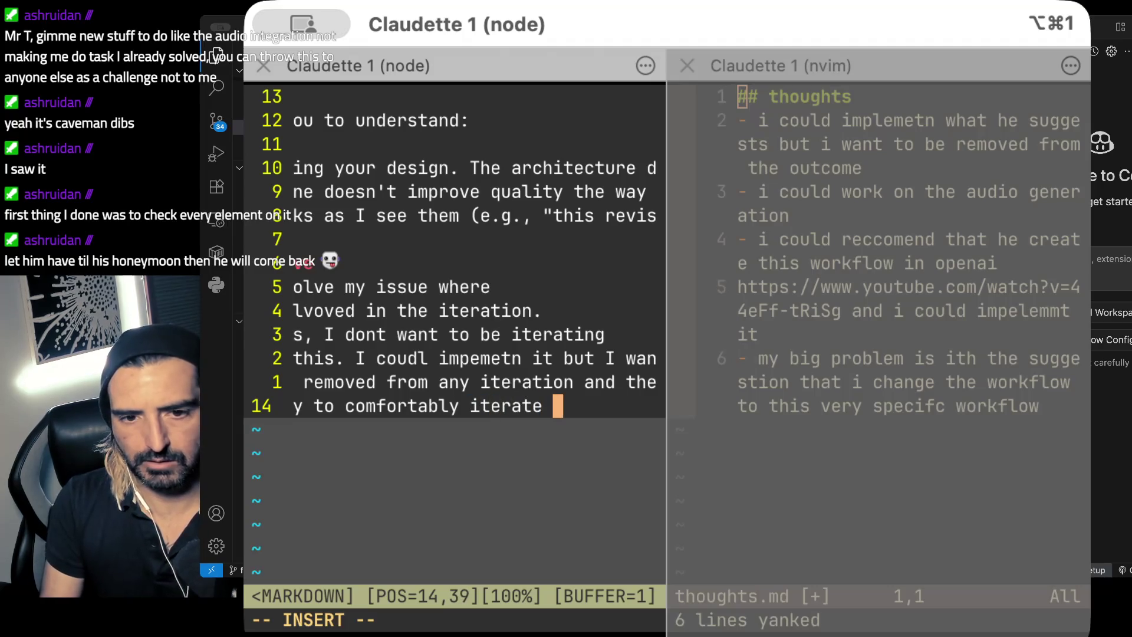
{"action": "key", "text": "Return"}
{"action": "type", "text": "one or two tinme"}
{"action": "key", "text": "BackSpace"}
{"action": "key", "text": "BackSpace"}
{"action": "key", "text": "BackSpace"}
{"action": "type", "text": "mes max"}
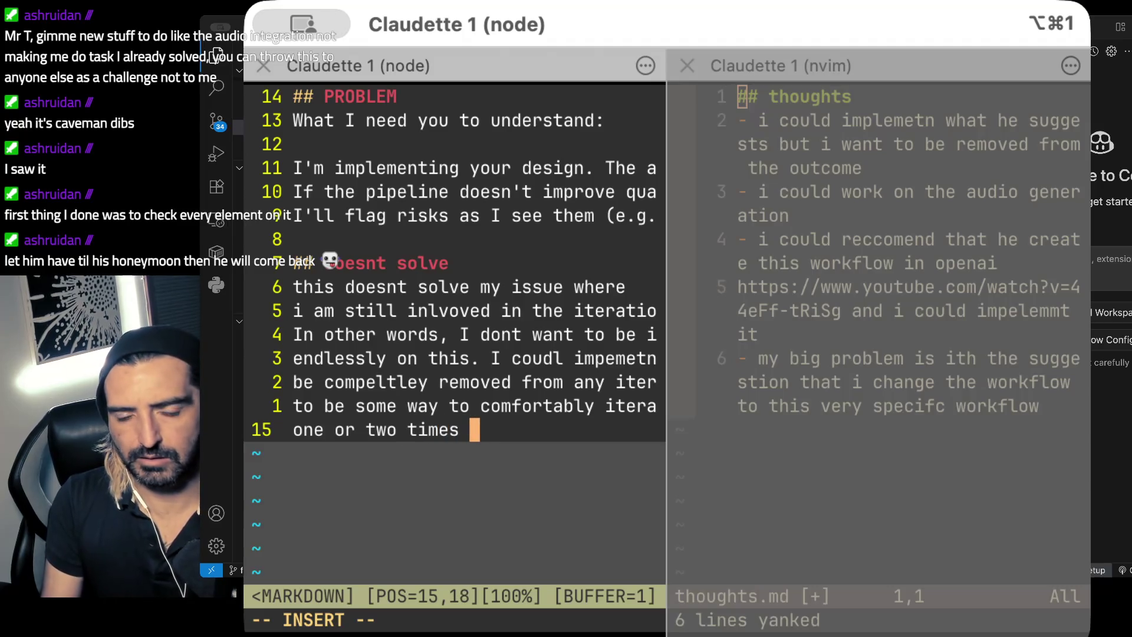
- Save the prompt with :x, switch to plan mode and submit it
{"action": "key", "text": "Escape"}
{"action": "type", "text": ":"}
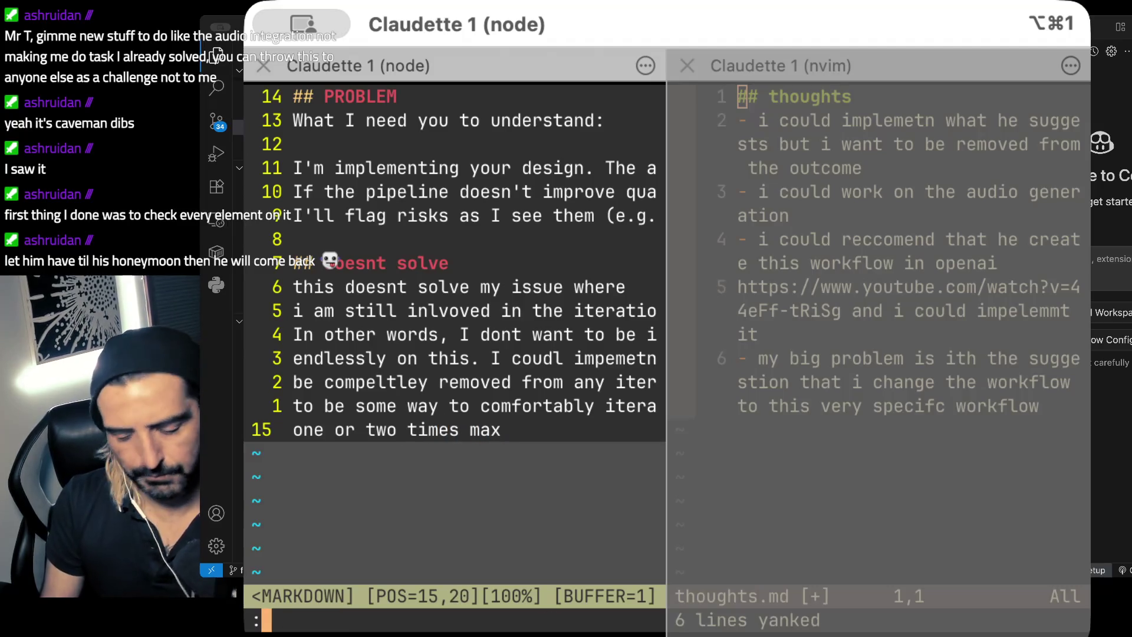
{"action": "type", "text": "x"}
{"action": "key", "text": "shift+Tab"}
{"action": "key", "text": "BackSpace"}
{"action": "key", "text": "BackSpace"}
{"action": "key", "text": "BackSpace"}
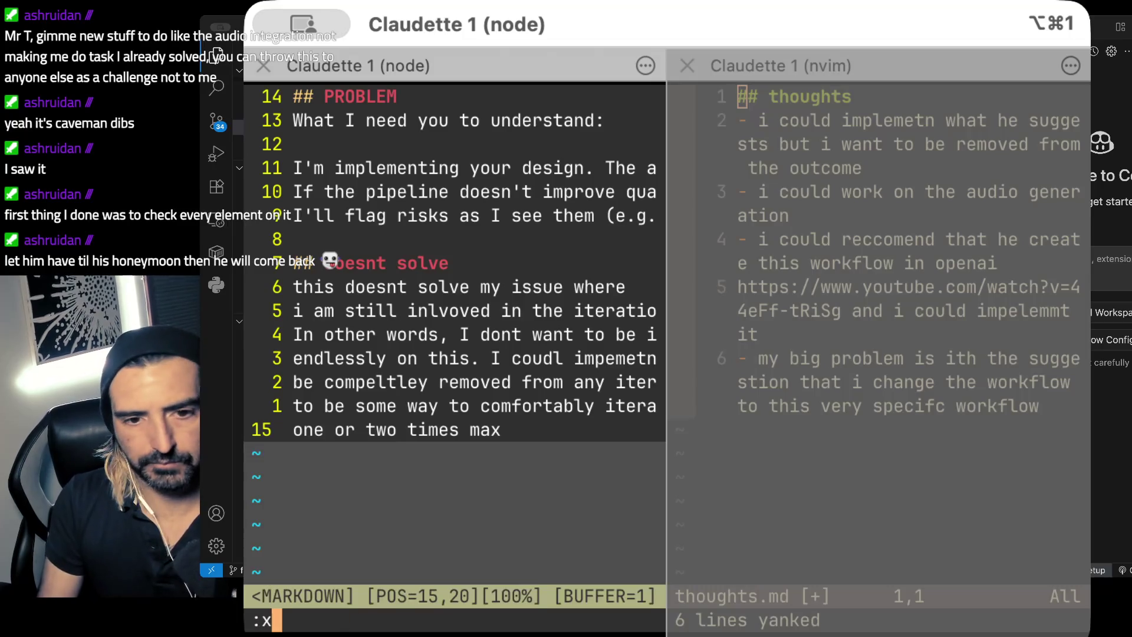
{"action": "key", "text": "Return"}
{"action": "key", "text": "shift+Tab"}
{"action": "key", "text": "Return"}
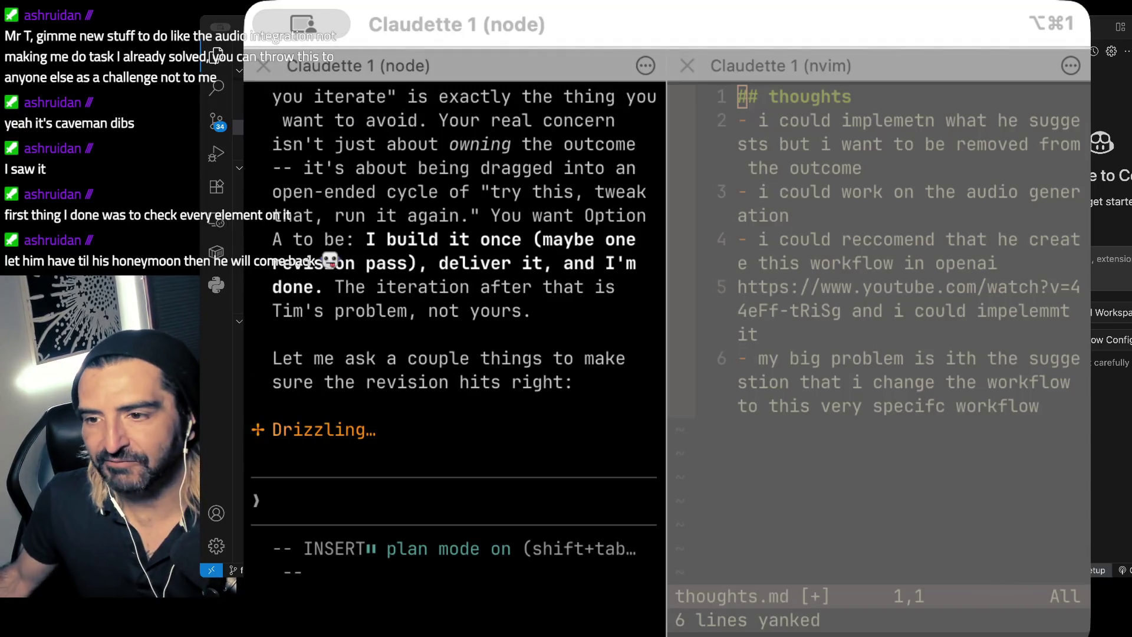
- Let Claude Code stream its build-once reply with clarifying questions, then hide the terminal
{"action": "key", "text": "alt+super+1"}
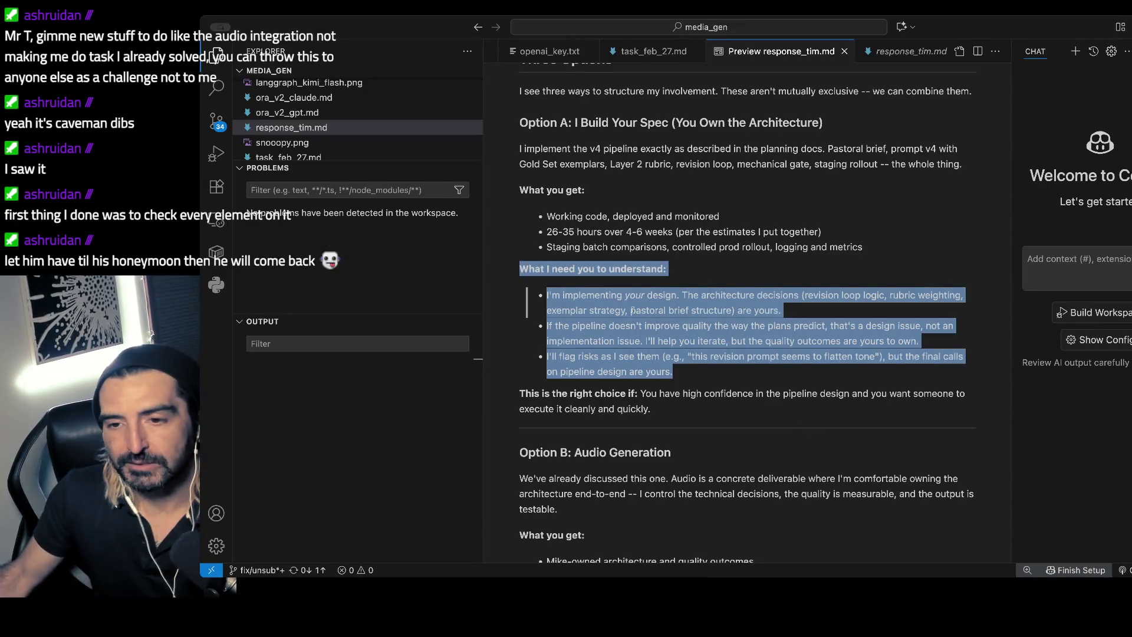
- Select the 'I Build Your Spec' Option A section and read on through Options B and C
{"action": "mouse_move", "coordinate": [569, 122]}
{"action": "left_mouse_down"}
{"action": "mouse_move", "coordinate": [593, 295]}
{"action": "mouse_move", "coordinate": [580, 370]}
{"action": "left_mouse_up"}
{"action": "scroll", "coordinate": [742, 339], "scroll_direction": "down", "scroll_amount": 5}
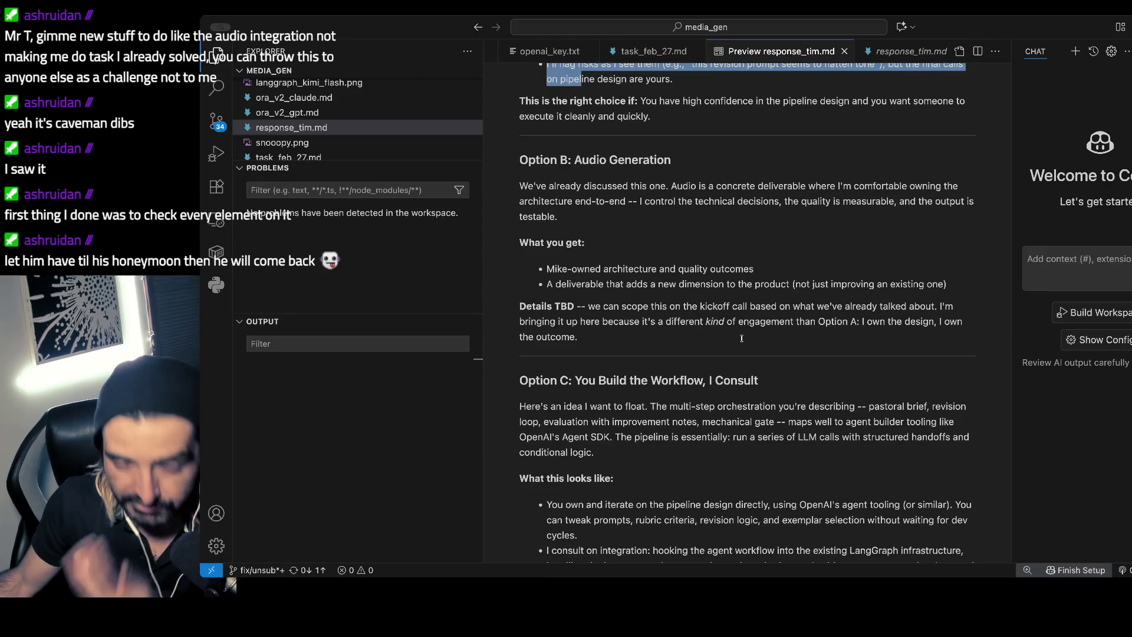
{"action": "scroll", "coordinate": [742, 339], "scroll_direction": "down", "scroll_amount": 3}
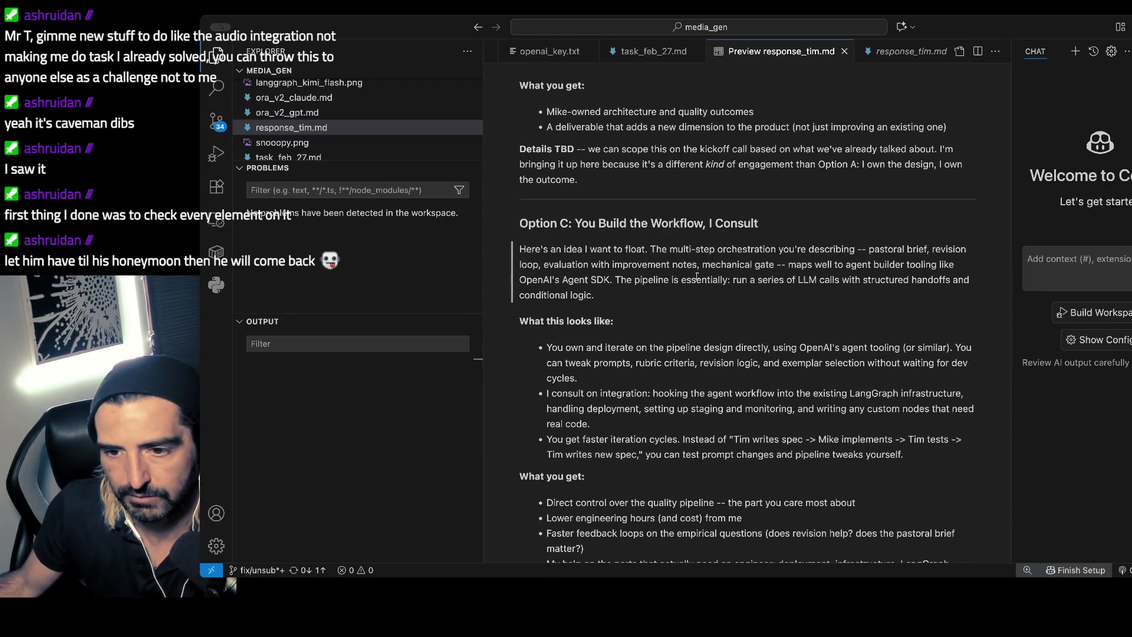
{"action": "scroll", "coordinate": [702, 281], "scroll_direction": "down", "scroll_amount": 1}
{"action": "scroll", "coordinate": [670, 252], "scroll_direction": "up", "scroll_amount": 10}
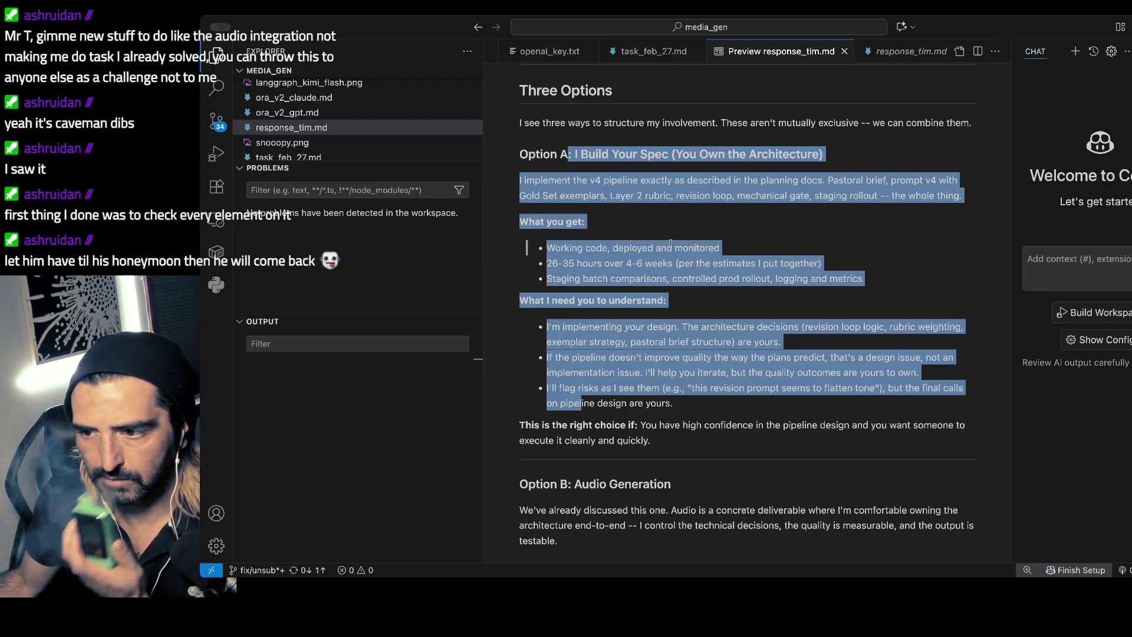
{"action": "scroll", "coordinate": [670, 243], "scroll_direction": "down", "scroll_amount": 1}
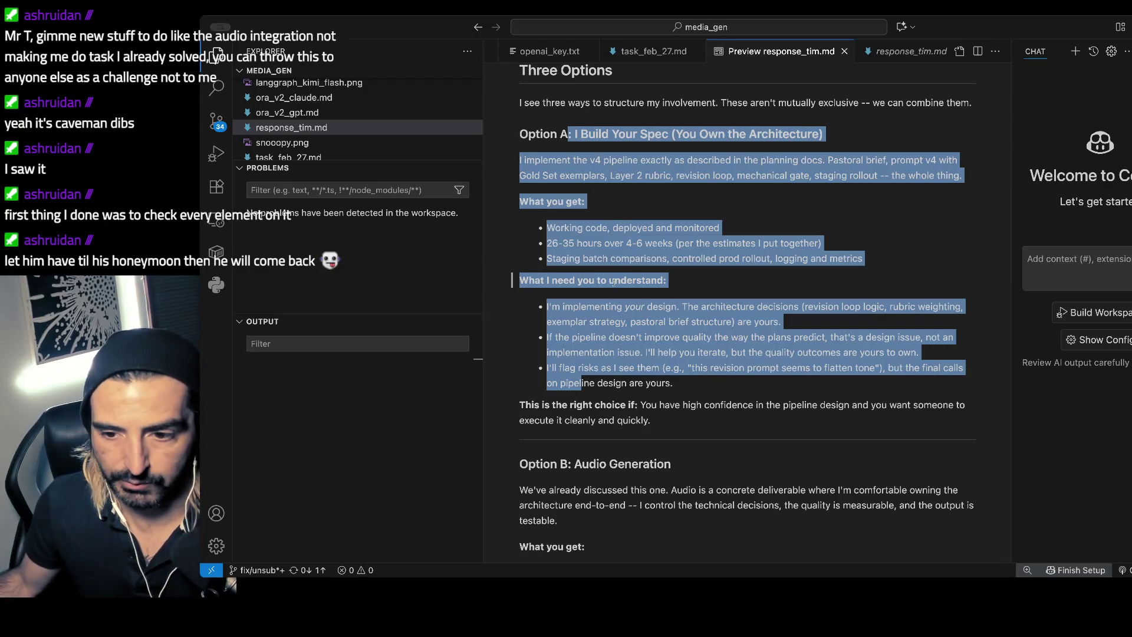
{"action": "scroll", "coordinate": [614, 283], "scroll_direction": "down", "scroll_amount": 1}
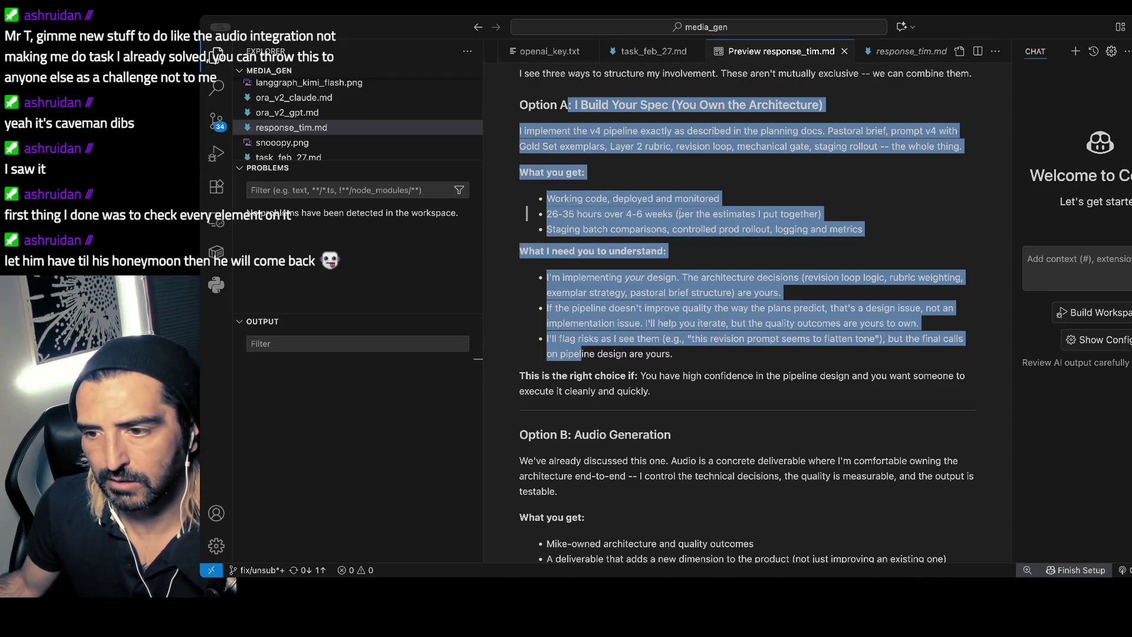
{"action": "scroll", "coordinate": [625, 225], "scroll_direction": "down", "scroll_amount": 1}
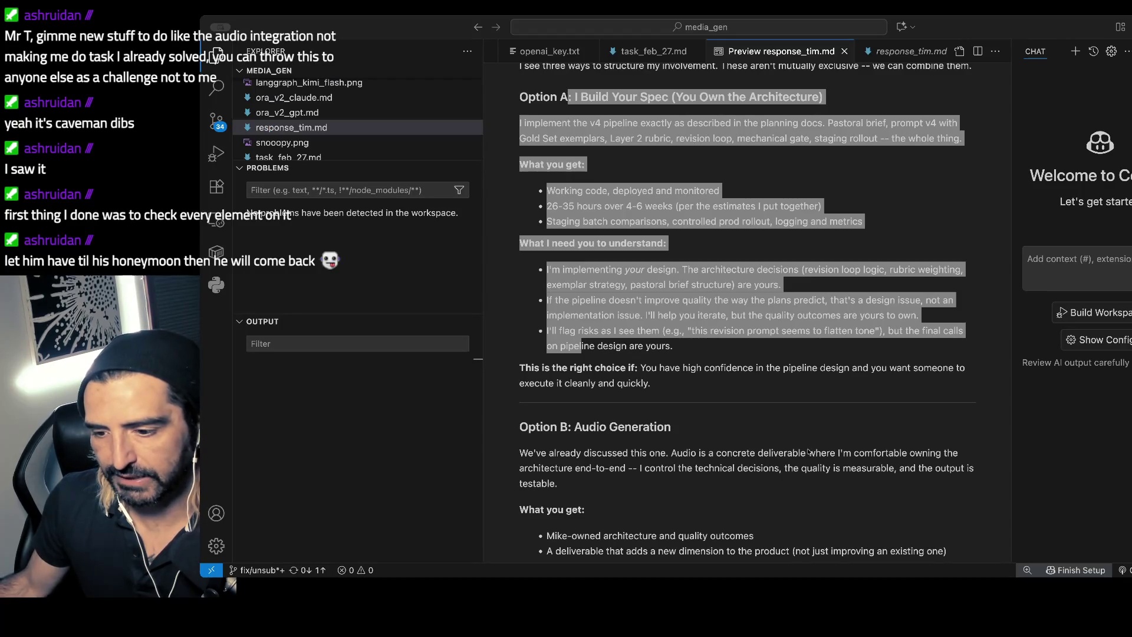
{"action": "key", "text": "super+Tab"}
{"action": "key", "text": "super+Tab"}
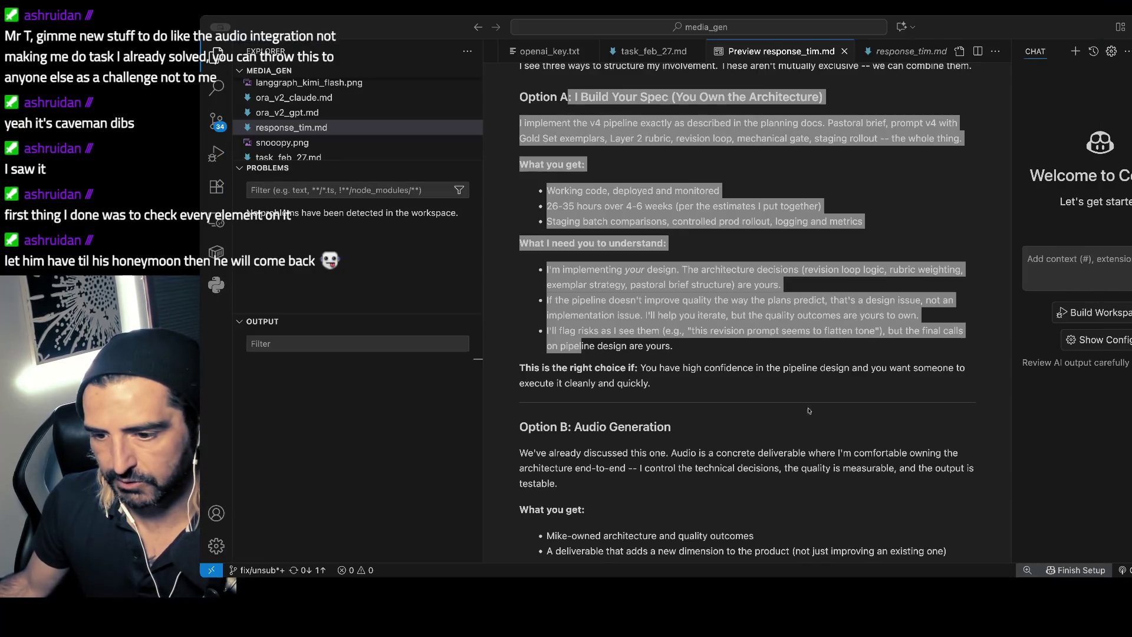
{"action": "key", "text": "super+Tab"}
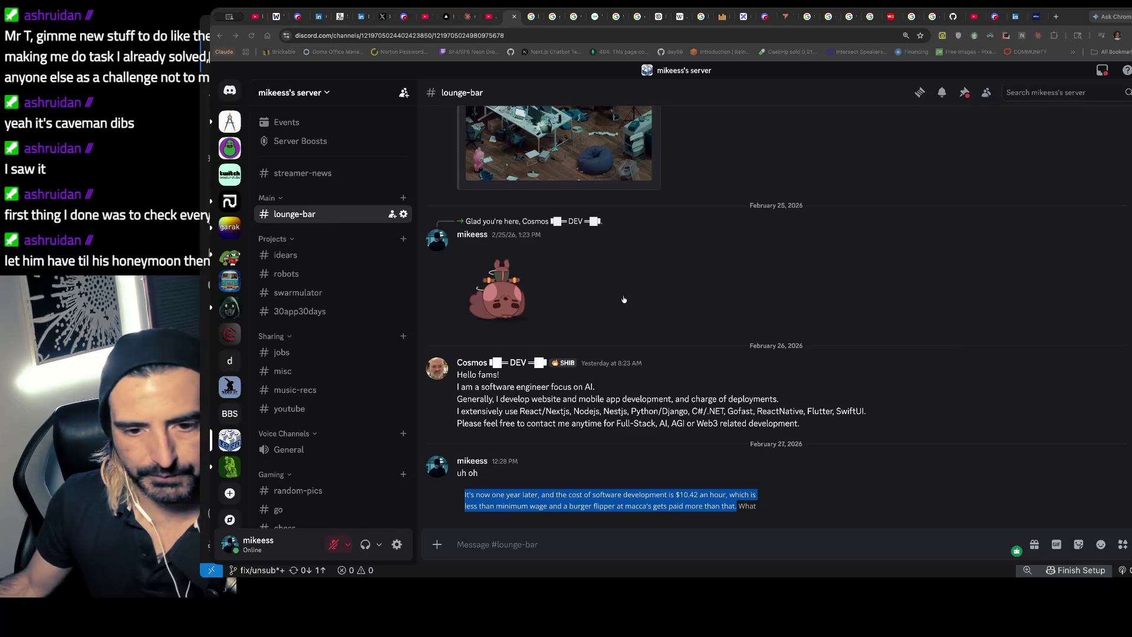
- Open the #music-recs YouTube link for Angine de Poitrine's KEXP performance in the browser
{"action": "left_click", "coordinate": [296, 390]}
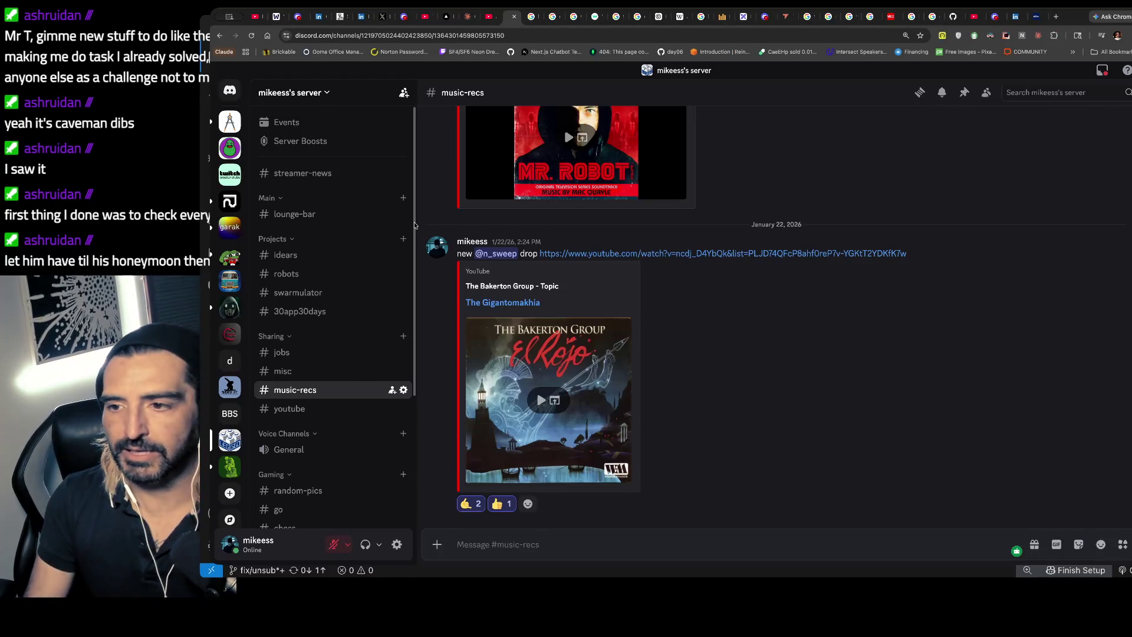
{"action": "type", "text": "https://www.youtube.com/watch?v=0Ssi-9wS1so"}
{"action": "key", "text": "ctrl+l"}
{"action": "type", "text": "https://www.youtube.com/watch?v=0Ssi-9wS1so"}
{"action": "key", "text": "Return"}
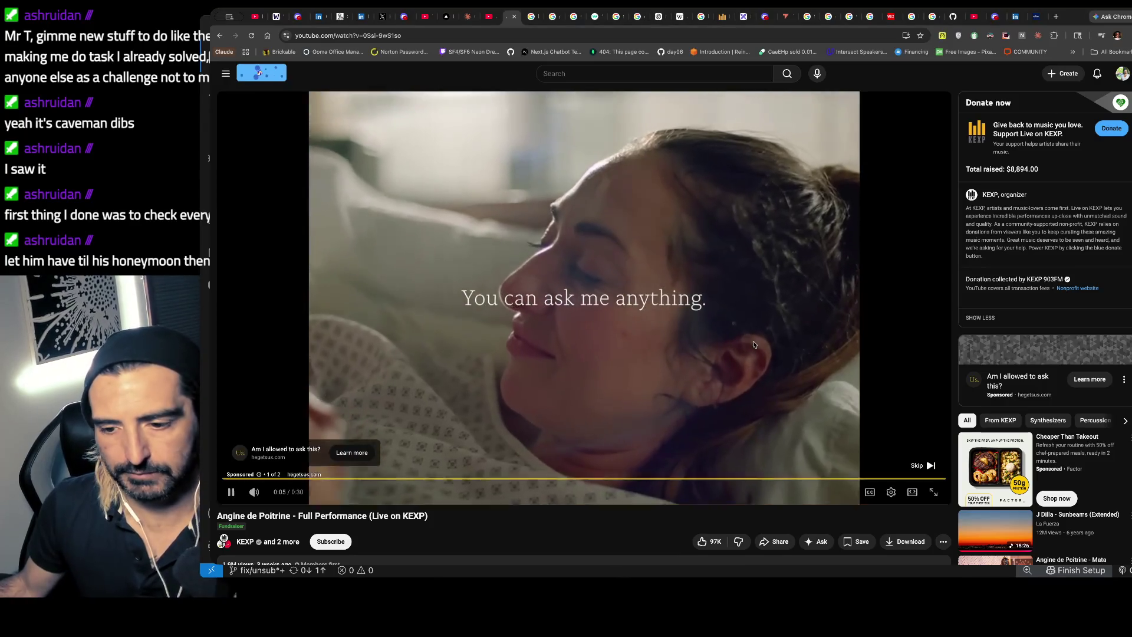
- Skip the ad so the Angine de Poitrine KEXP live performance starts playing
{"action": "left_click", "coordinate": [922, 465]}
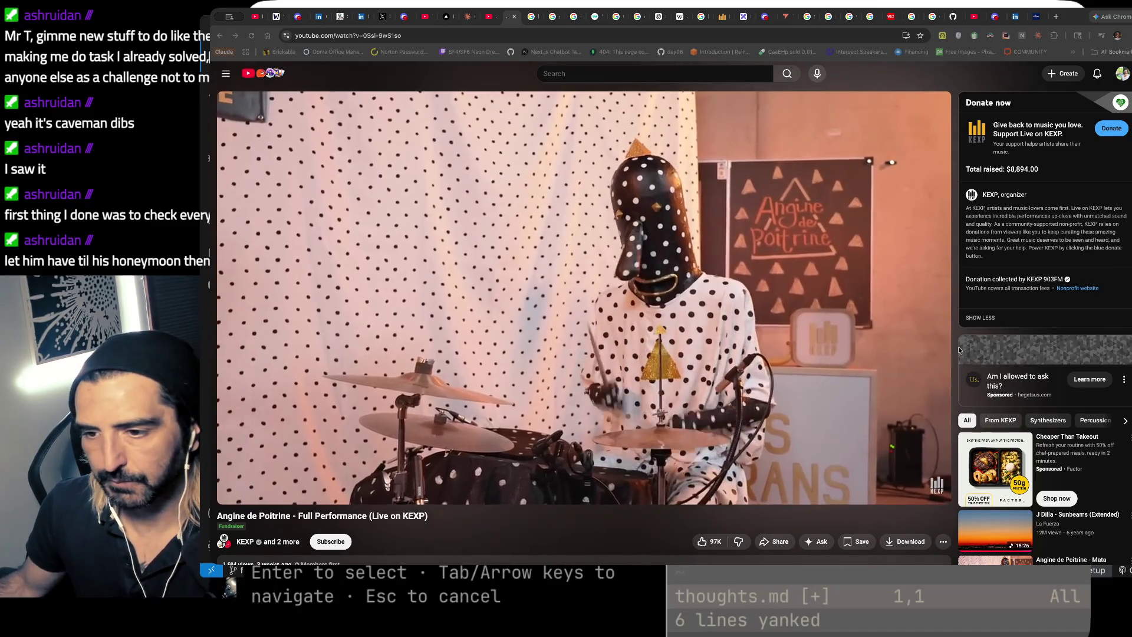
- Return to Claude Code and highlight its question on how to bound the iteration
{"action": "key", "text": "super+Tab"}
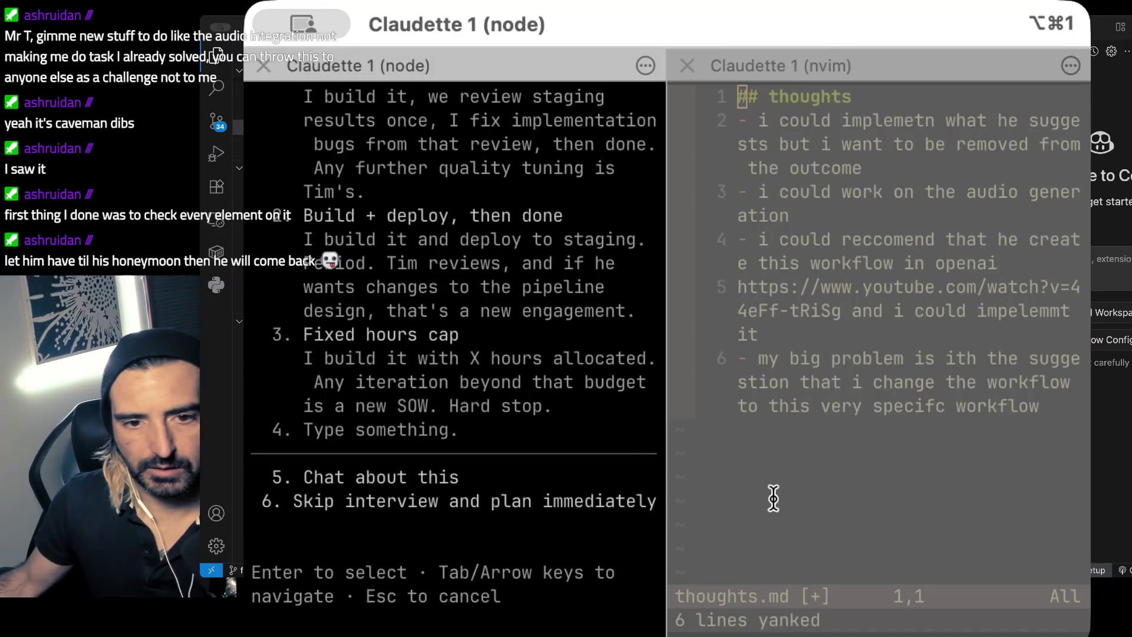
{"action": "scroll", "coordinate": [423, 207], "scroll_direction": "up", "scroll_amount": 5}
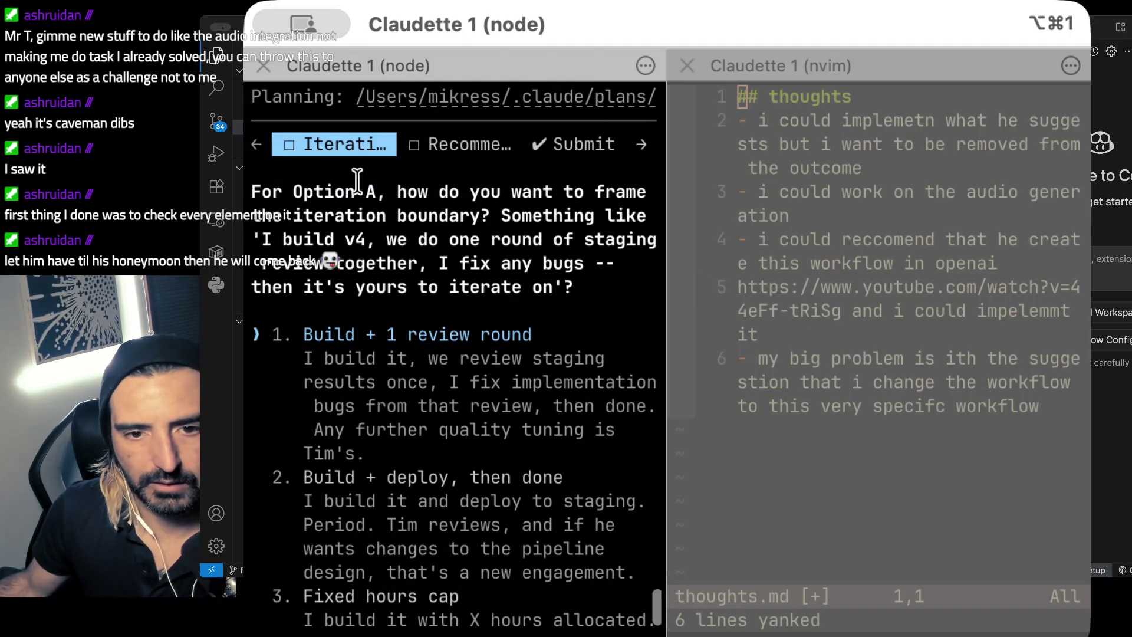
{"action": "left_click_drag", "start_coordinate": [357, 190], "coordinate": [361, 307]}
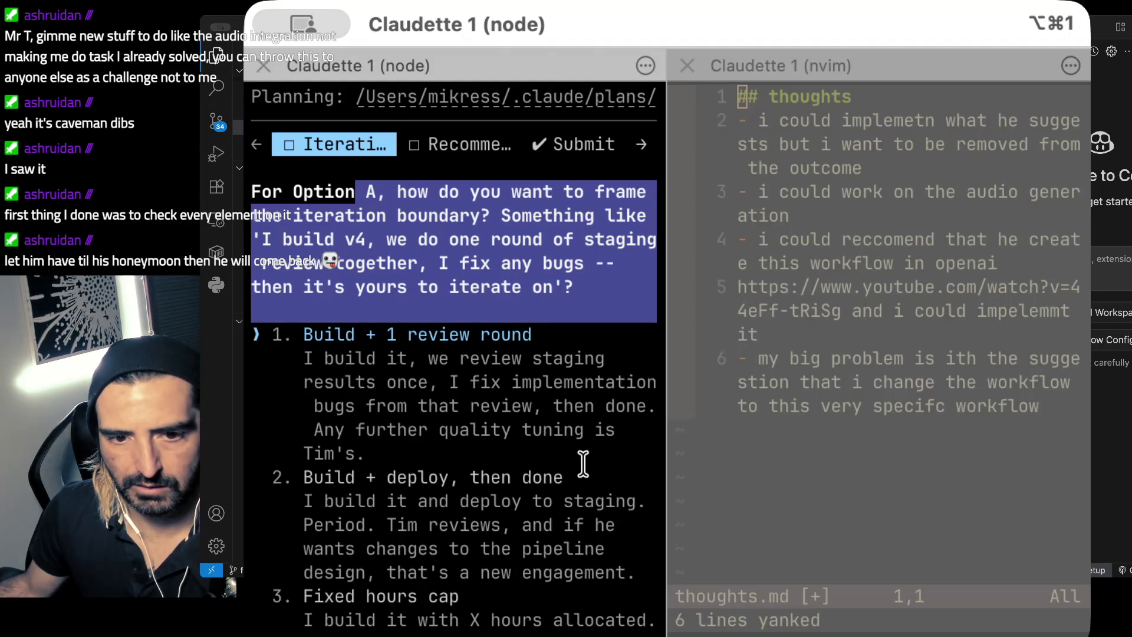
{"action": "scroll", "coordinate": [582, 464], "scroll_direction": "down", "scroll_amount": 5}
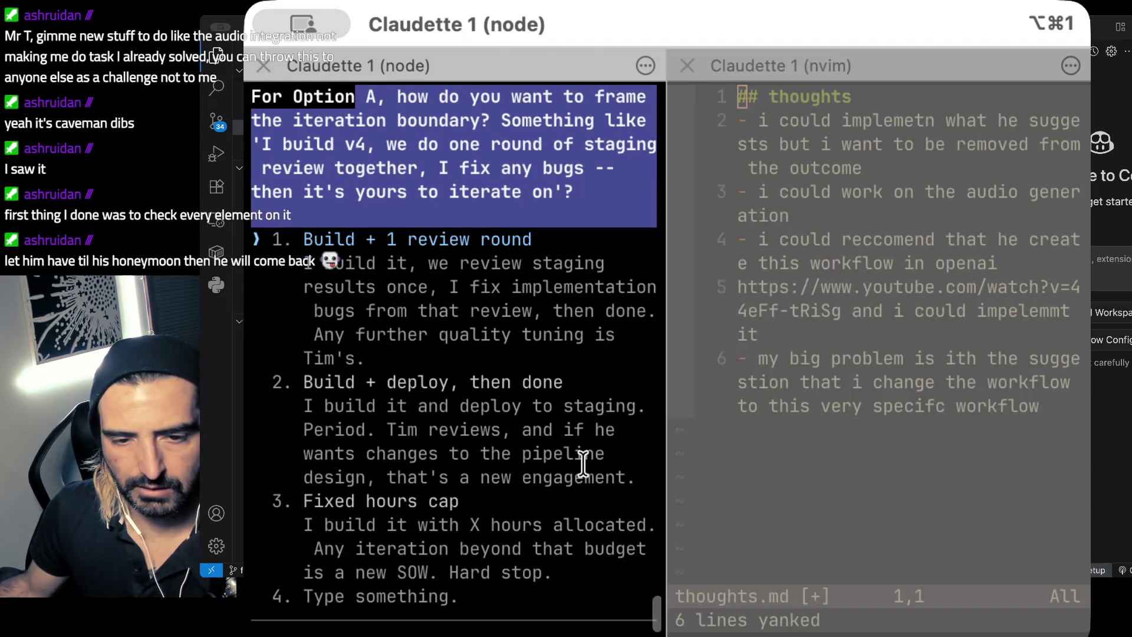
{"action": "scroll", "coordinate": [582, 464], "scroll_direction": "down", "scroll_amount": 1}
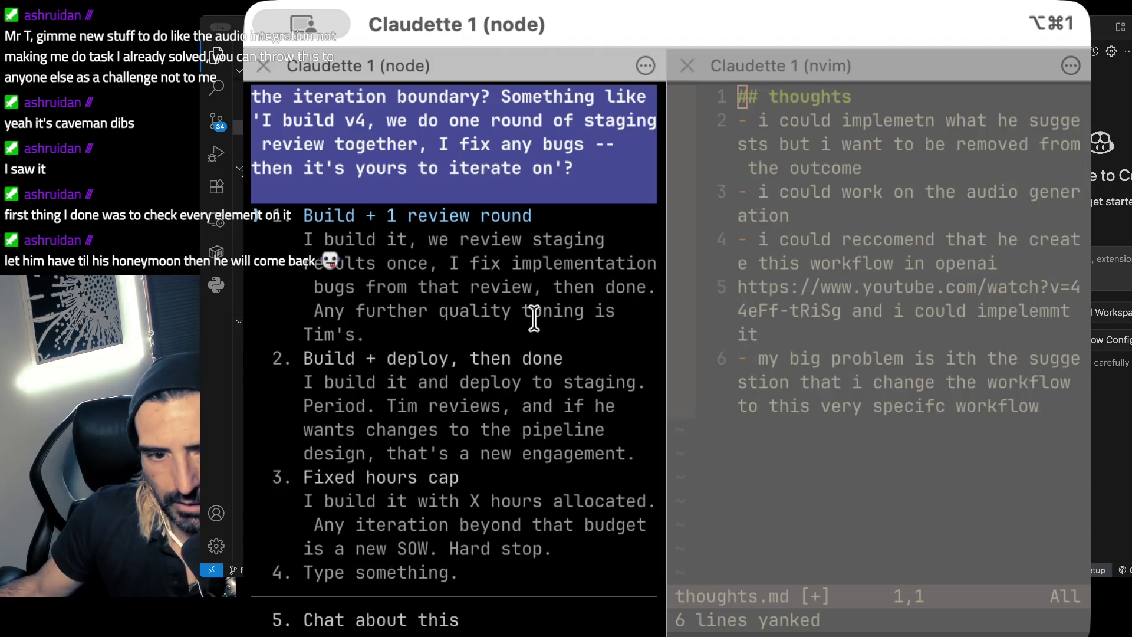
- Compare the three bounding options and answer with 'Build + 1 review round'
{"action": "key", "text": "Return"}
{"action": "key", "text": "Down"}
{"action": "key", "text": "Down"}
{"action": "key", "text": "Down"}
{"action": "key", "text": "Up"}
{"action": "key", "text": "Up"}
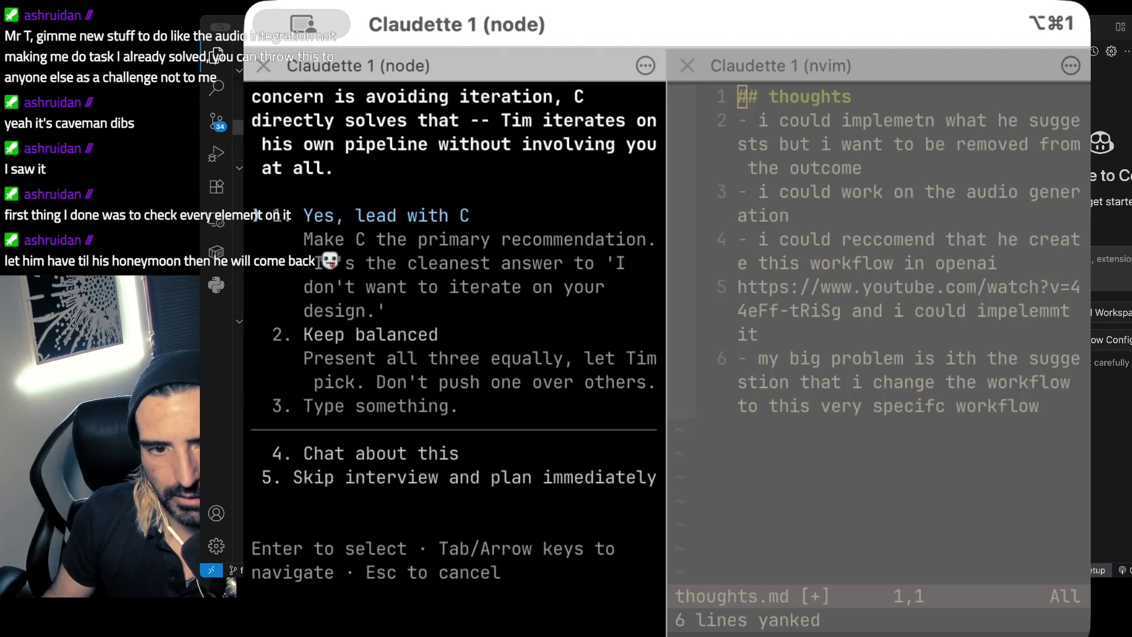
{"action": "key", "text": "Return"}
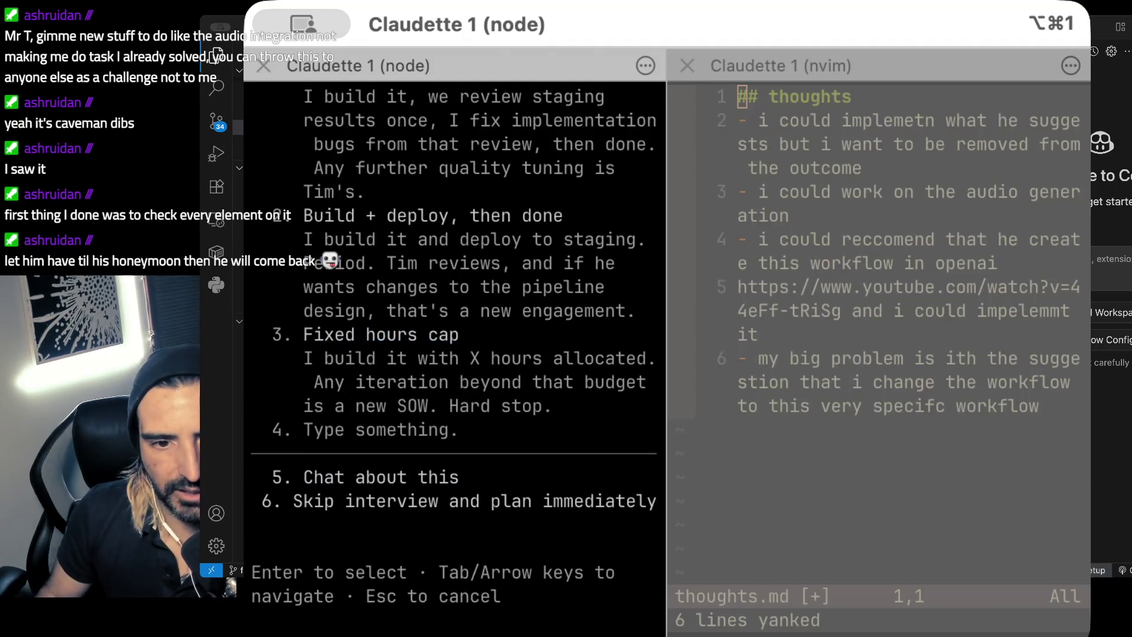
{"action": "scroll", "coordinate": [460, 386], "scroll_direction": "up", "scroll_amount": 2}
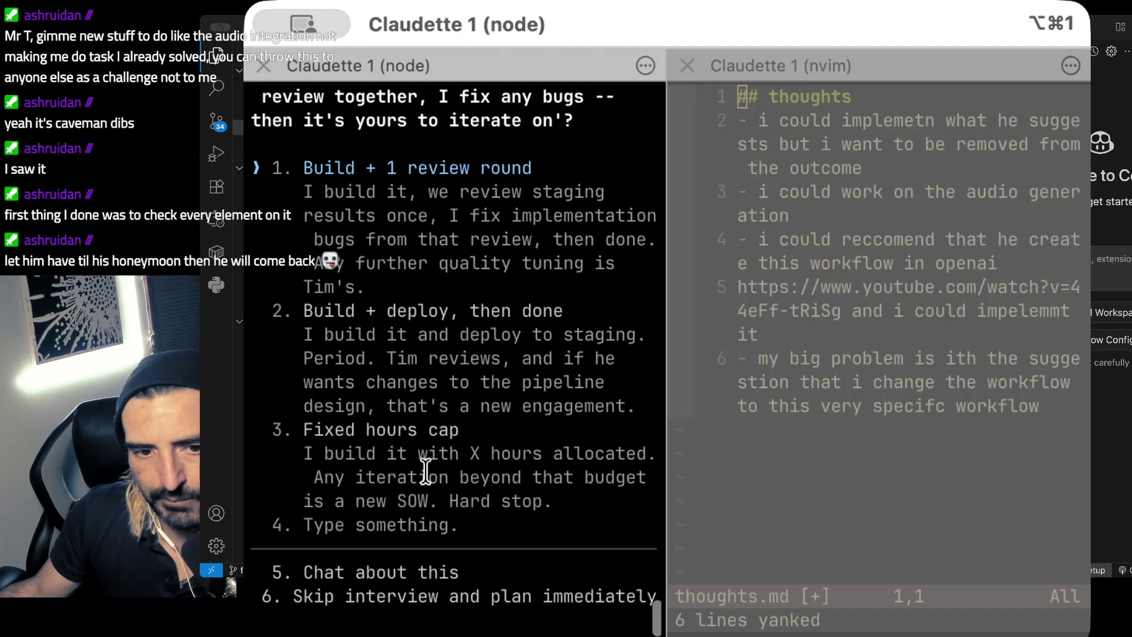
{"action": "triple_click", "coordinate": [575, 501]}
{"action": "mouse_move", "coordinate": [575, 501]}
{"action": "left_mouse_down"}
{"action": "mouse_move", "coordinate": [530, 406]}
{"action": "mouse_move", "coordinate": [519, 431]}
{"action": "left_mouse_up"}
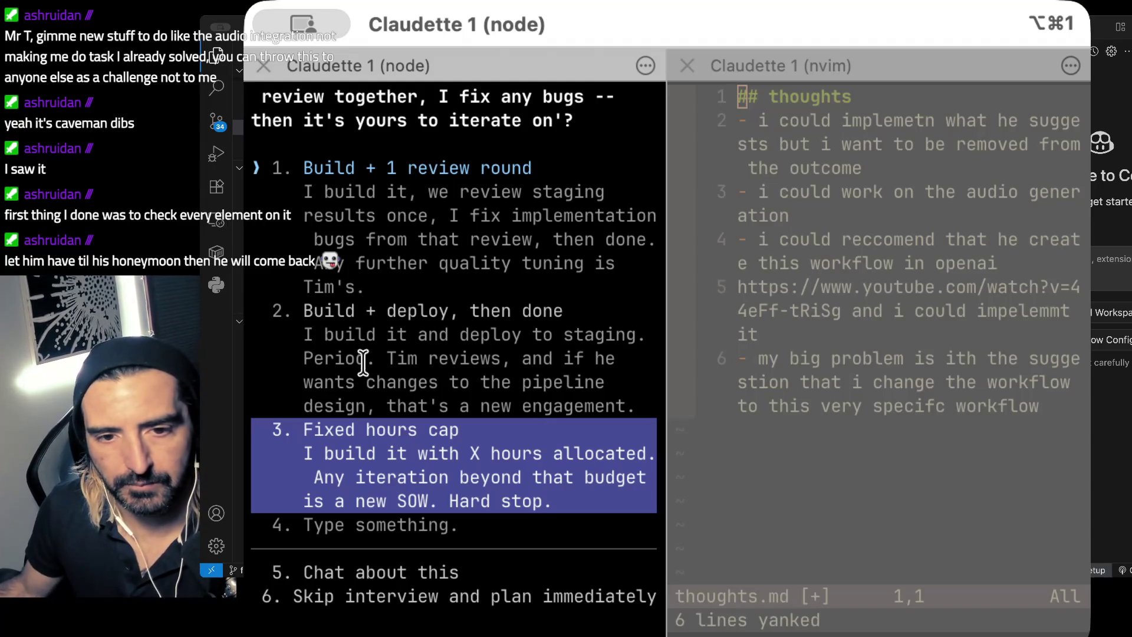
{"action": "left_click", "coordinate": [501, 295]}
{"action": "left_click_drag", "start_coordinate": [303, 168], "coordinate": [439, 487]}
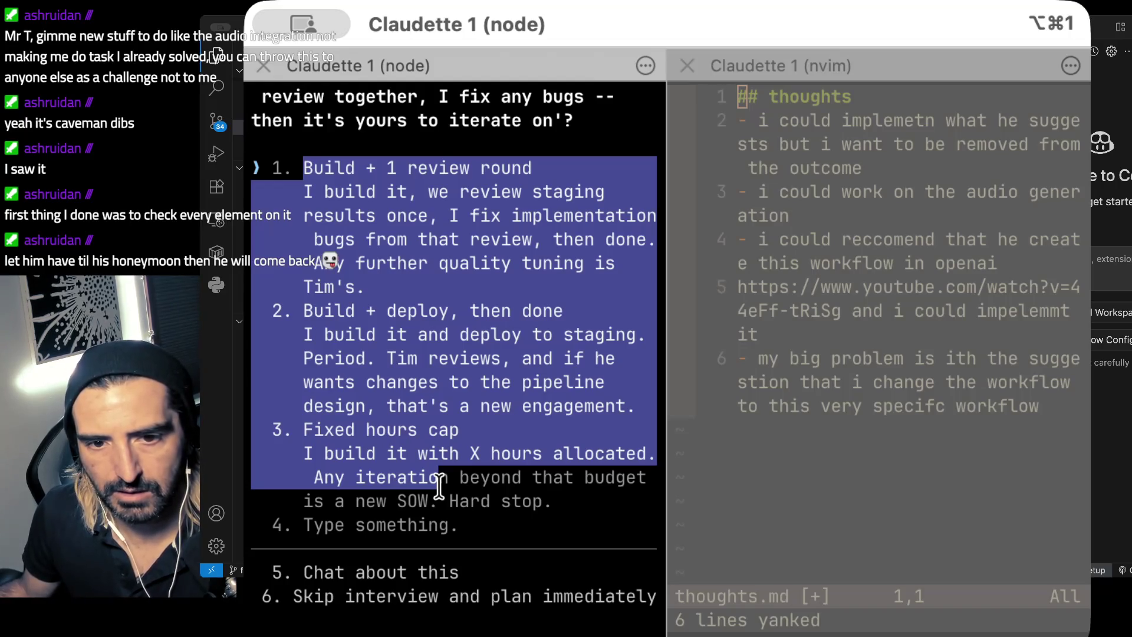
{"action": "left_click", "coordinate": [475, 230]}
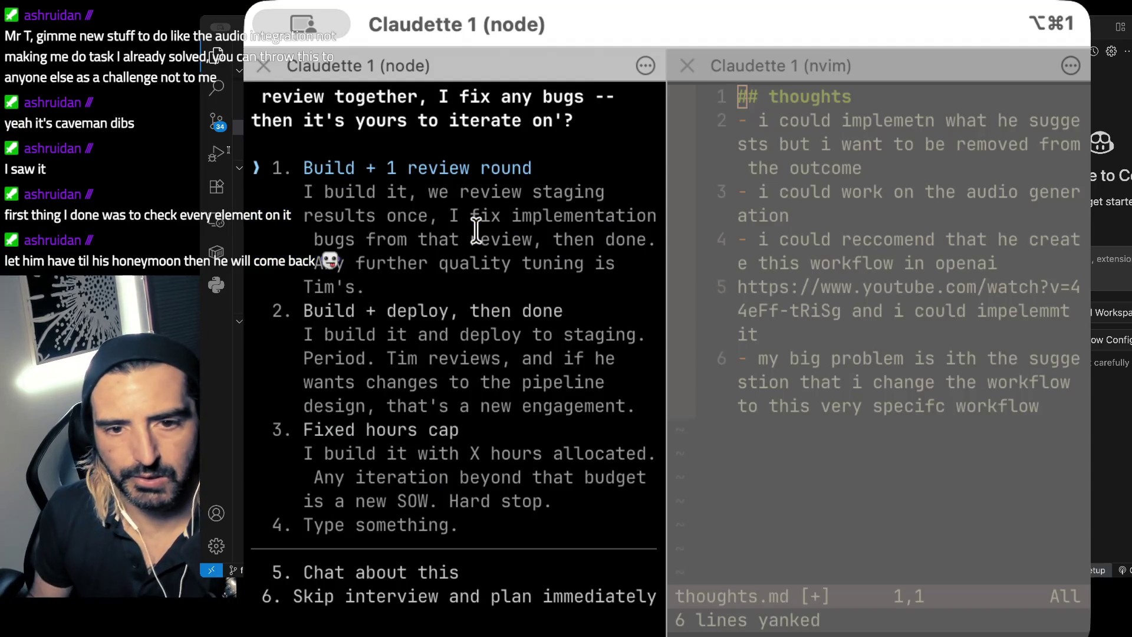
{"action": "key", "text": "Return"}
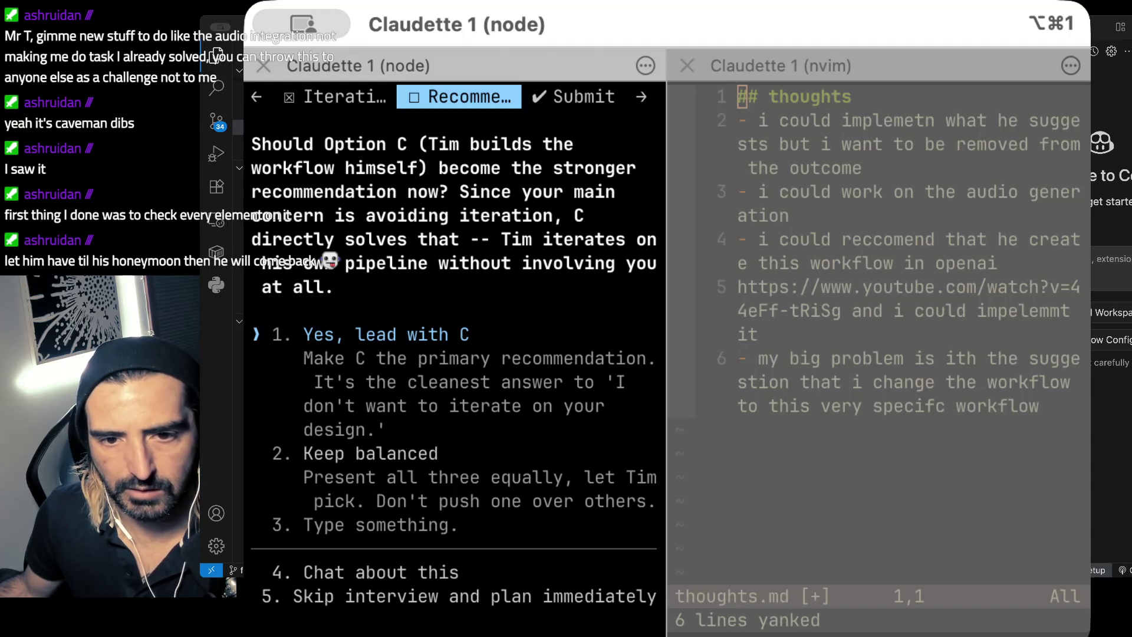
- Choose 'Yes, lead with C' and submit both answers from the Review screen
{"action": "key", "text": "Return"}
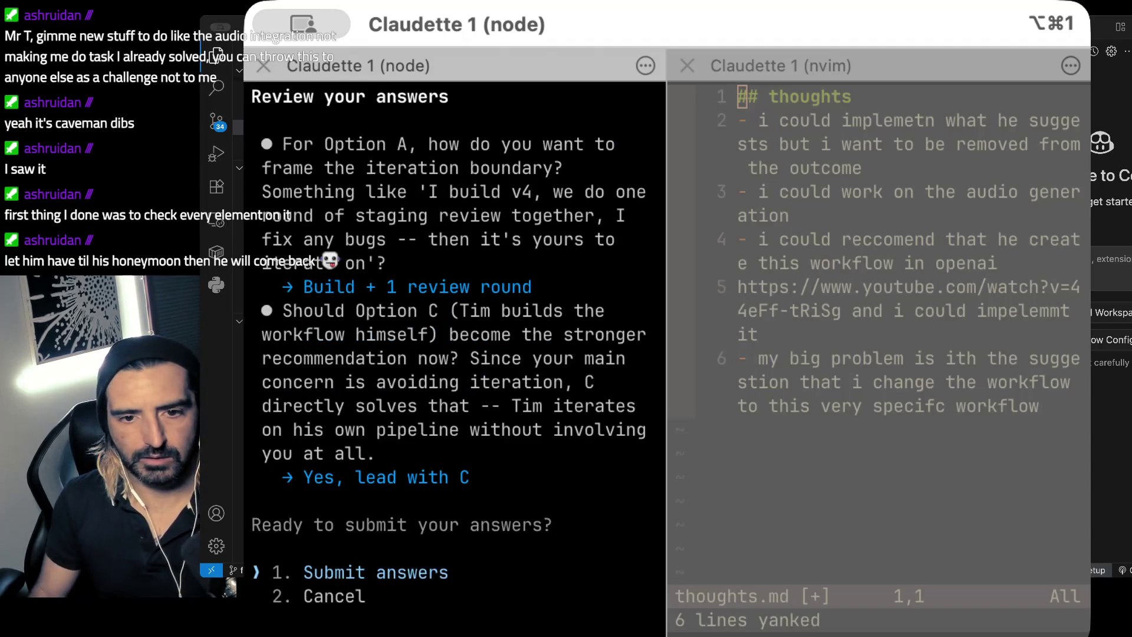
{"action": "key", "text": "Return"}
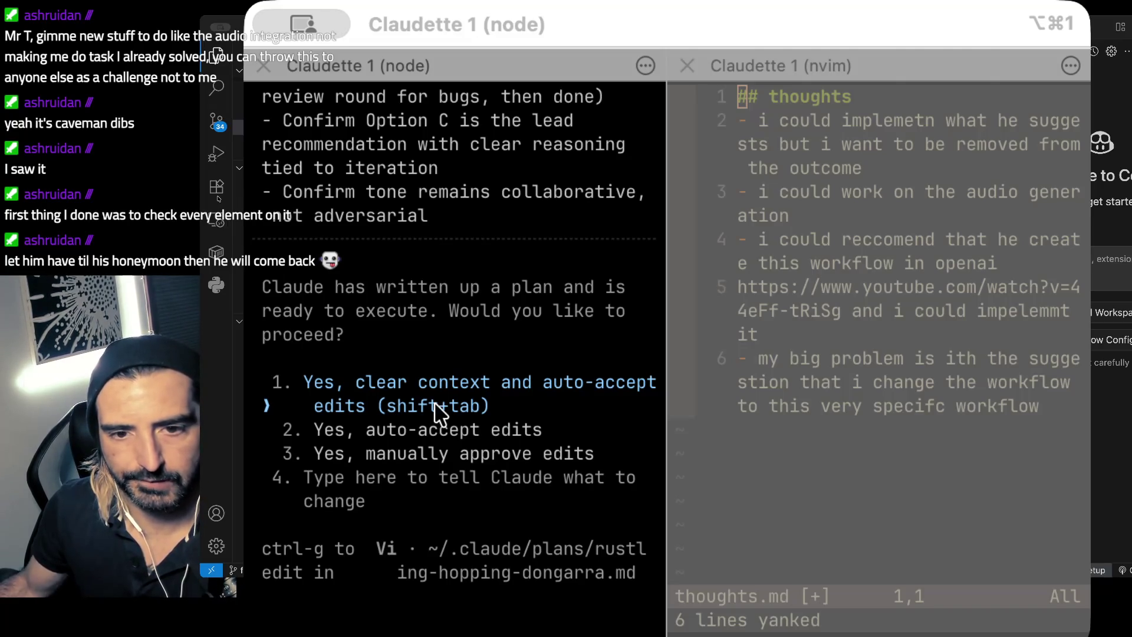
{"action": "scroll", "coordinate": [437, 413], "scroll_direction": "up", "scroll_amount": 10}
{"action": "scroll", "coordinate": [438, 413], "scroll_direction": "up", "scroll_amount": 15}
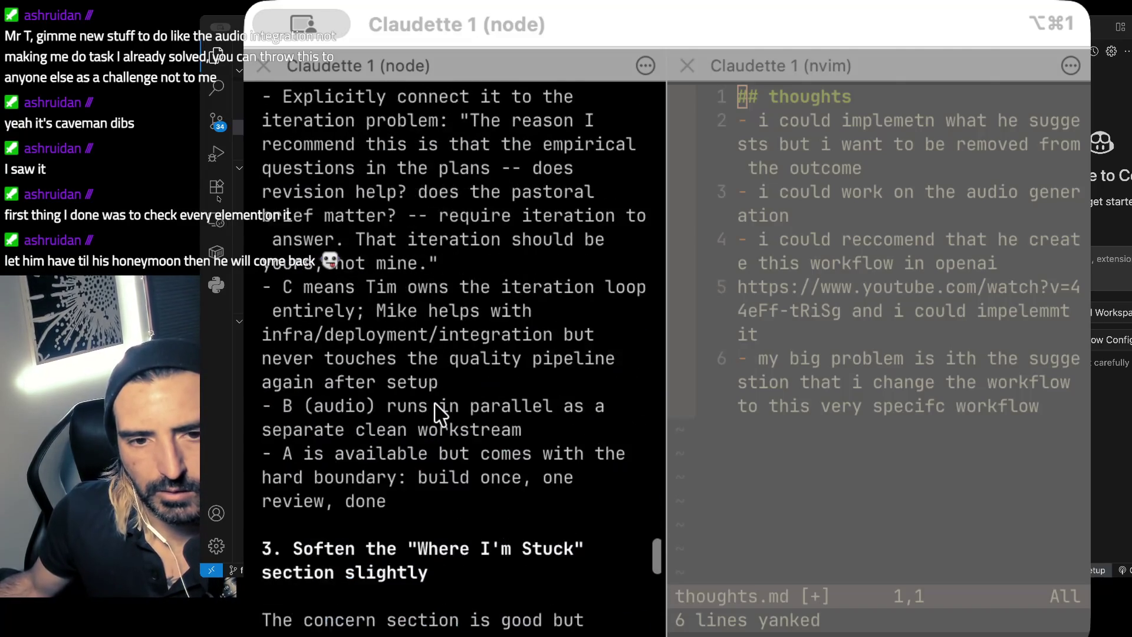
{"action": "scroll", "coordinate": [438, 413], "scroll_direction": "up", "scroll_amount": 12}
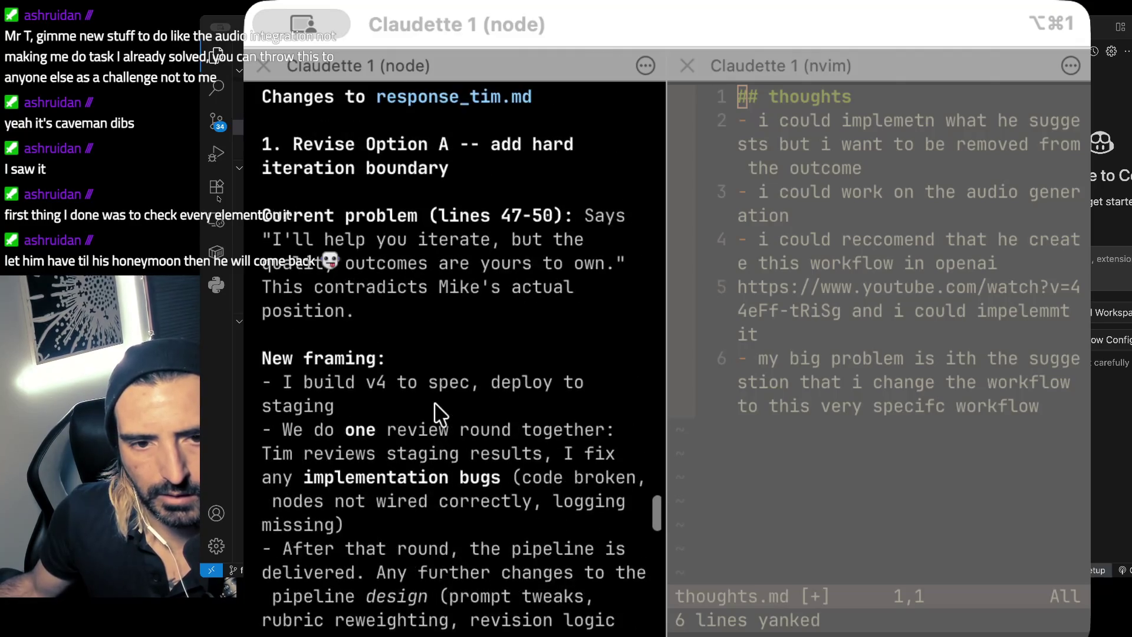
{"action": "scroll", "coordinate": [439, 413], "scroll_direction": "up", "scroll_amount": 12}
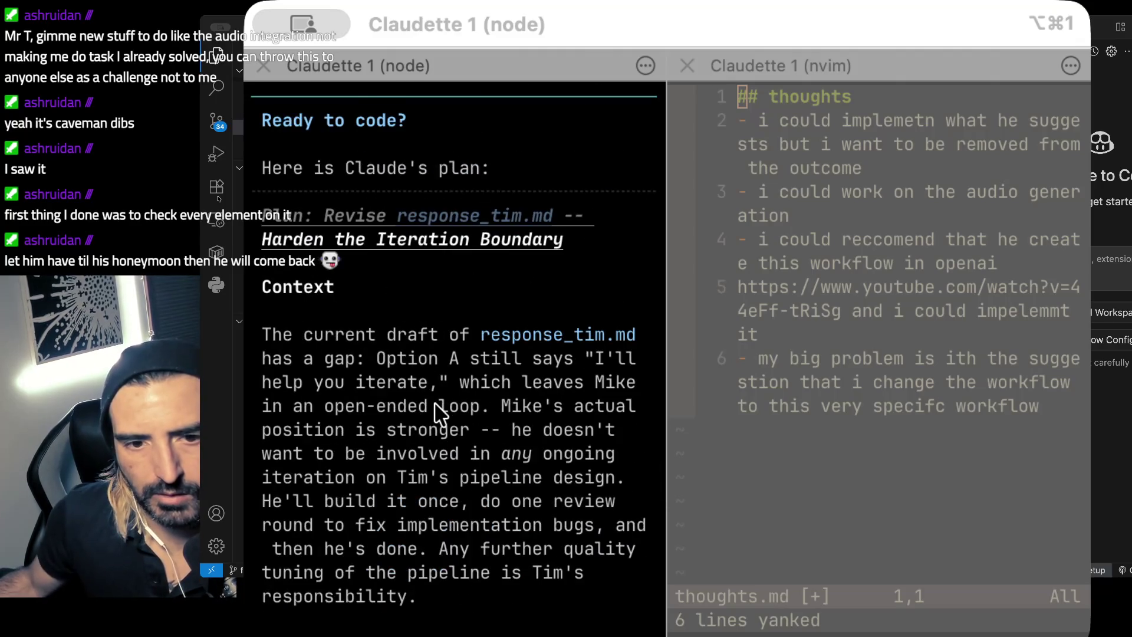
{"action": "scroll", "coordinate": [439, 413], "scroll_direction": "down", "scroll_amount": 4}
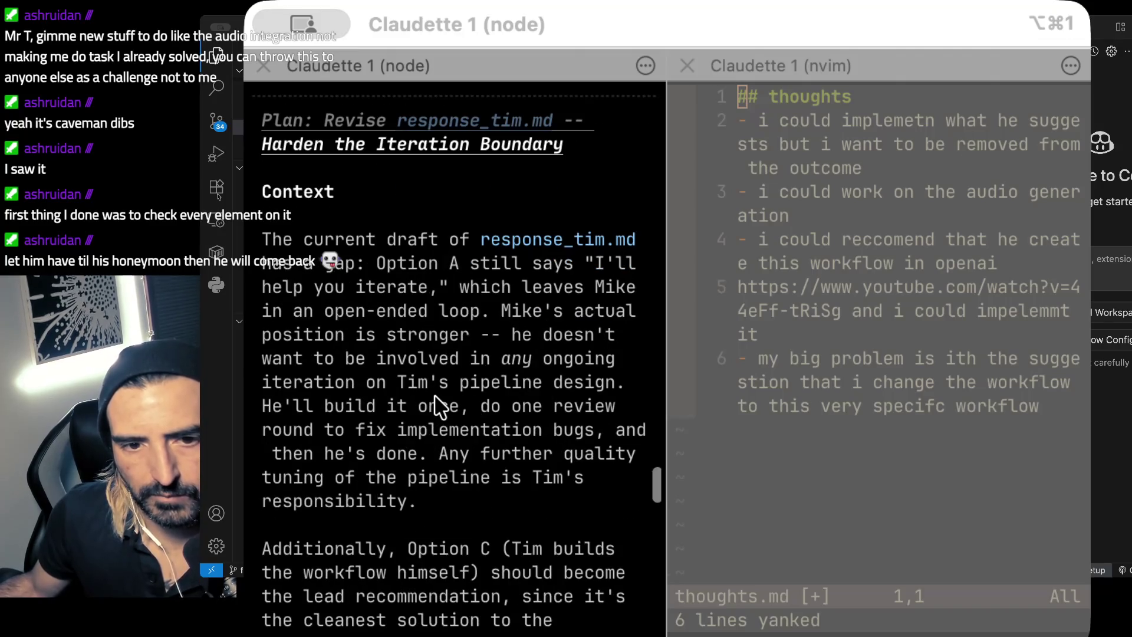
{"action": "scroll", "coordinate": [439, 407], "scroll_direction": "down", "scroll_amount": 1}
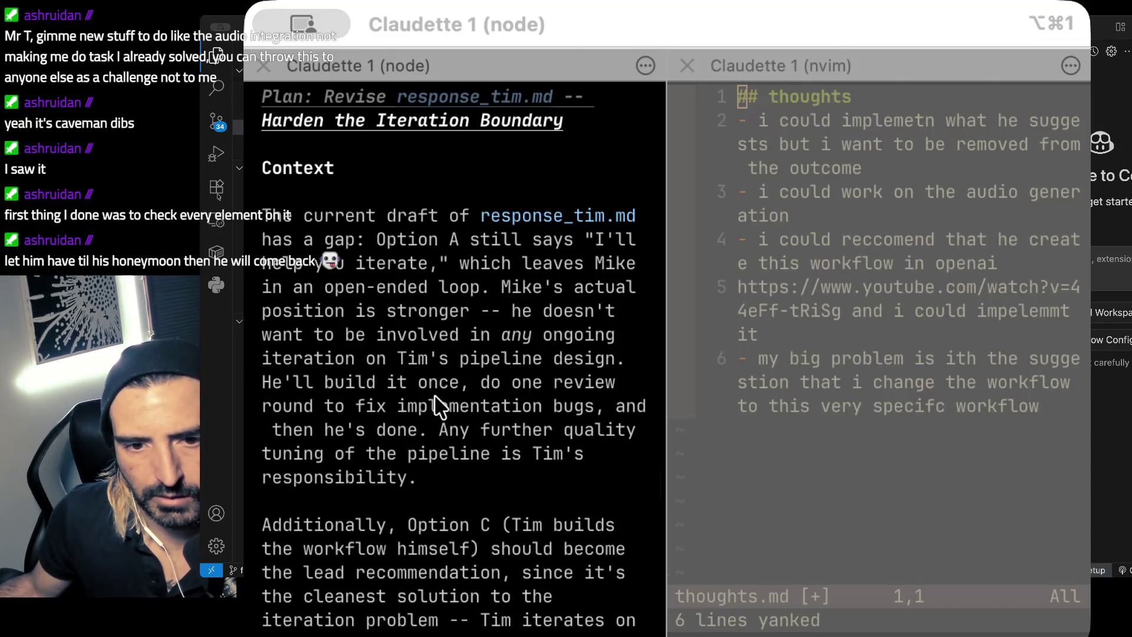
{"action": "left_click", "coordinate": [389, 238]}
{"action": "left_click_drag", "start_coordinate": [347, 259], "coordinate": [378, 424]}
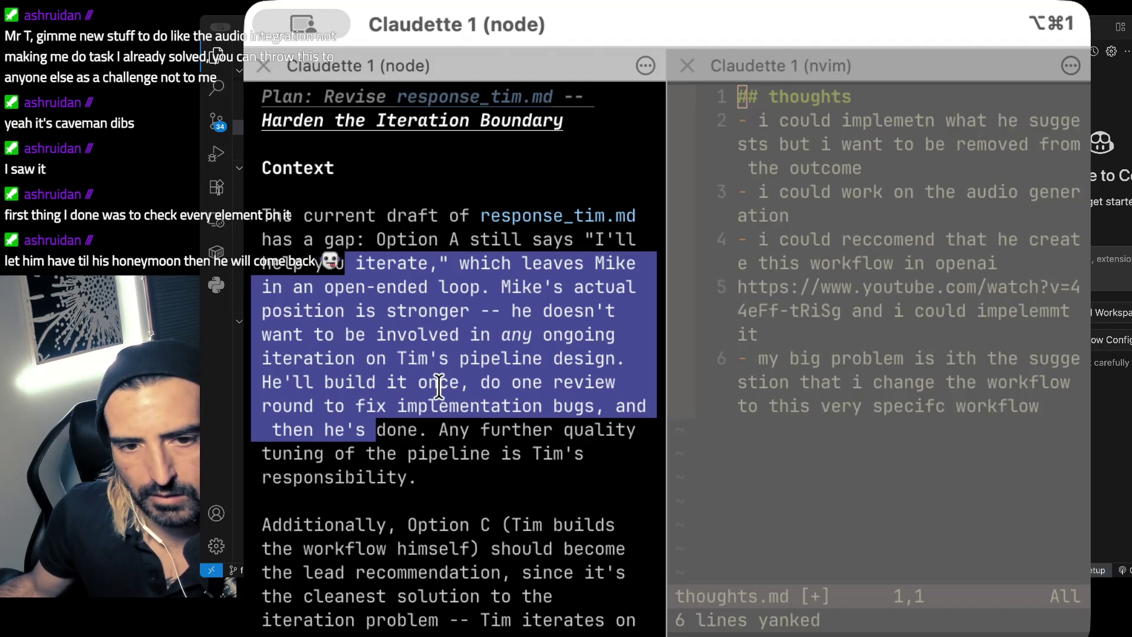
{"action": "scroll", "coordinate": [436, 377], "scroll_direction": "down", "scroll_amount": 3}
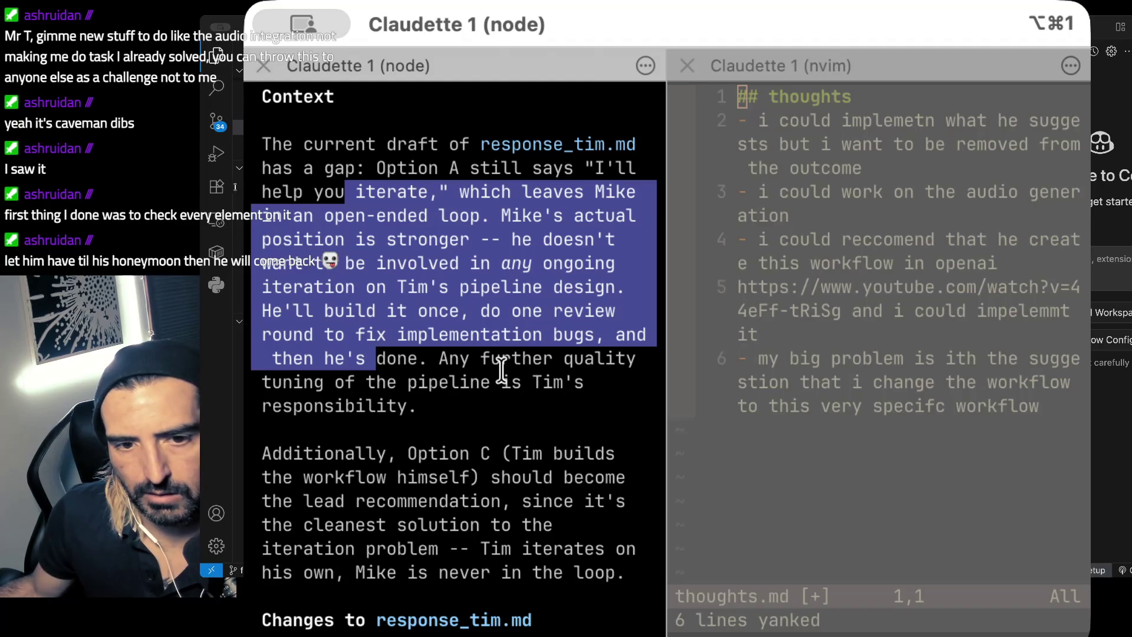
{"action": "scroll", "coordinate": [494, 372], "scroll_direction": "down", "scroll_amount": 5}
{"action": "left_click_drag", "start_coordinate": [398, 335], "coordinate": [396, 475]}
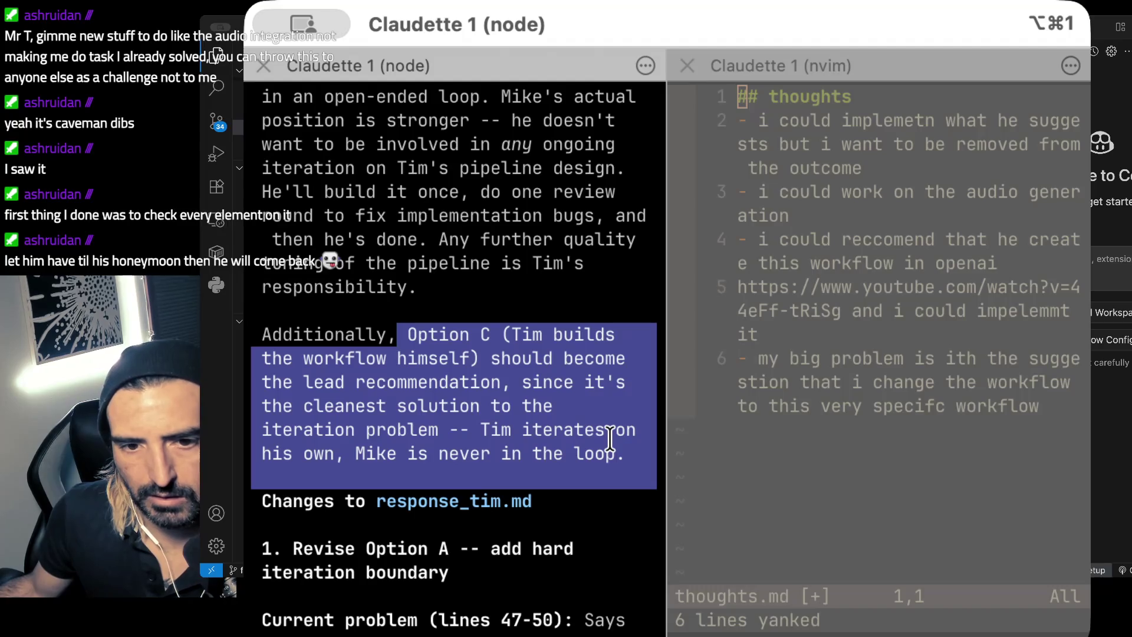
{"action": "scroll", "coordinate": [609, 439], "scroll_direction": "down", "scroll_amount": 4}
{"action": "scroll", "coordinate": [609, 439], "scroll_direction": "down", "scroll_amount": 8}
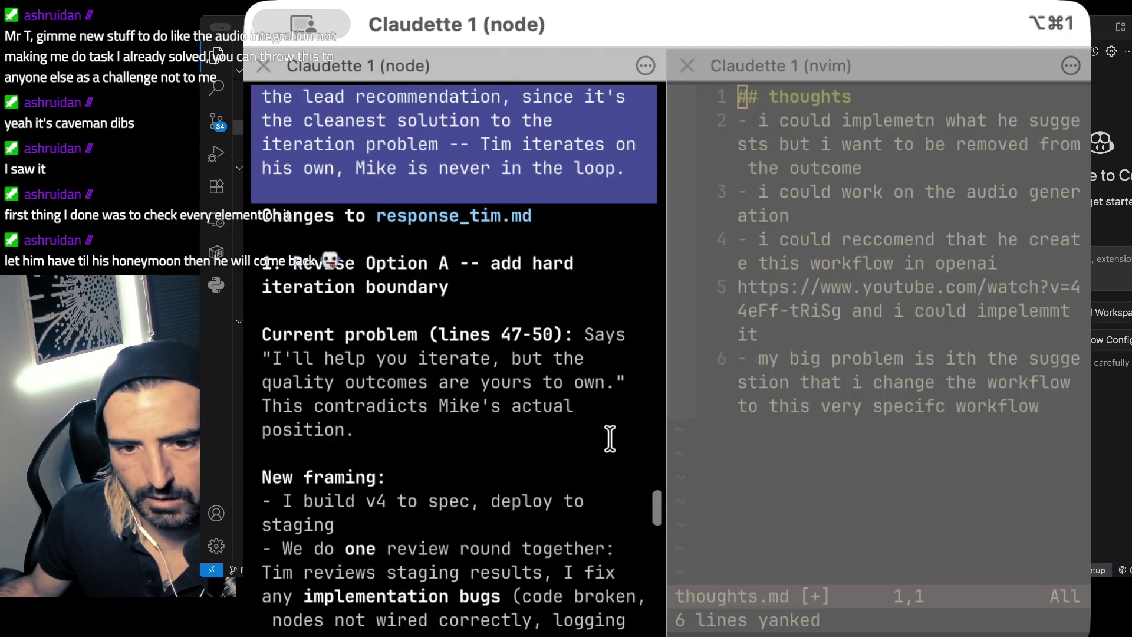
{"action": "scroll", "coordinate": [610, 439], "scroll_direction": "down", "scroll_amount": 3}
{"action": "scroll", "coordinate": [609, 439], "scroll_direction": "down", "scroll_amount": 1}
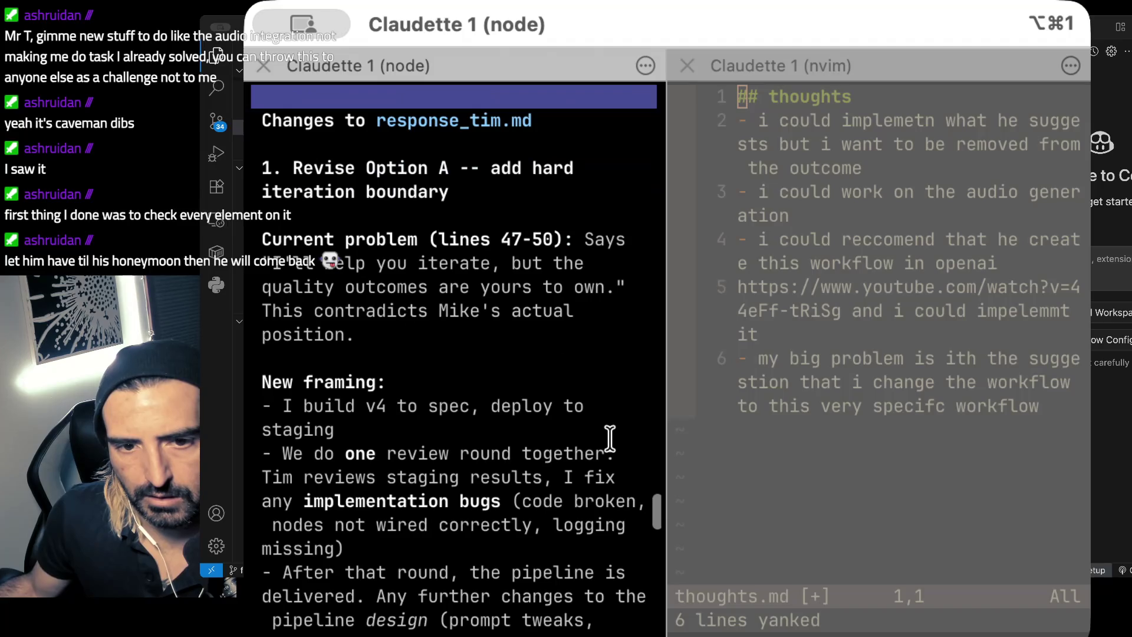
{"action": "scroll", "coordinate": [609, 439], "scroll_direction": "down", "scroll_amount": 6}
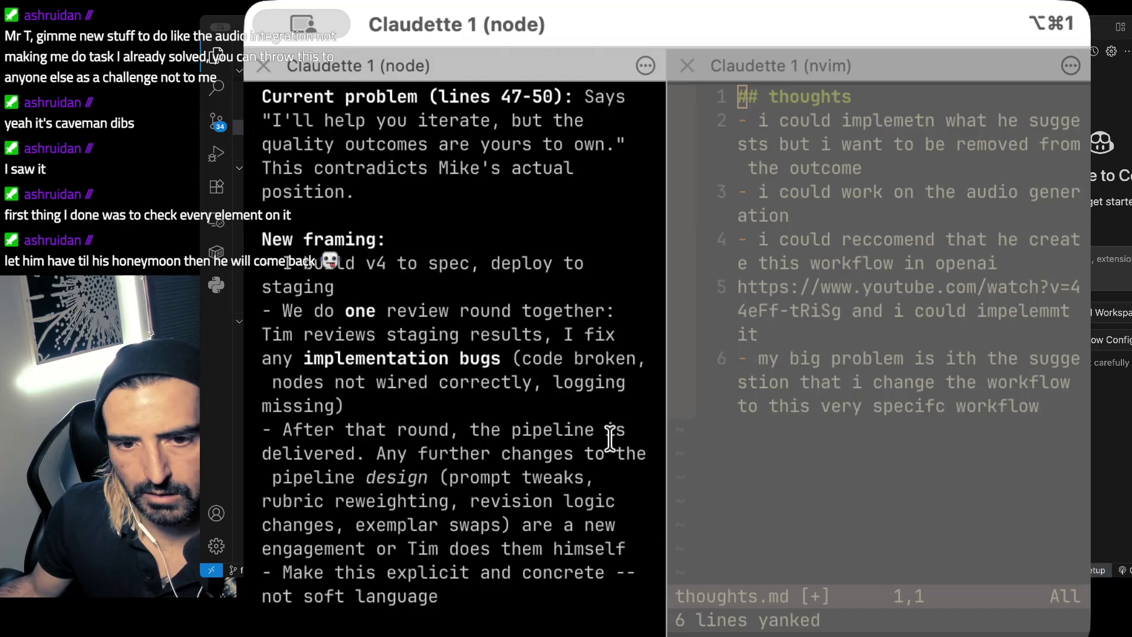
{"action": "scroll", "coordinate": [609, 440], "scroll_direction": "down", "scroll_amount": 1}
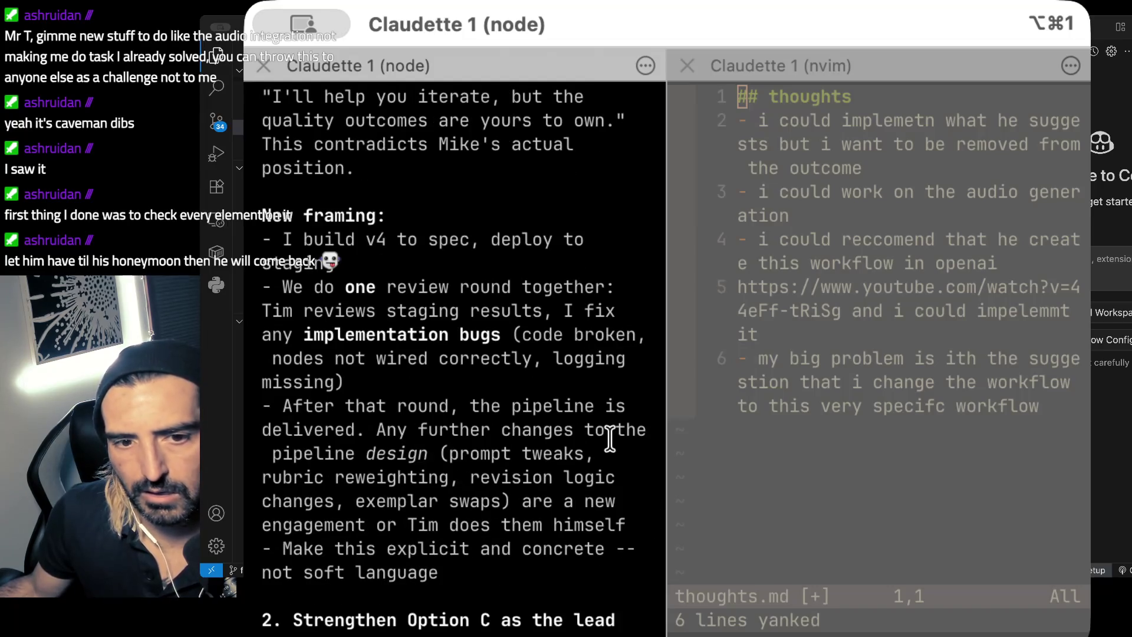
{"action": "scroll", "coordinate": [609, 439], "scroll_direction": "down", "scroll_amount": 4}
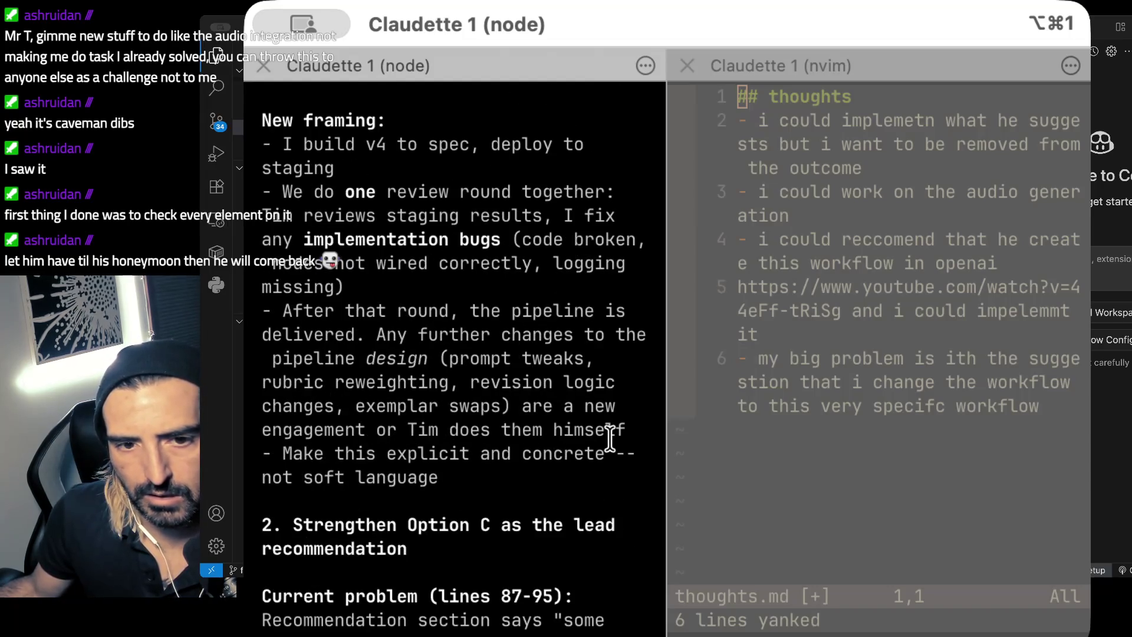
{"action": "scroll", "coordinate": [609, 439], "scroll_direction": "down", "scroll_amount": 4}
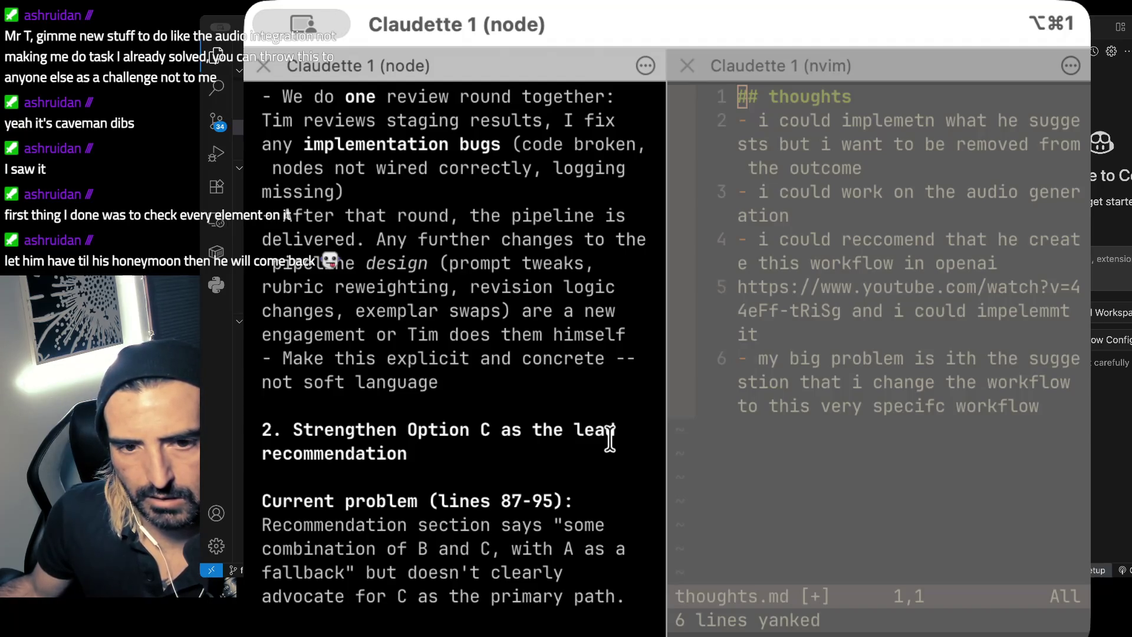
{"action": "scroll", "coordinate": [609, 440], "scroll_direction": "down", "scroll_amount": 7}
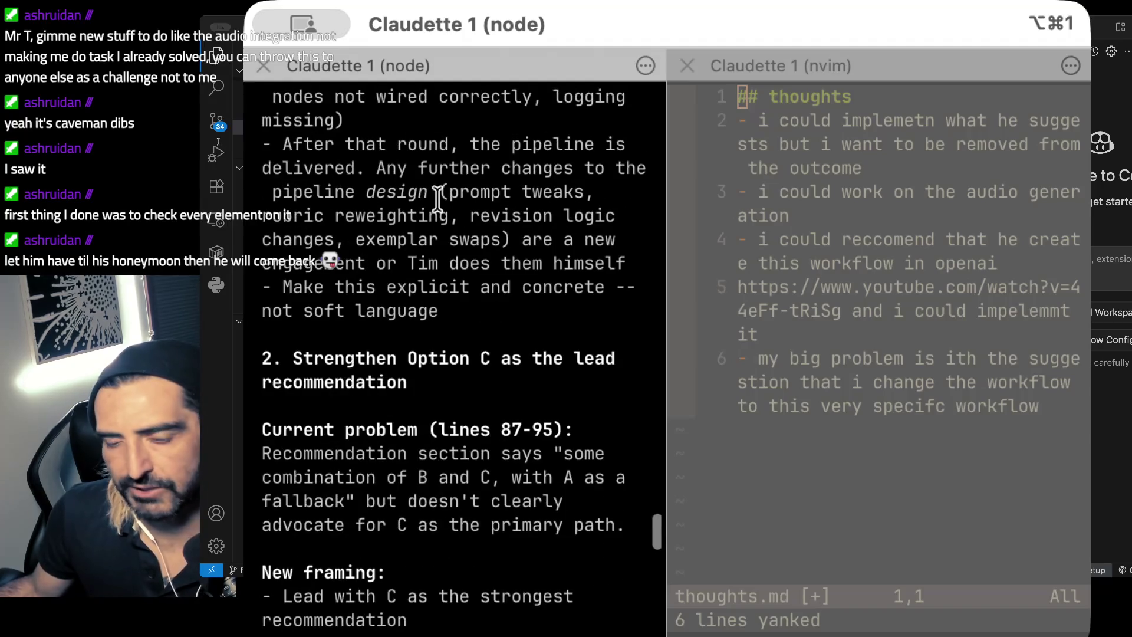
{"action": "scroll", "coordinate": [493, 387], "scroll_direction": "down", "scroll_amount": 3}
{"action": "scroll", "coordinate": [492, 388], "scroll_direction": "down", "scroll_amount": 2}
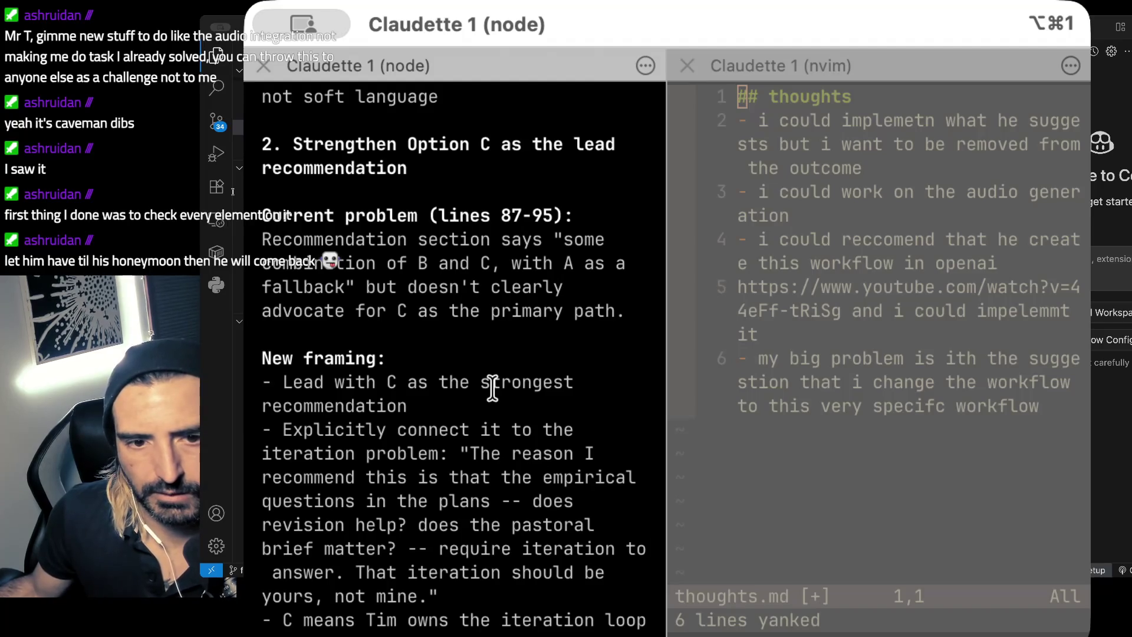
{"action": "scroll", "coordinate": [492, 387], "scroll_direction": "down", "scroll_amount": 5}
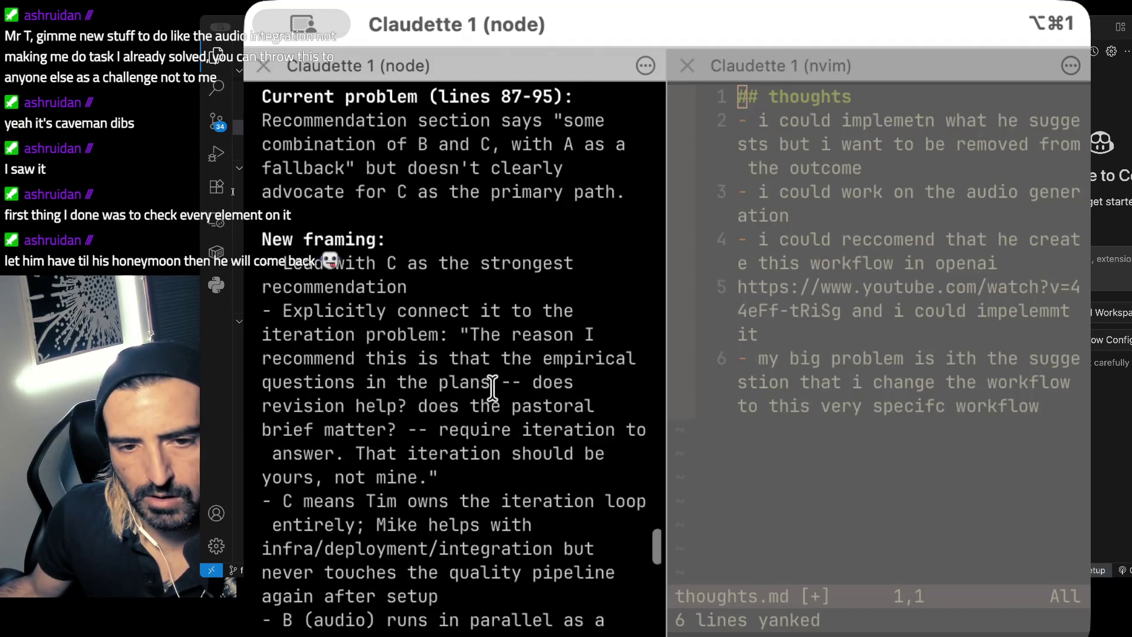
{"action": "scroll", "coordinate": [493, 388], "scroll_direction": "down", "scroll_amount": 5}
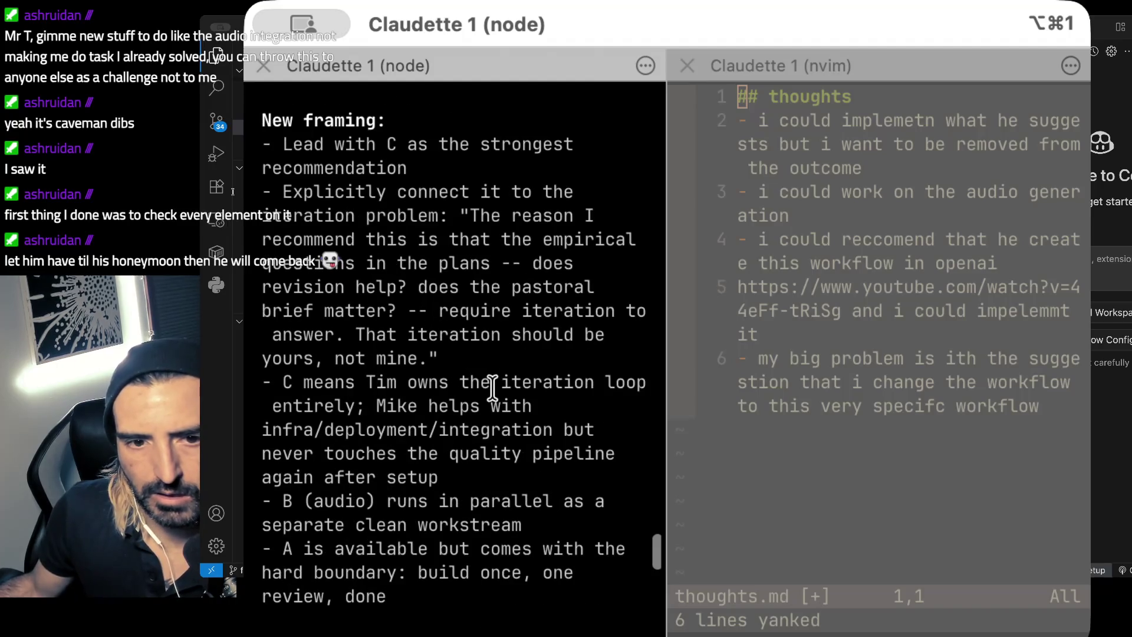
{"action": "scroll", "coordinate": [492, 388], "scroll_direction": "down", "scroll_amount": 2}
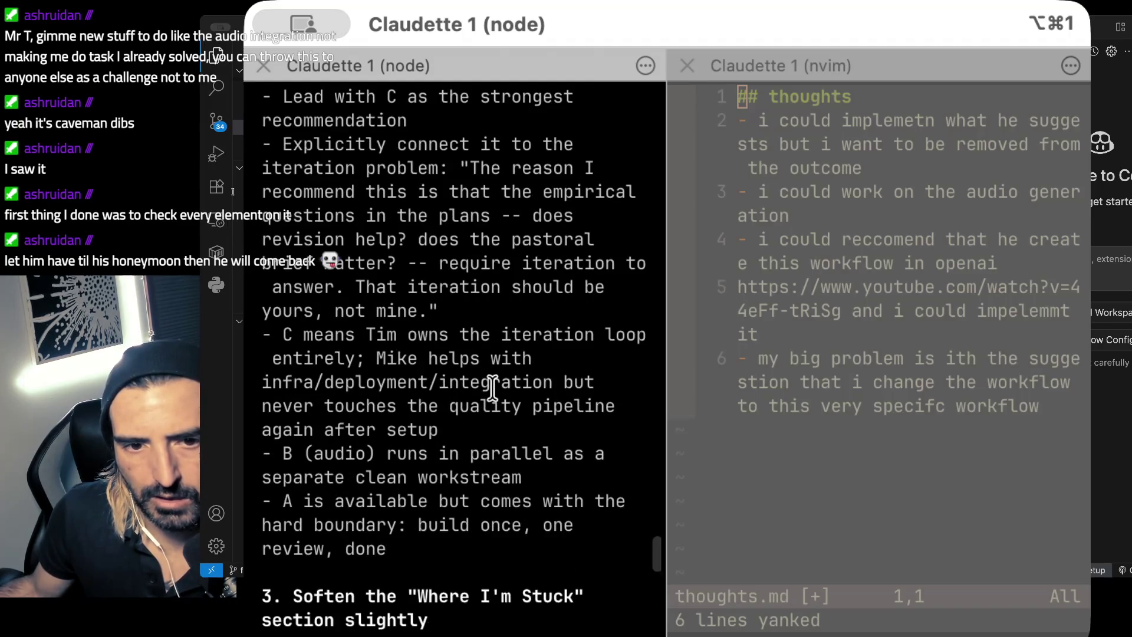
{"action": "scroll", "coordinate": [493, 388], "scroll_direction": "down", "scroll_amount": 1}
{"action": "scroll", "coordinate": [493, 388], "scroll_direction": "down", "scroll_amount": 1}
{"action": "scroll", "coordinate": [492, 388], "scroll_direction": "down", "scroll_amount": 3}
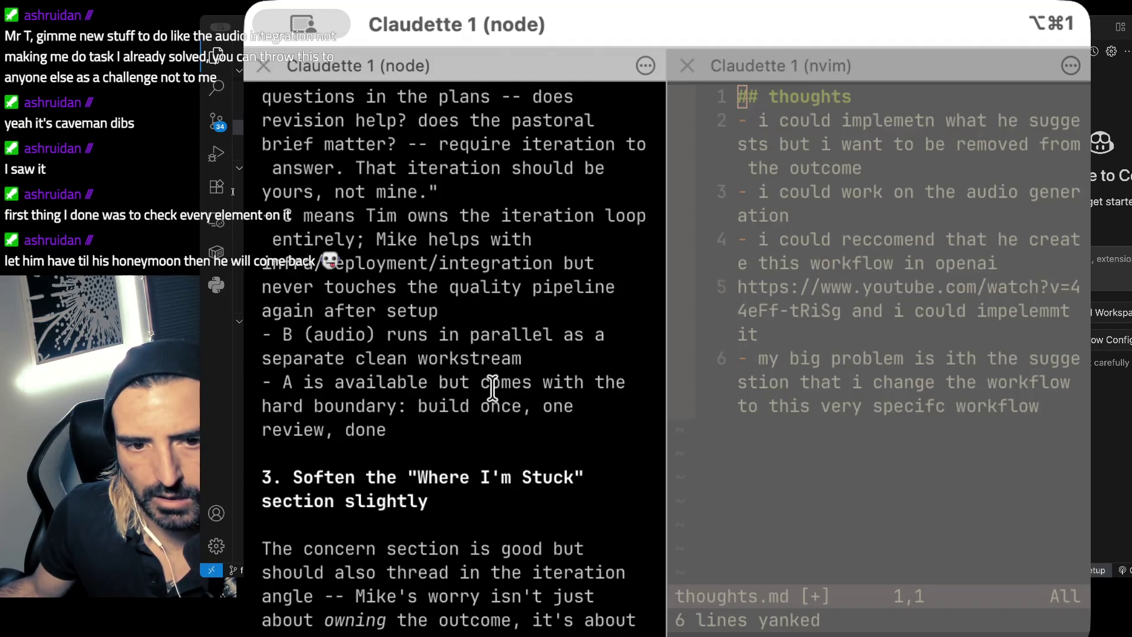
{"action": "scroll", "coordinate": [492, 388], "scroll_direction": "down", "scroll_amount": 4}
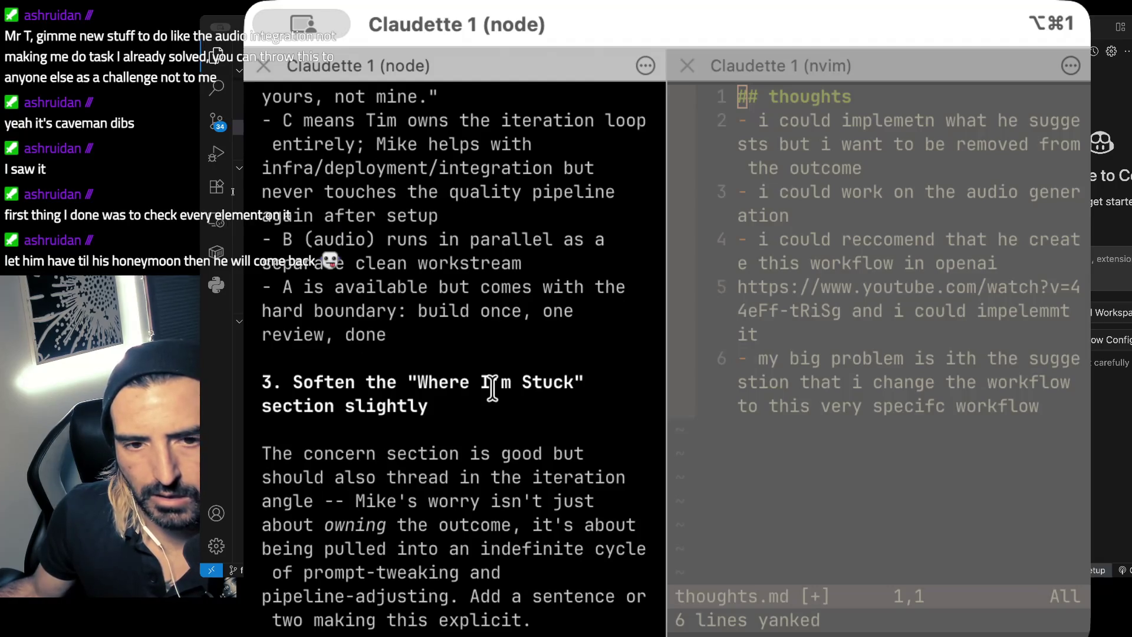
{"action": "scroll", "coordinate": [492, 389], "scroll_direction": "up", "scroll_amount": 9}
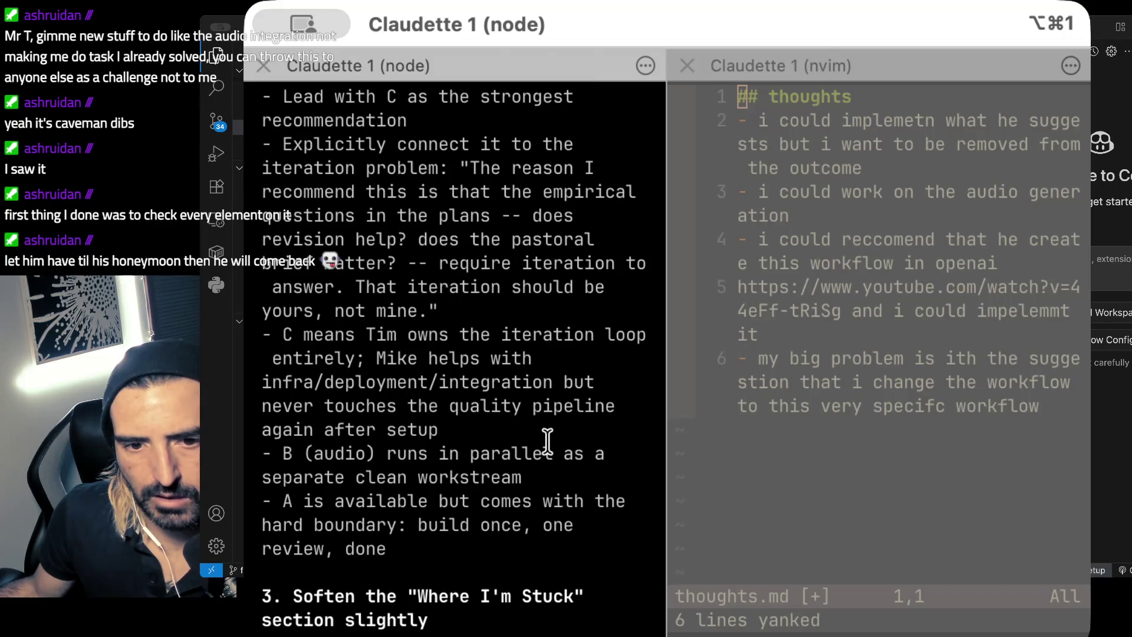
{"action": "scroll", "coordinate": [547, 441], "scroll_direction": "down", "scroll_amount": 1}
{"action": "scroll", "coordinate": [547, 441], "scroll_direction": "down", "scroll_amount": 7}
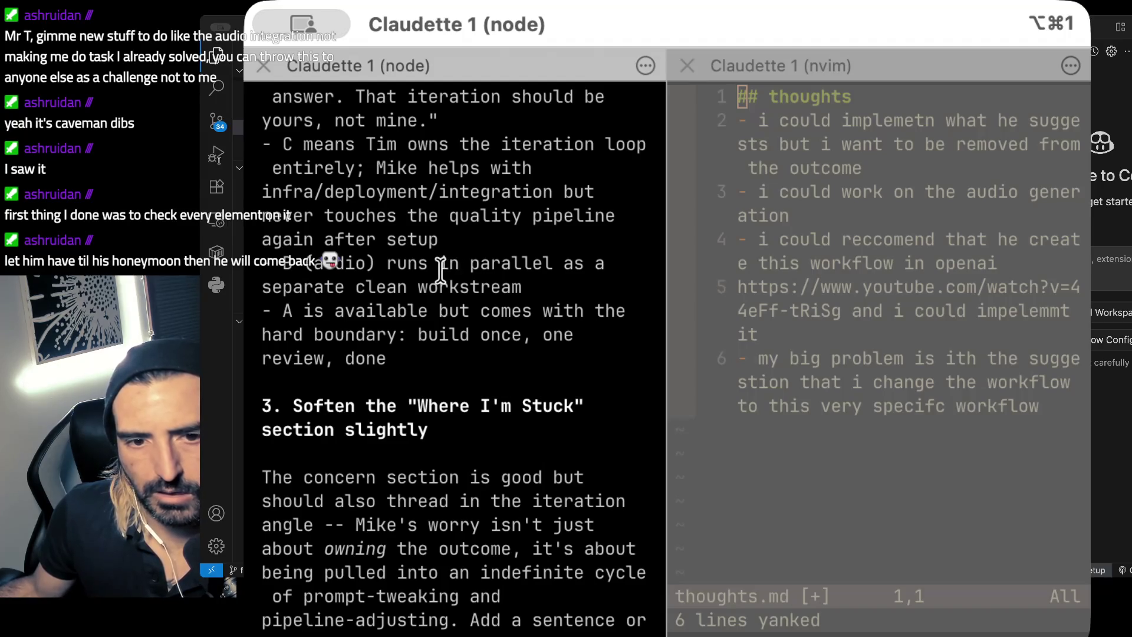
{"action": "left_click_drag", "start_coordinate": [439, 265], "coordinate": [427, 334]}
{"action": "scroll", "coordinate": [507, 386], "scroll_direction": "down", "scroll_amount": 5}
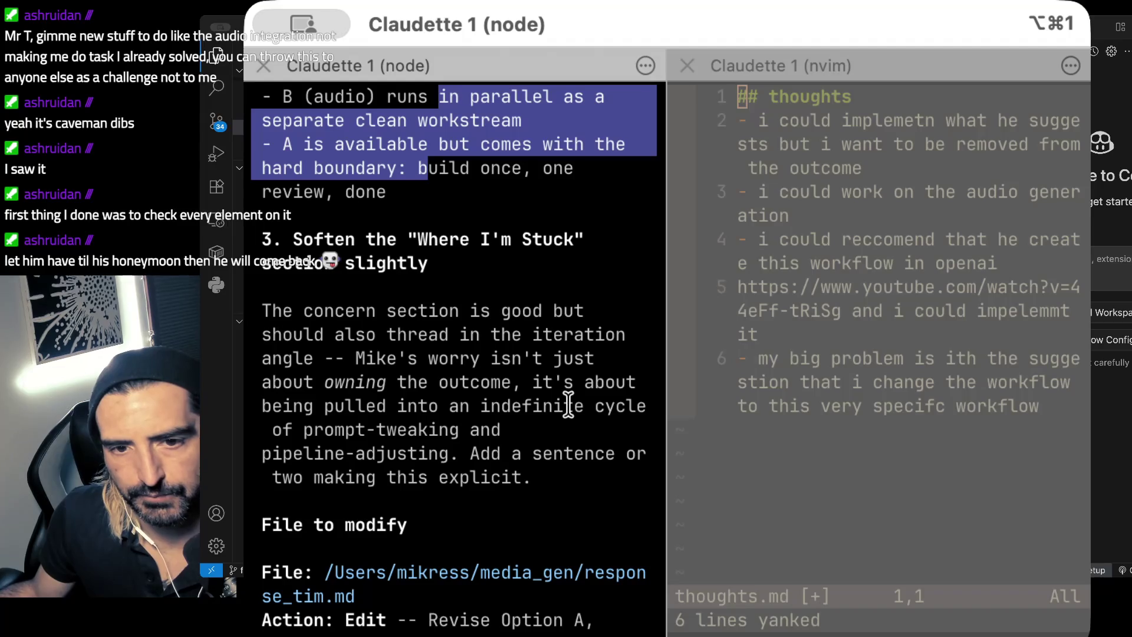
{"action": "left_click_drag", "start_coordinate": [398, 287], "coordinate": [439, 572]}
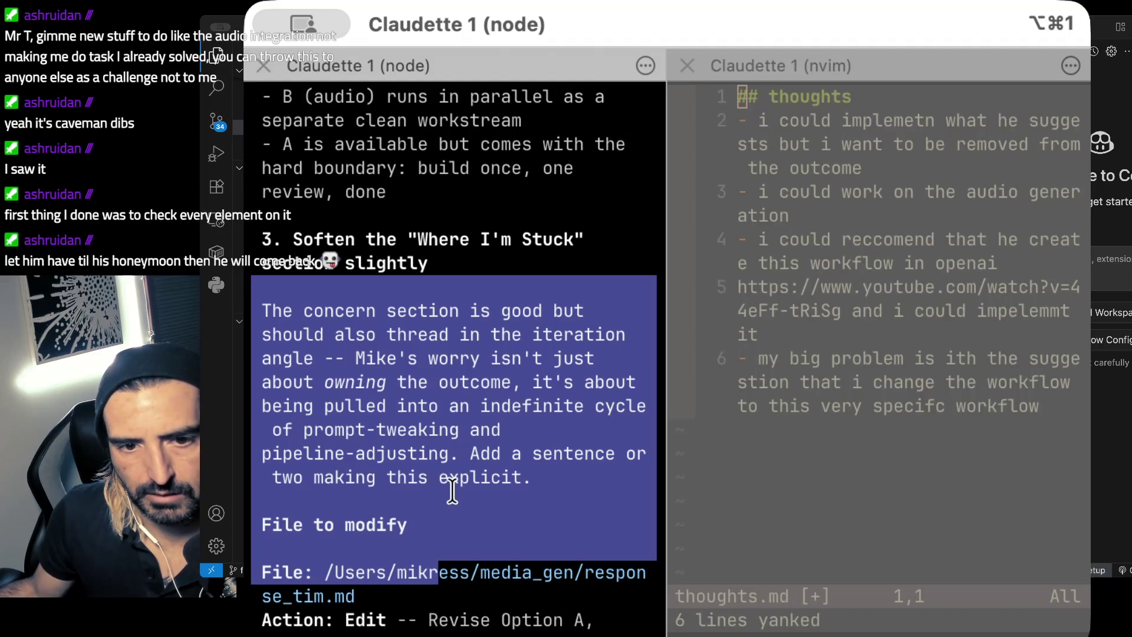
{"action": "scroll", "coordinate": [452, 490], "scroll_direction": "down", "scroll_amount": 5}
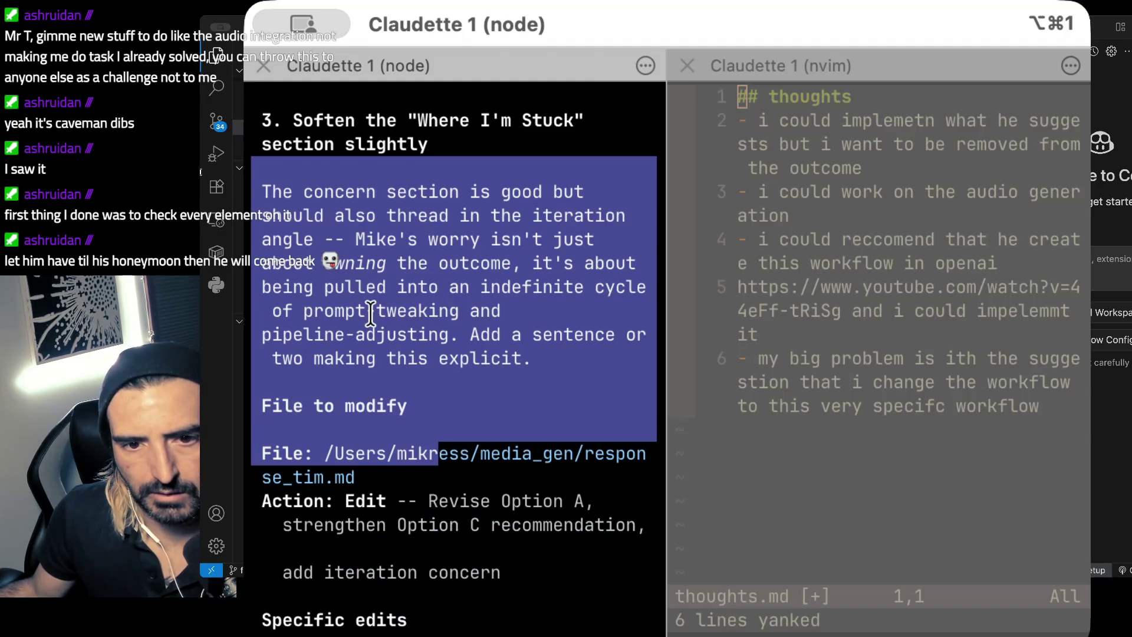
{"action": "scroll", "coordinate": [353, 323], "scroll_direction": "down", "scroll_amount": 10}
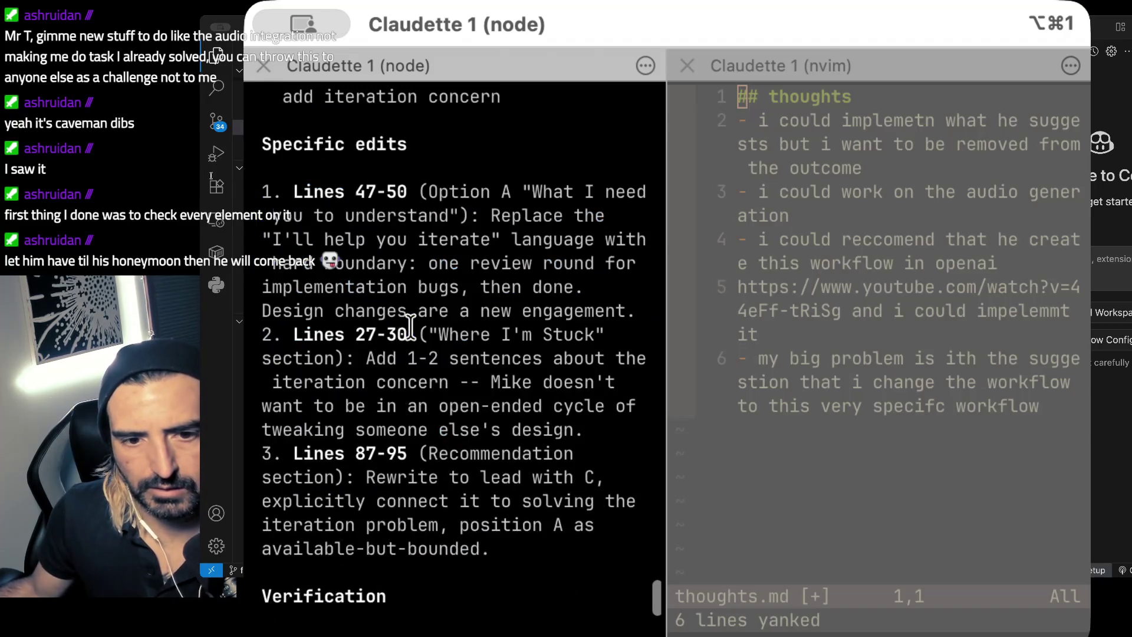
{"action": "scroll", "coordinate": [411, 326], "scroll_direction": "up", "scroll_amount": 3}
{"action": "scroll", "coordinate": [411, 326], "scroll_direction": "up", "scroll_amount": 6}
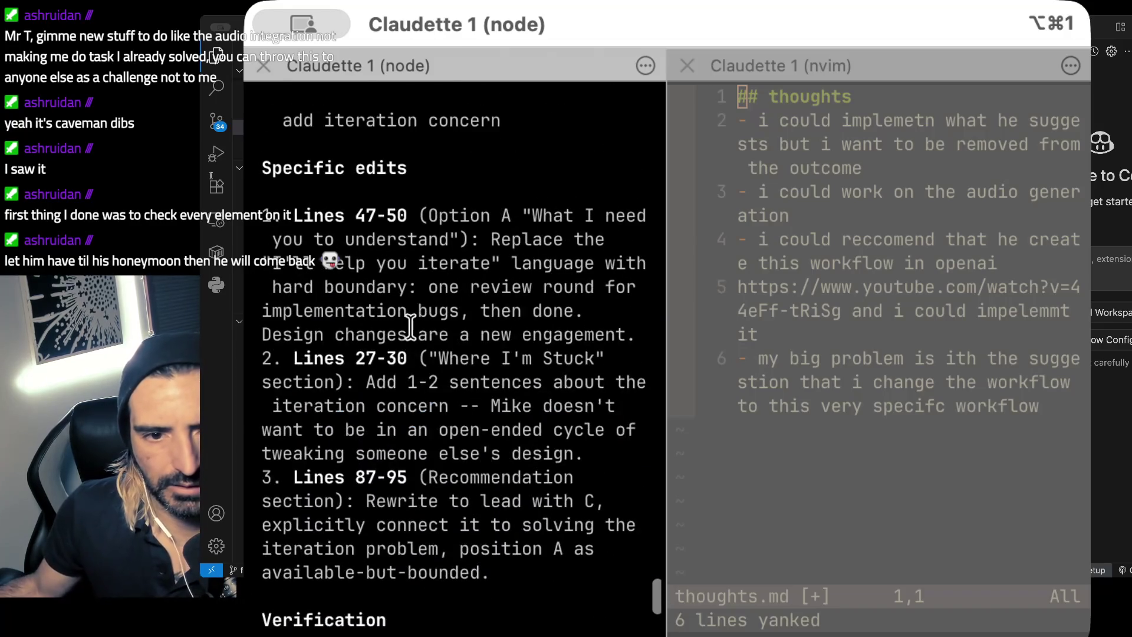
{"action": "scroll", "coordinate": [411, 326], "scroll_direction": "down", "scroll_amount": 9}
- Send 'dont' plus the pasted 'Soften the Where I'm Stuck' step as feedback, then hide the terminal
{"action": "key", "text": "Down"}
{"action": "key", "text": "Down"}
{"action": "key", "text": "Down"}
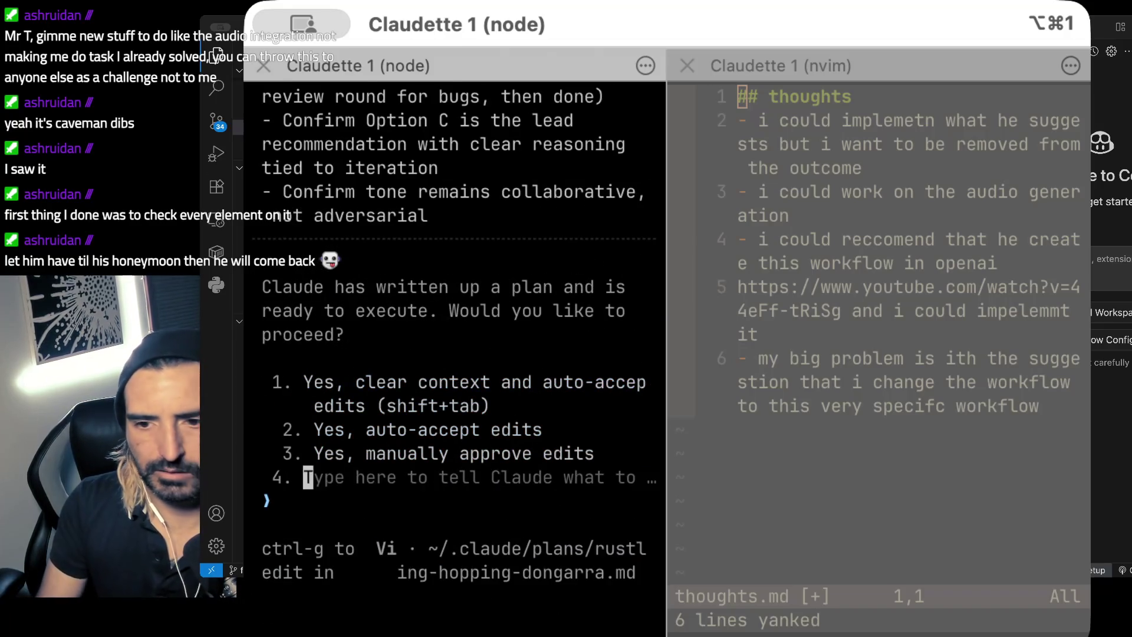
{"action": "scroll", "coordinate": [454, 339], "scroll_direction": "up", "scroll_amount": 10}
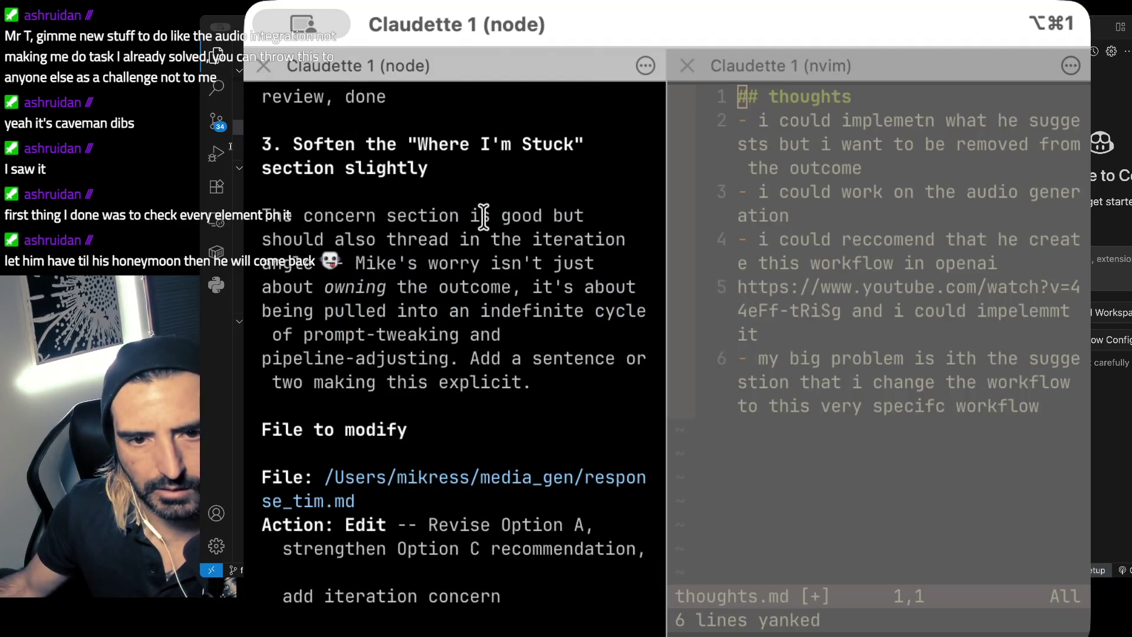
{"action": "mouse_move", "coordinate": [303, 126]}
{"action": "left_mouse_down"}
{"action": "mouse_move", "coordinate": [371, 202]}
{"action": "mouse_move", "coordinate": [597, 197]}
{"action": "mouse_move", "coordinate": [374, 162]}
{"action": "left_mouse_up"}
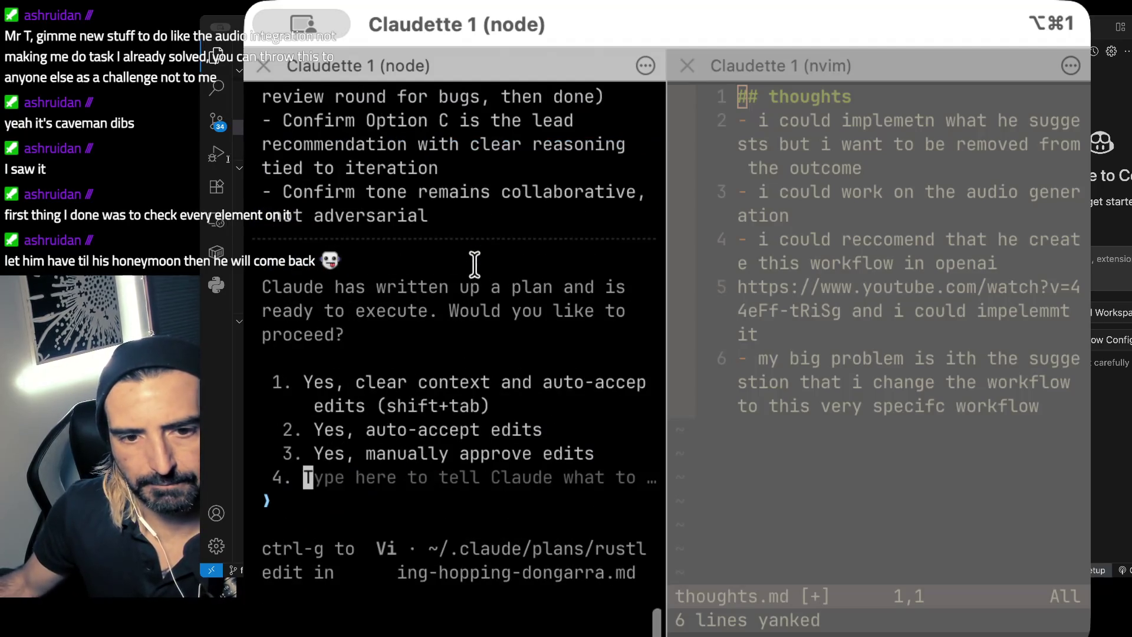
{"action": "type", "text": "dont"}
{"action": "key", "text": "super+v"}
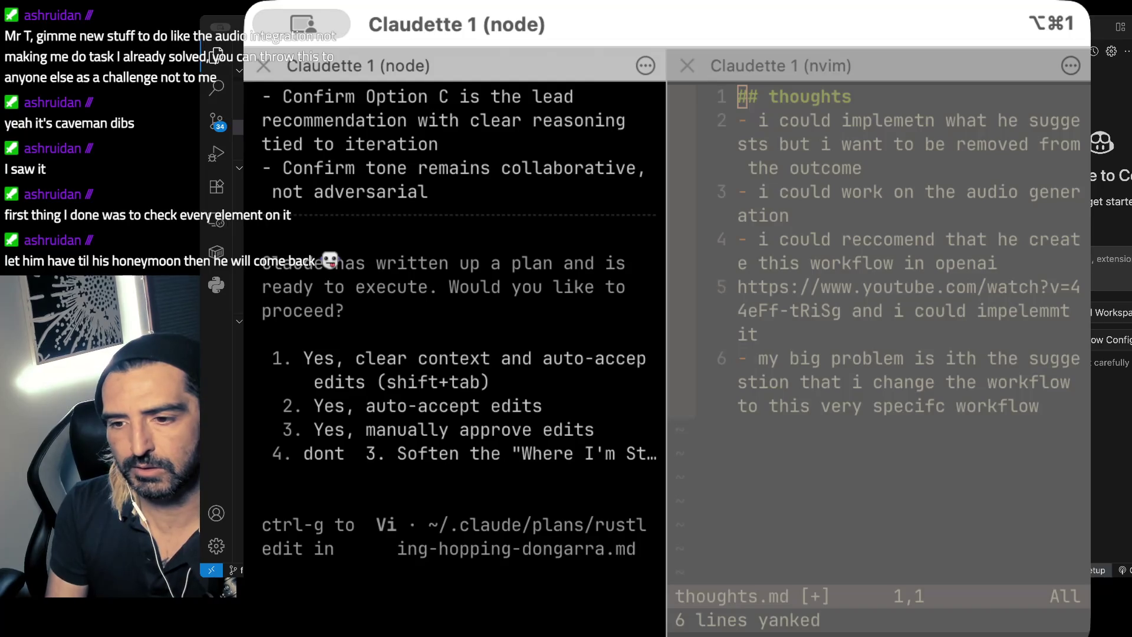
{"action": "key", "text": "Return"}
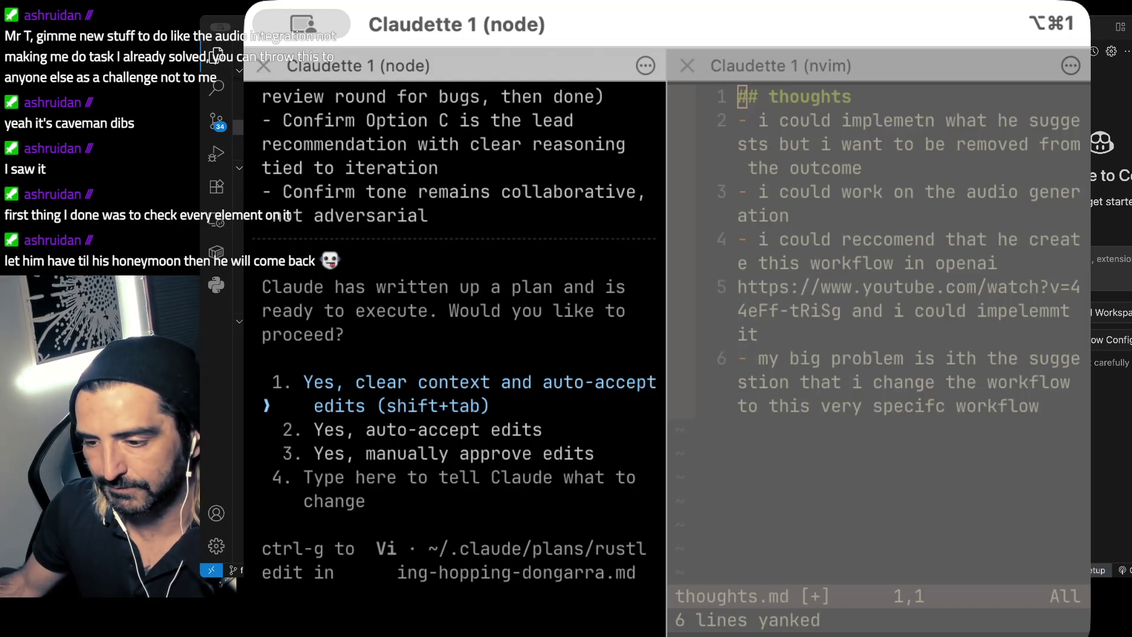
{"action": "key", "text": "super+Tab"}
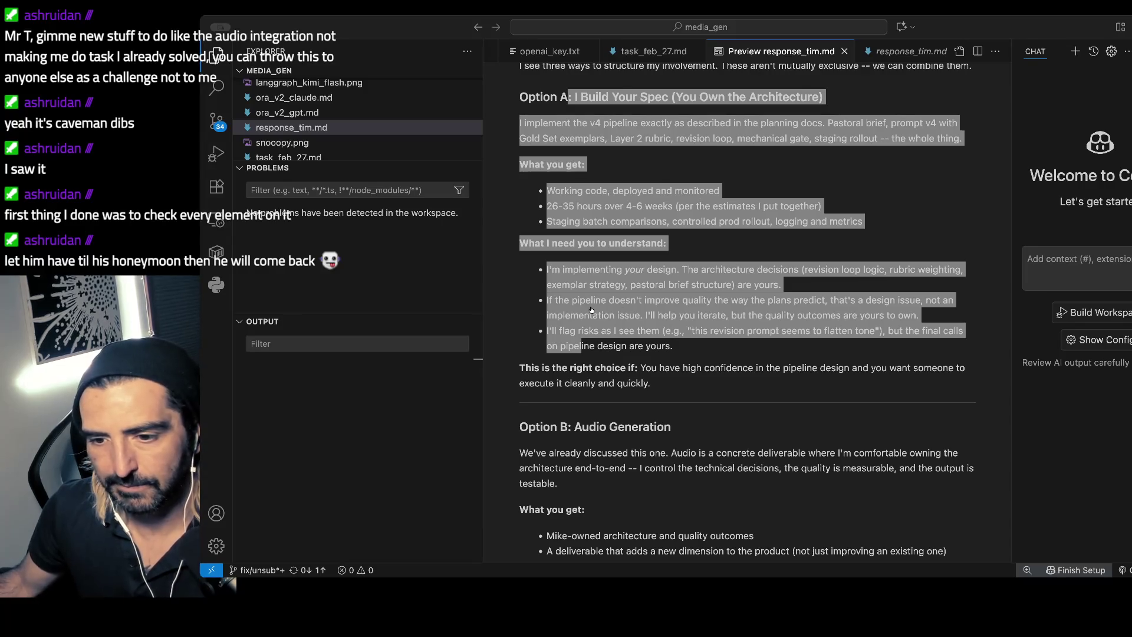
- Clear the selection and open task_feb_27.md as a rendered preview
{"action": "left_click", "coordinate": [653, 190]}
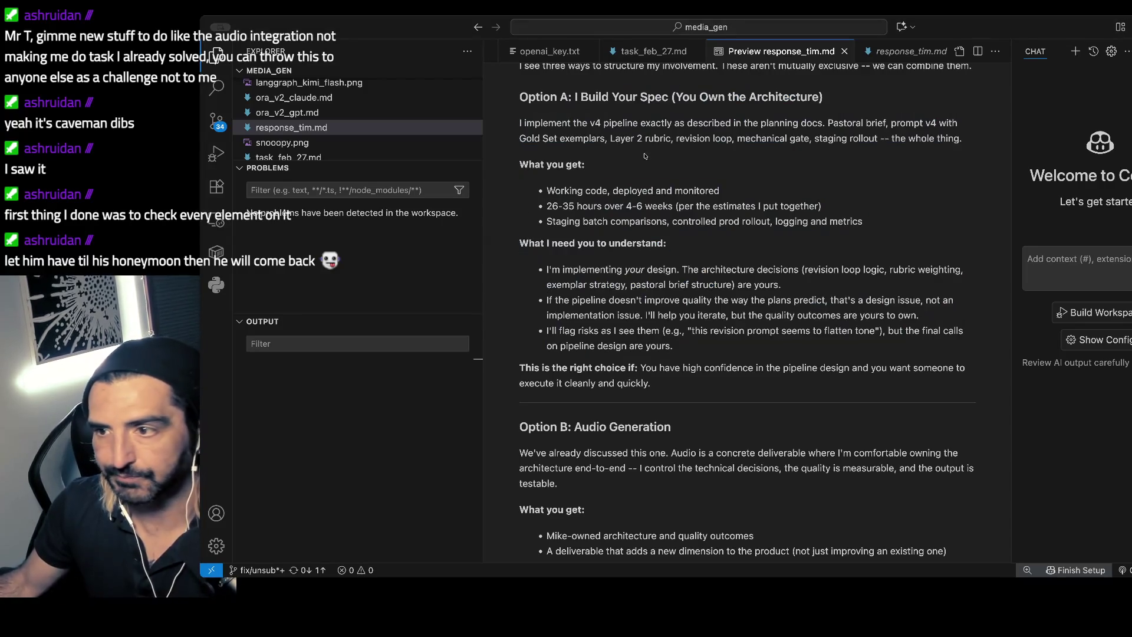
{"action": "scroll", "coordinate": [716, 178], "scroll_direction": "up", "scroll_amount": 2}
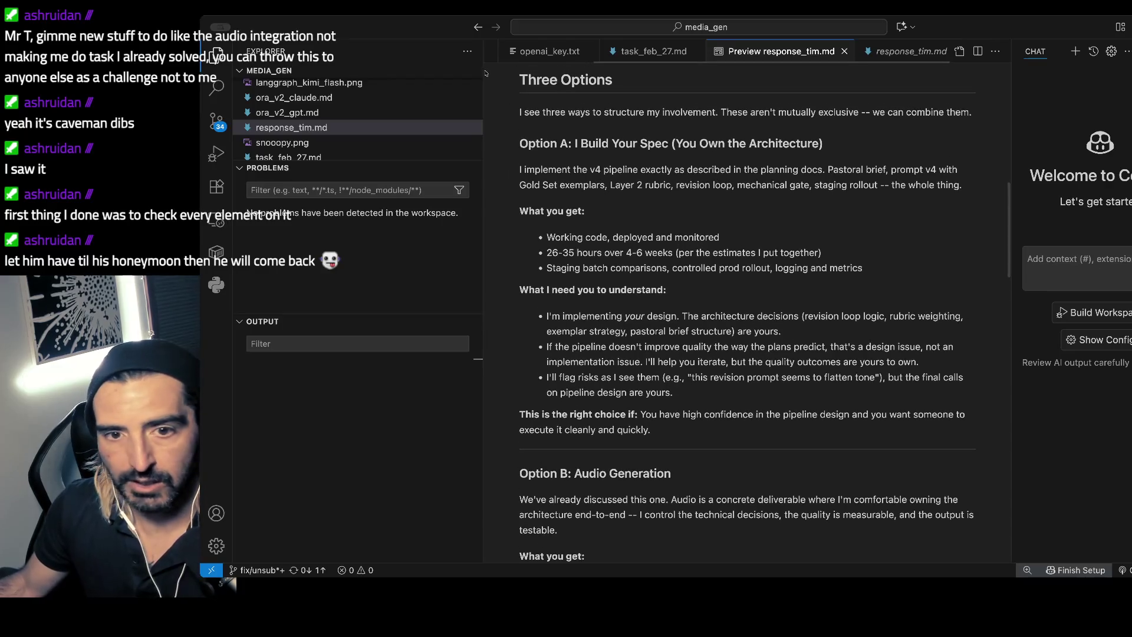
{"action": "scroll", "coordinate": [398, 122], "scroll_direction": "down", "scroll_amount": 2}
{"action": "left_click", "coordinate": [398, 122]}
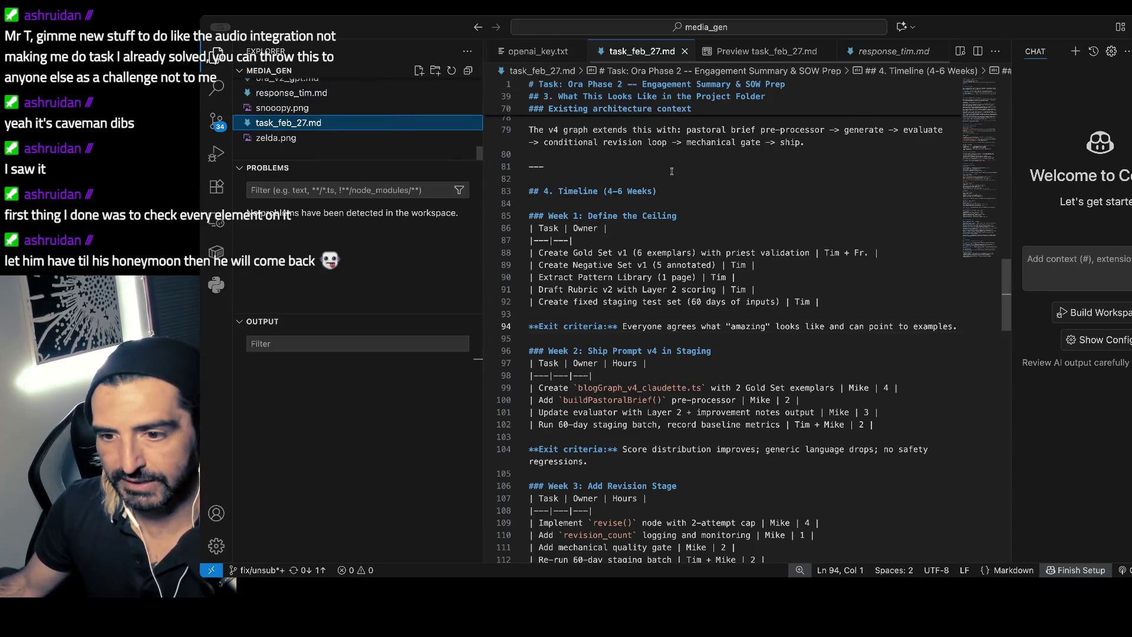
{"action": "key", "text": "super+shift+v"}
- Review task_feb_27.md's architecture context and the v4 graph extension notes
{"action": "scroll", "coordinate": [668, 204], "scroll_direction": "down", "scroll_amount": 10}
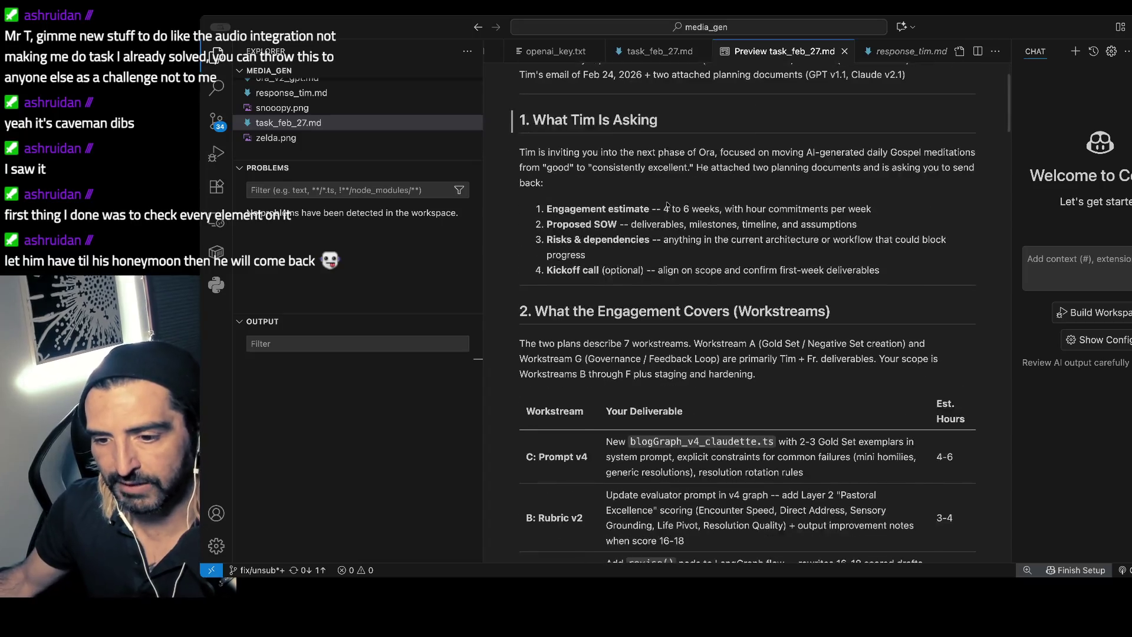
{"action": "scroll", "coordinate": [667, 204], "scroll_direction": "up", "scroll_amount": 8}
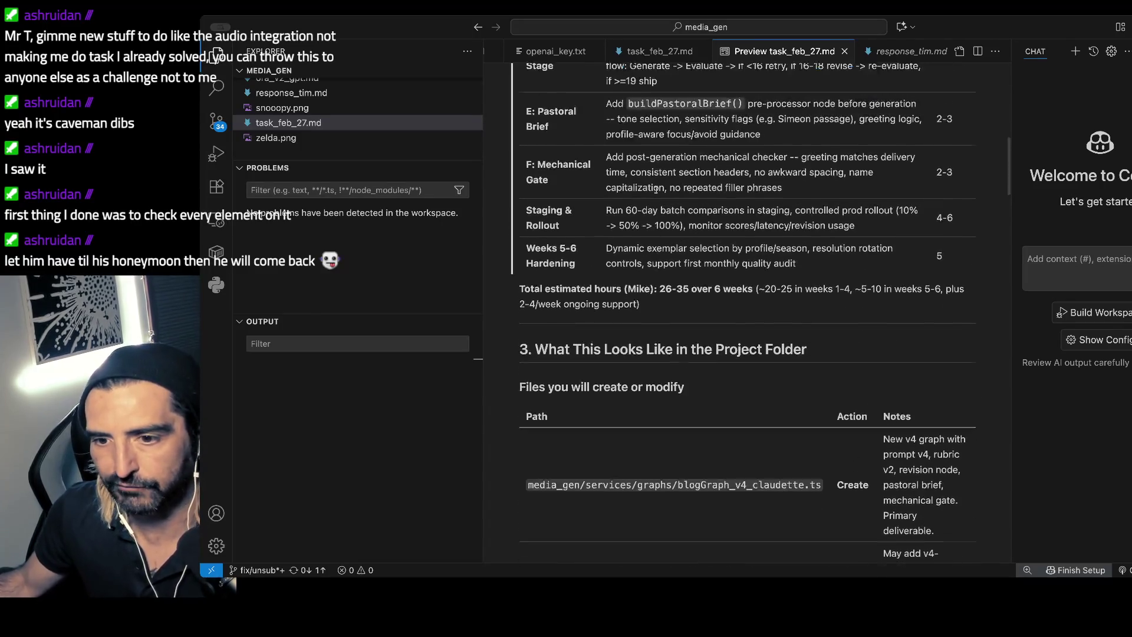
{"action": "scroll", "coordinate": [656, 191], "scroll_direction": "up", "scroll_amount": 5}
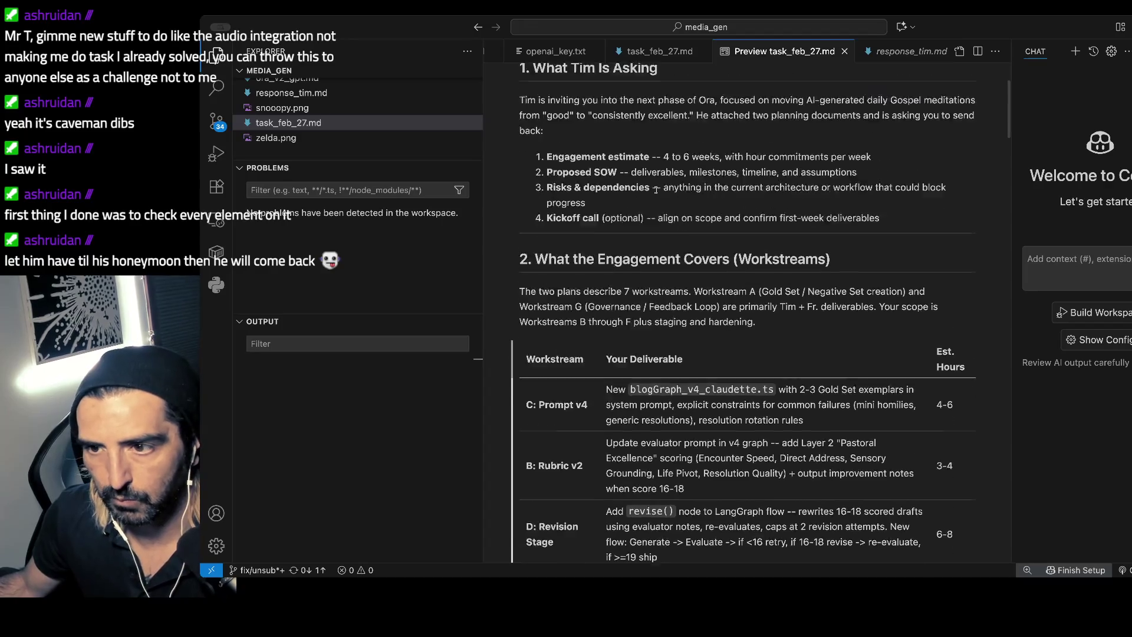
{"action": "scroll", "coordinate": [657, 200], "scroll_direction": "down", "scroll_amount": 5}
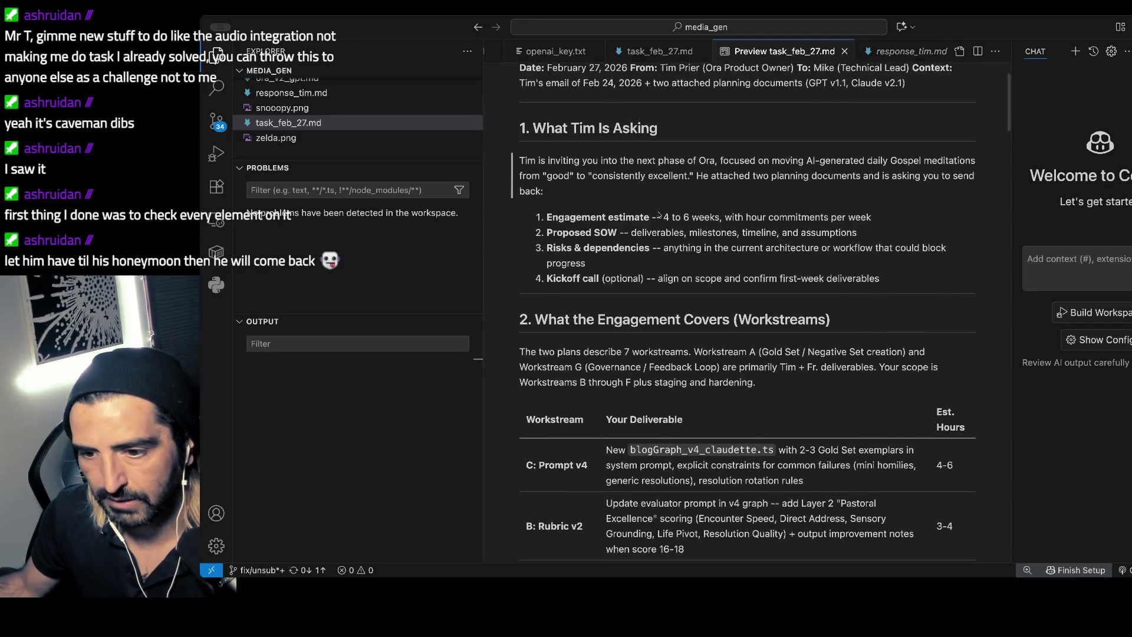
{"action": "scroll", "coordinate": [659, 215], "scroll_direction": "down", "scroll_amount": 10}
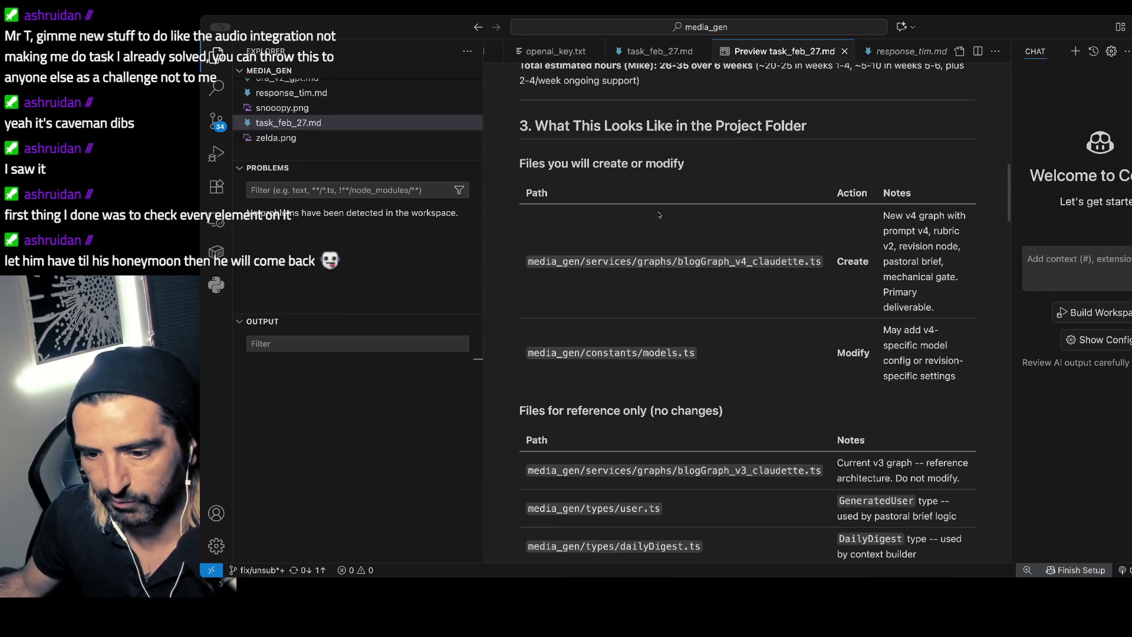
{"action": "scroll", "coordinate": [658, 214], "scroll_direction": "down", "scroll_amount": 10}
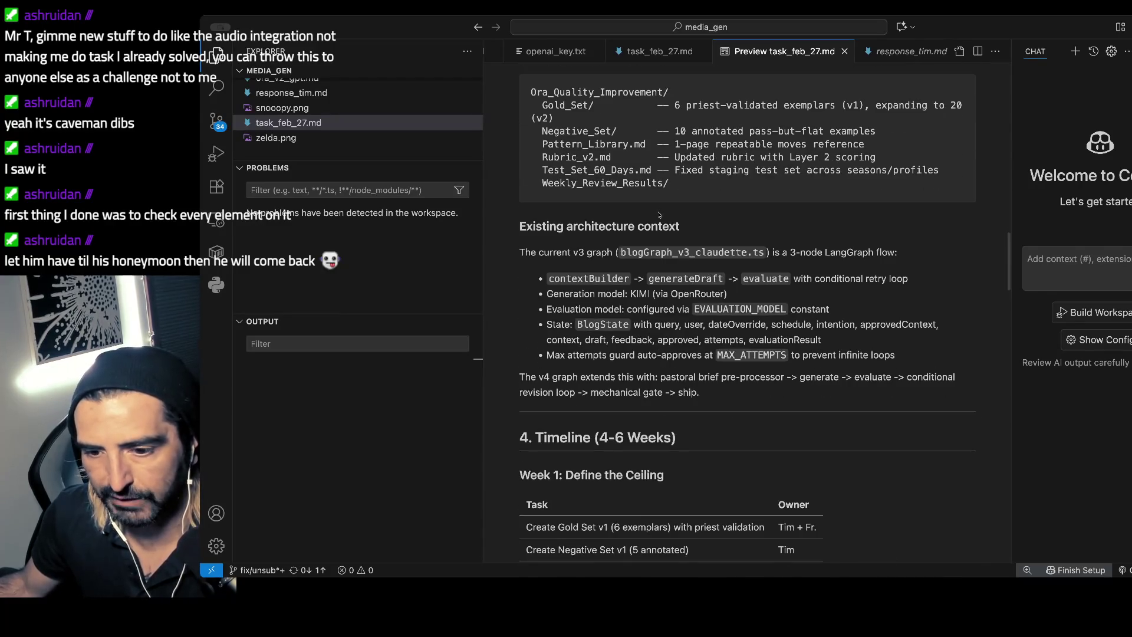
{"action": "left_click_drag", "start_coordinate": [554, 296], "coordinate": [664, 340]}
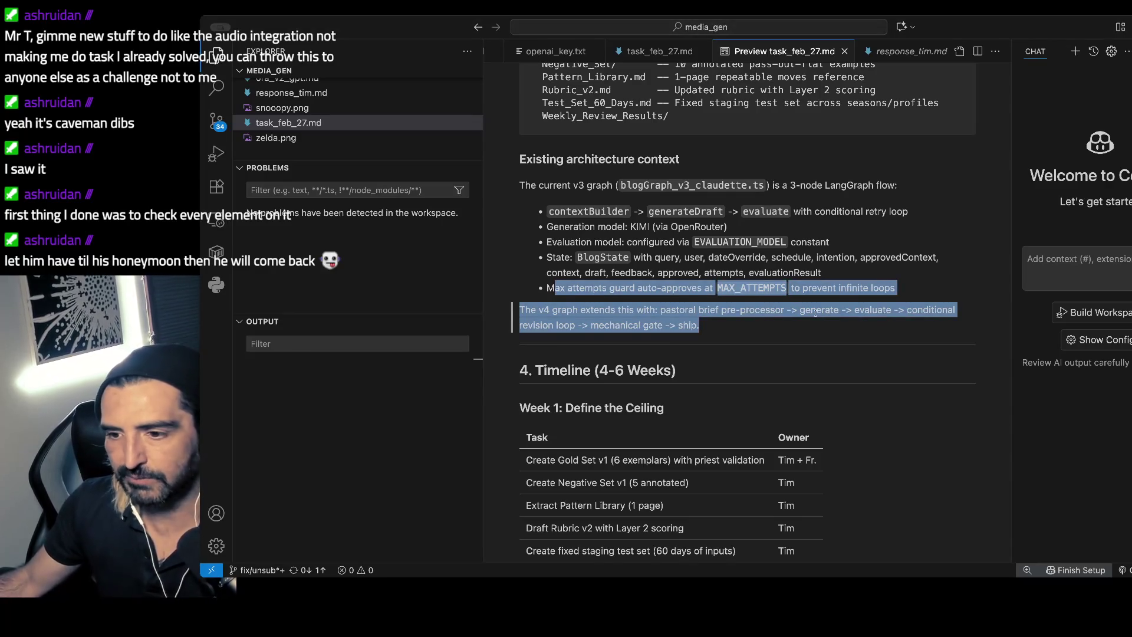
{"action": "left_click", "coordinate": [905, 312]}
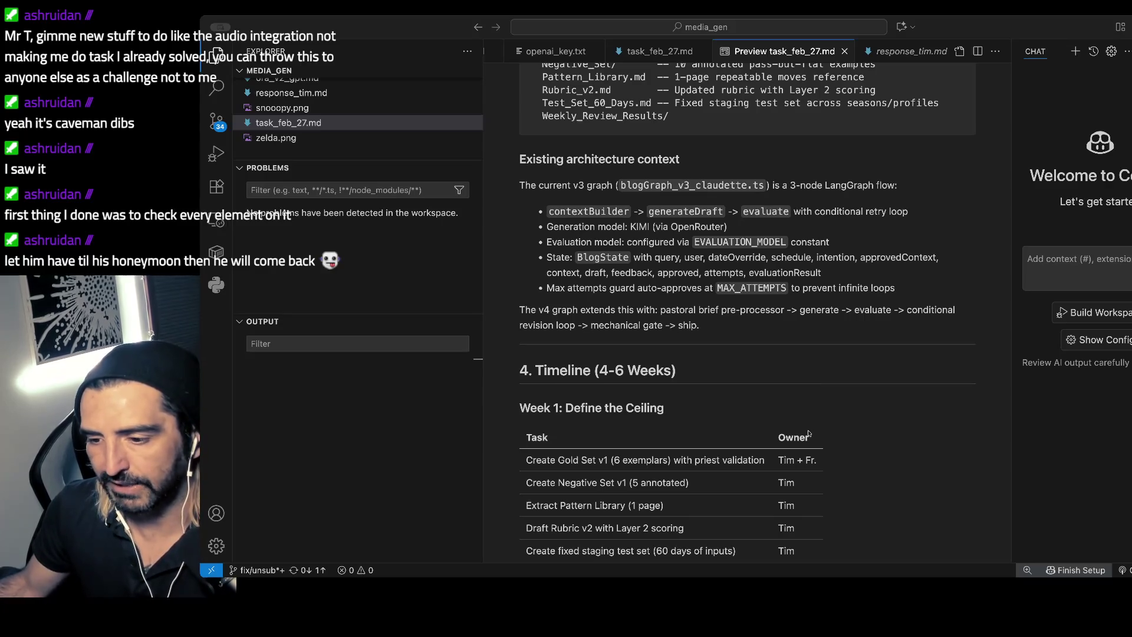
{"action": "key", "text": "alt+super+1"}
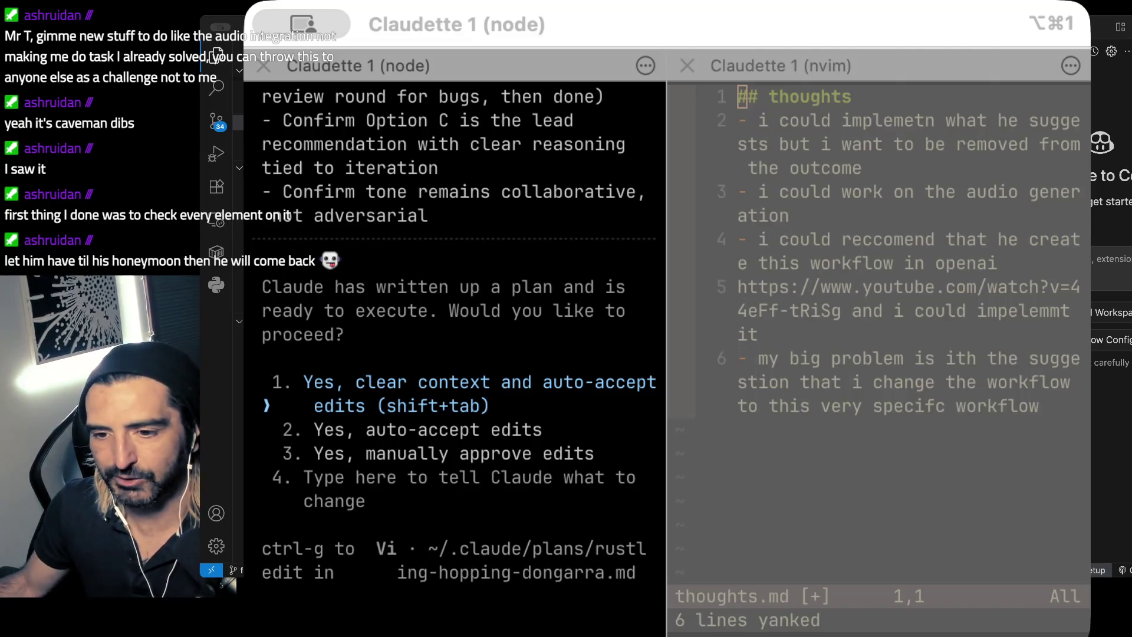
- Review the response_tim.md revision plan and approve it with edits auto-accepted
{"action": "scroll", "coordinate": [310, 420], "scroll_direction": "up", "scroll_amount": 5}
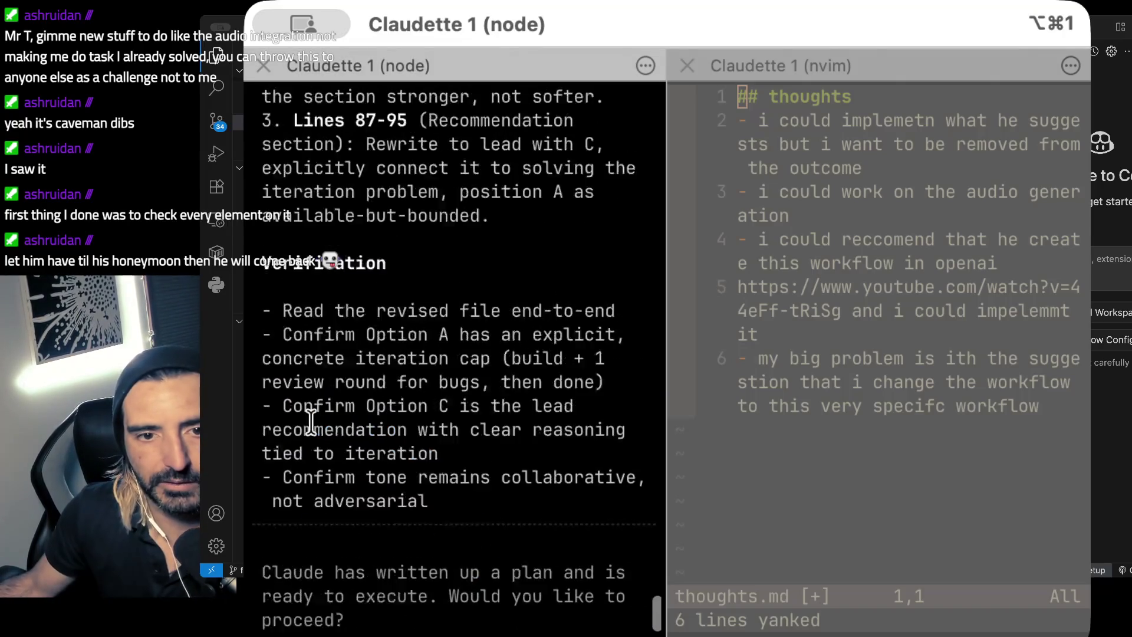
{"action": "scroll", "coordinate": [311, 419], "scroll_direction": "up", "scroll_amount": 10}
{"action": "scroll", "coordinate": [310, 419], "scroll_direction": "up", "scroll_amount": 12}
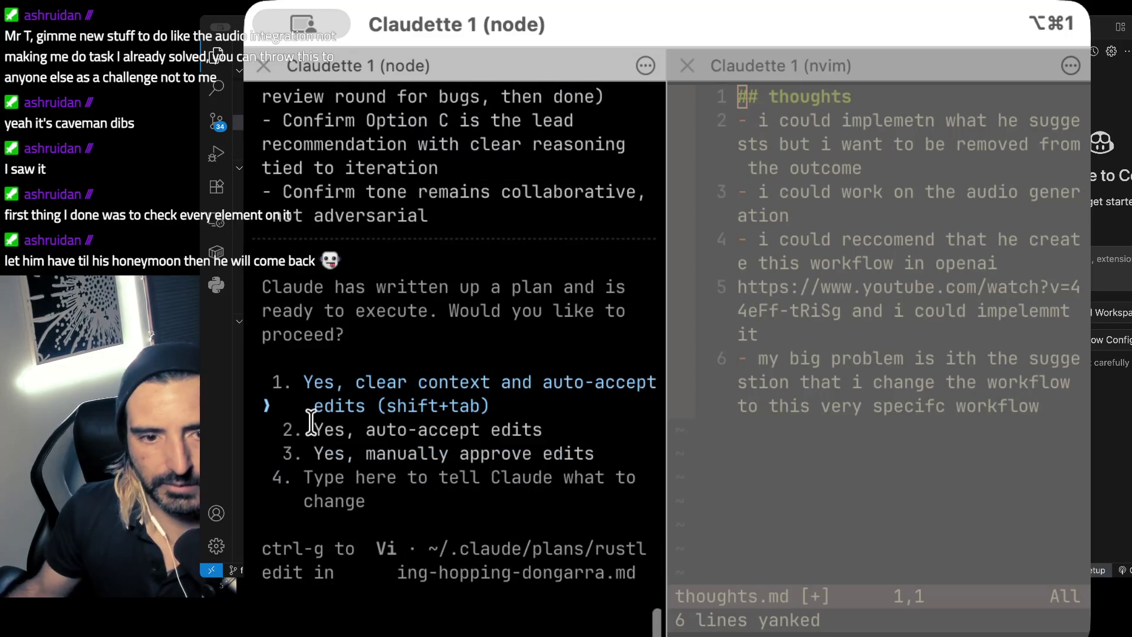
{"action": "key", "text": "2"}
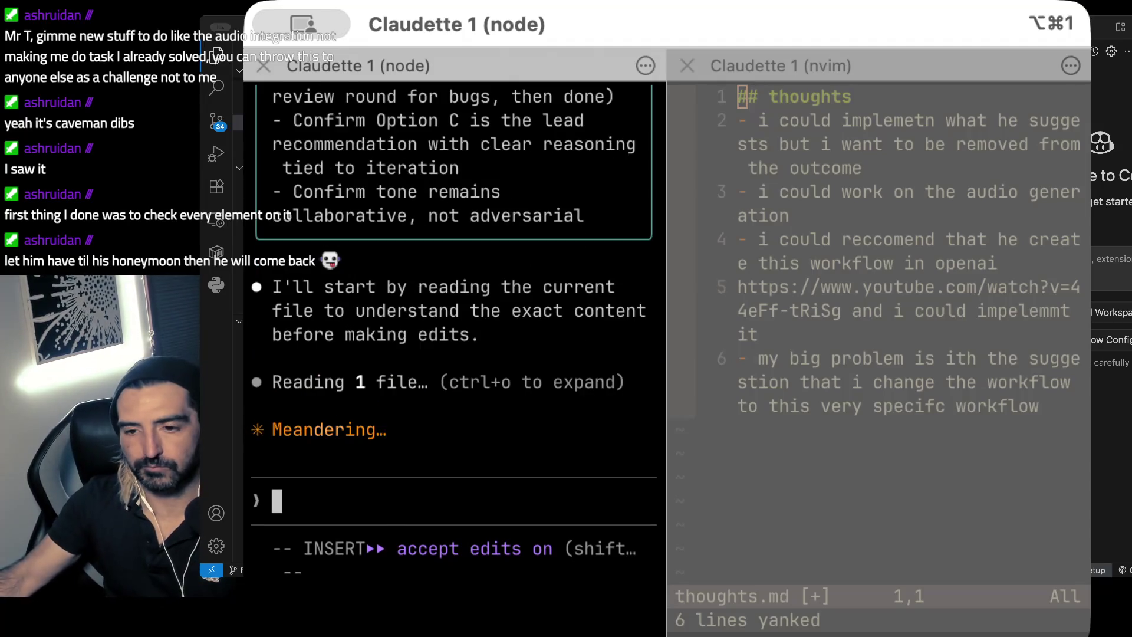
- Let Claude apply its closing-section edits to response_tim.md, then bring the KEXP video browser forward
{"action": "key", "text": "super+Tab"}
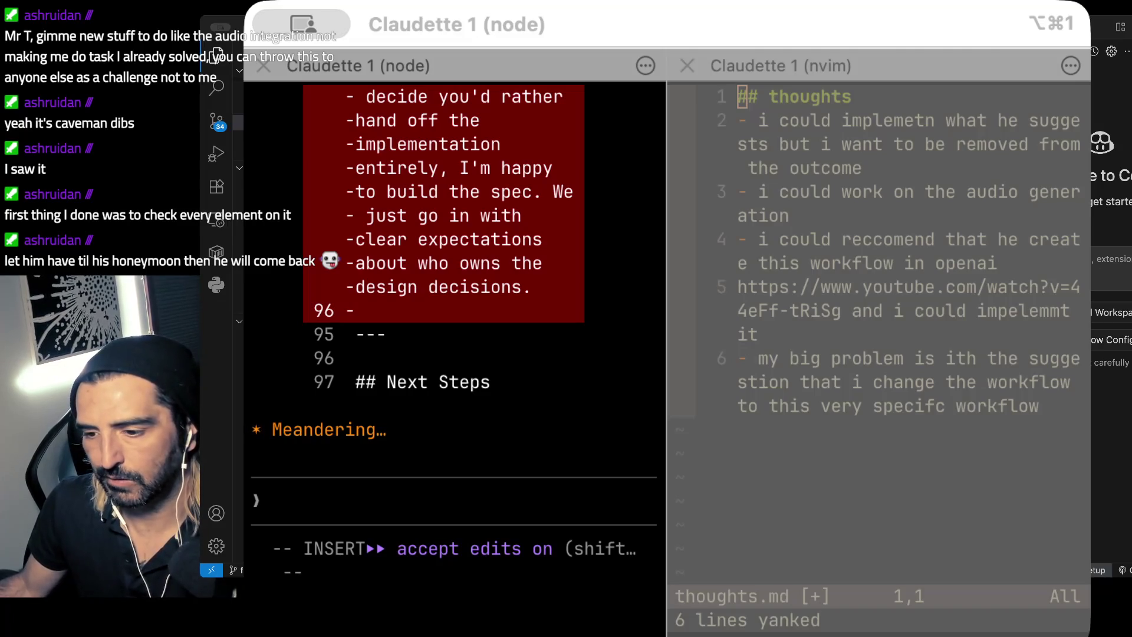
{"action": "key", "text": "super+Tab"}
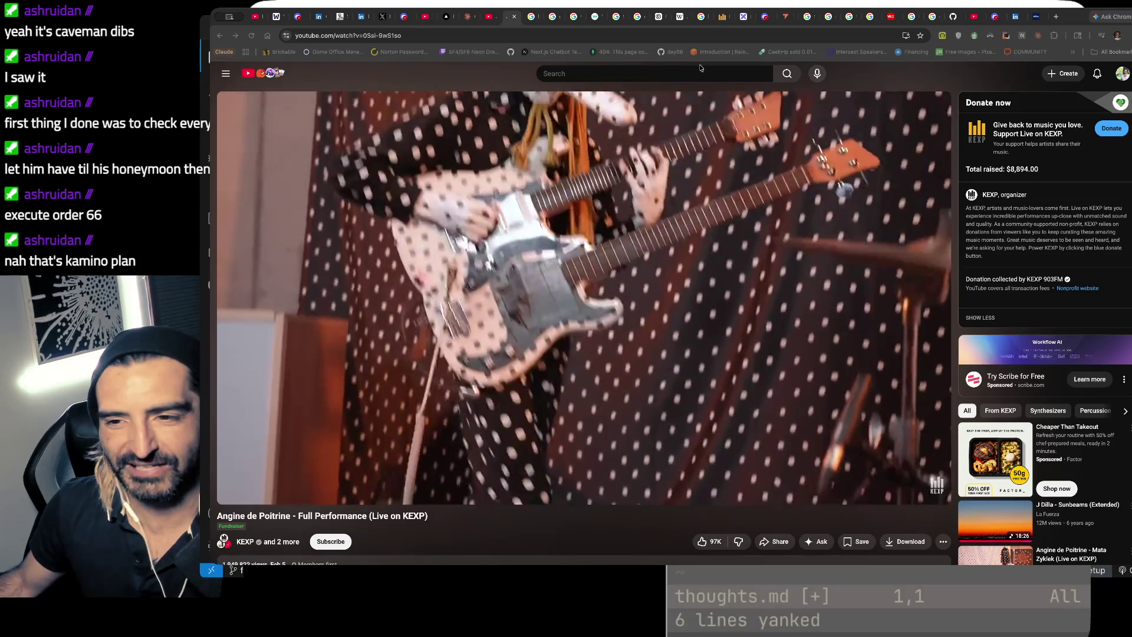
- Open ChatGPT in a new tab and ask it about Kamino in Star Wars
{"action": "key", "text": "ctrl+t"}
{"action": "type", "text": "chat"}
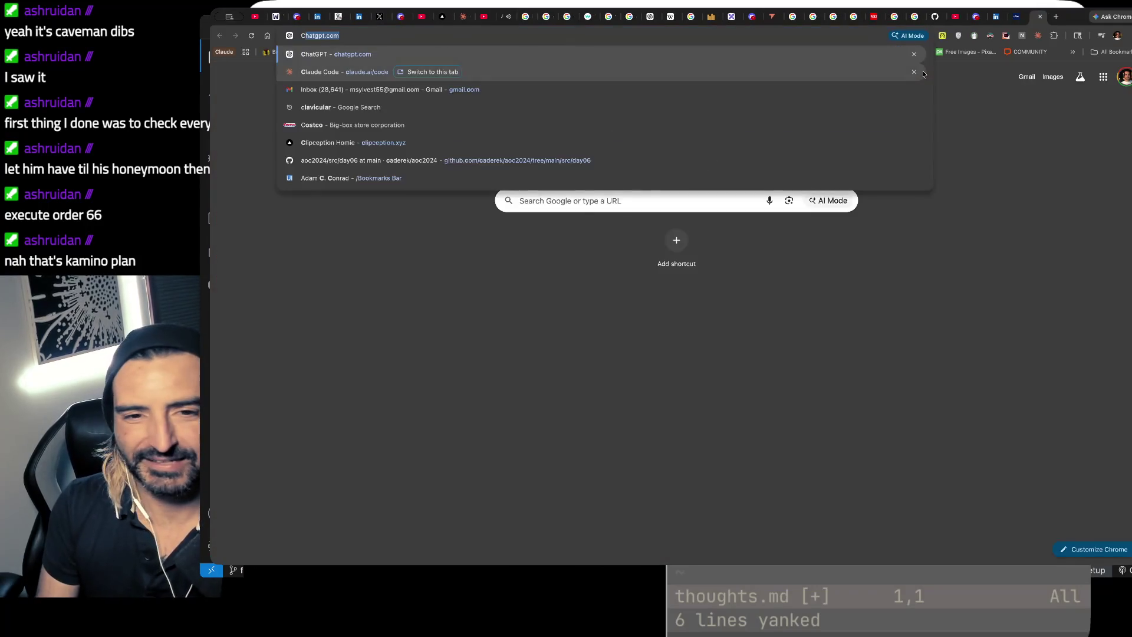
{"action": "key", "text": "Return"}
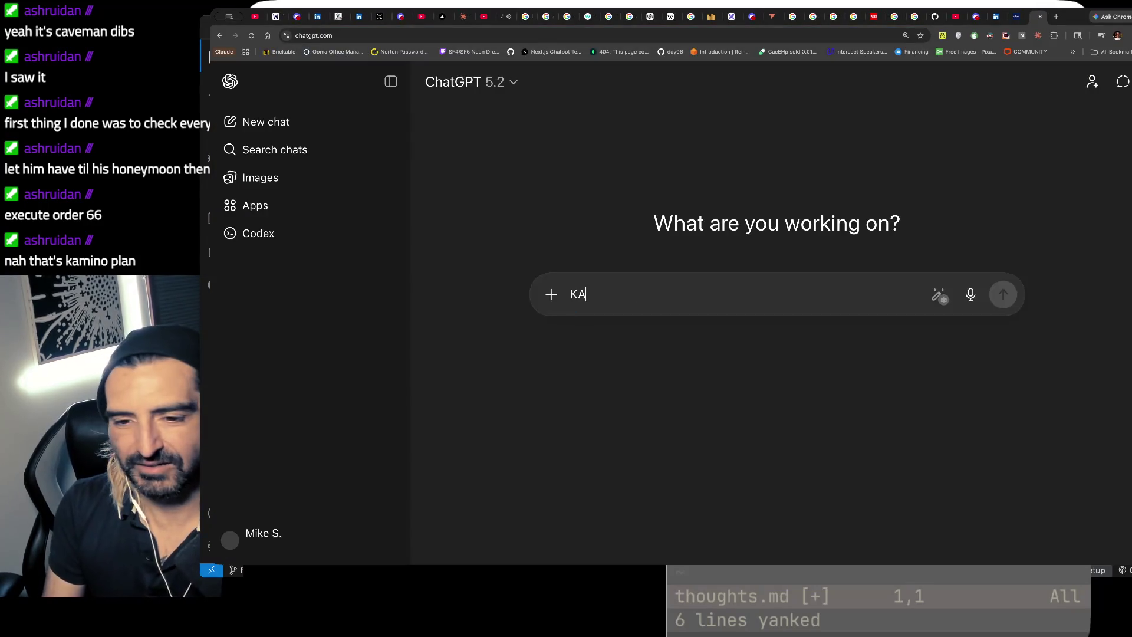
{"action": "type", "text": "WHAT IS"}
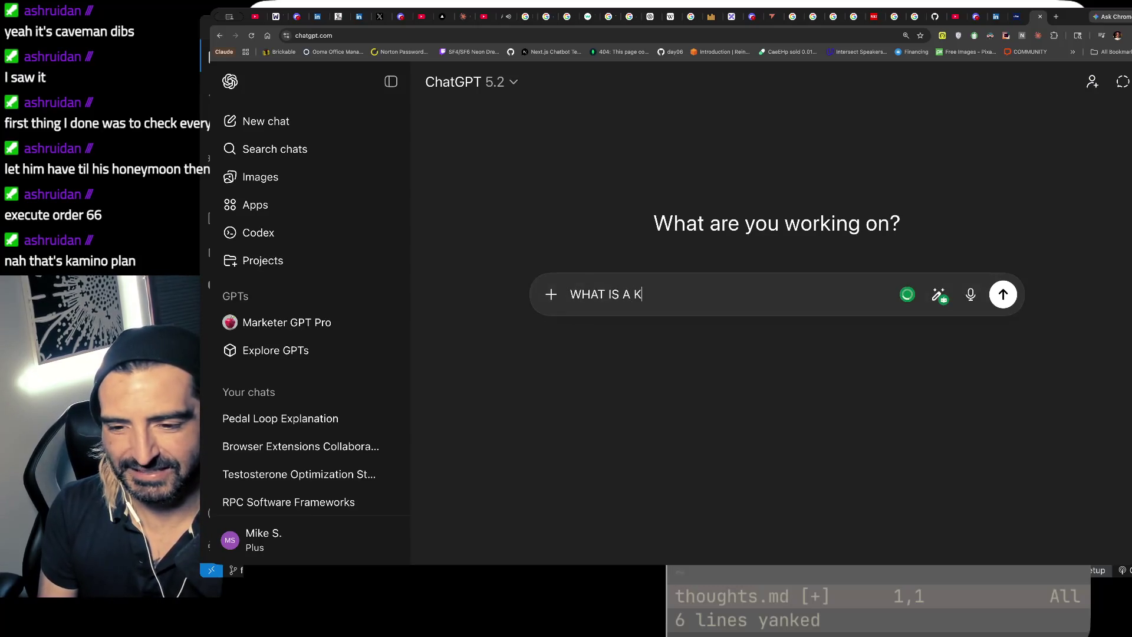
{"action": "type", "text": "AMINO WITH REGARD TO STAR W"}
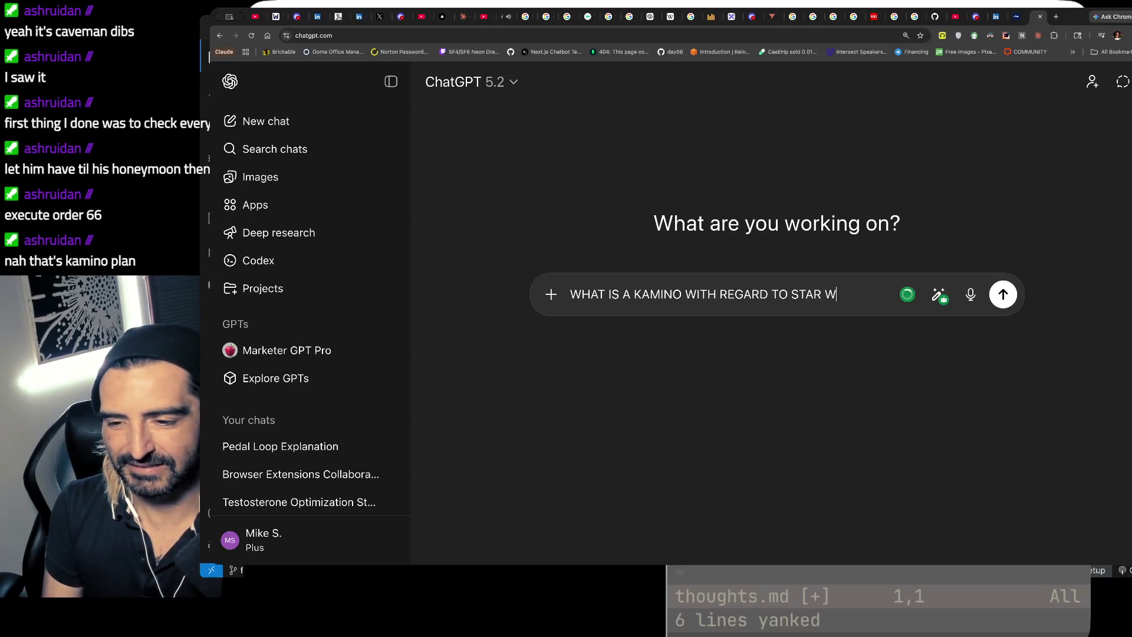
{"action": "type", "text": "ARS"}
{"action": "key", "text": "Return"}
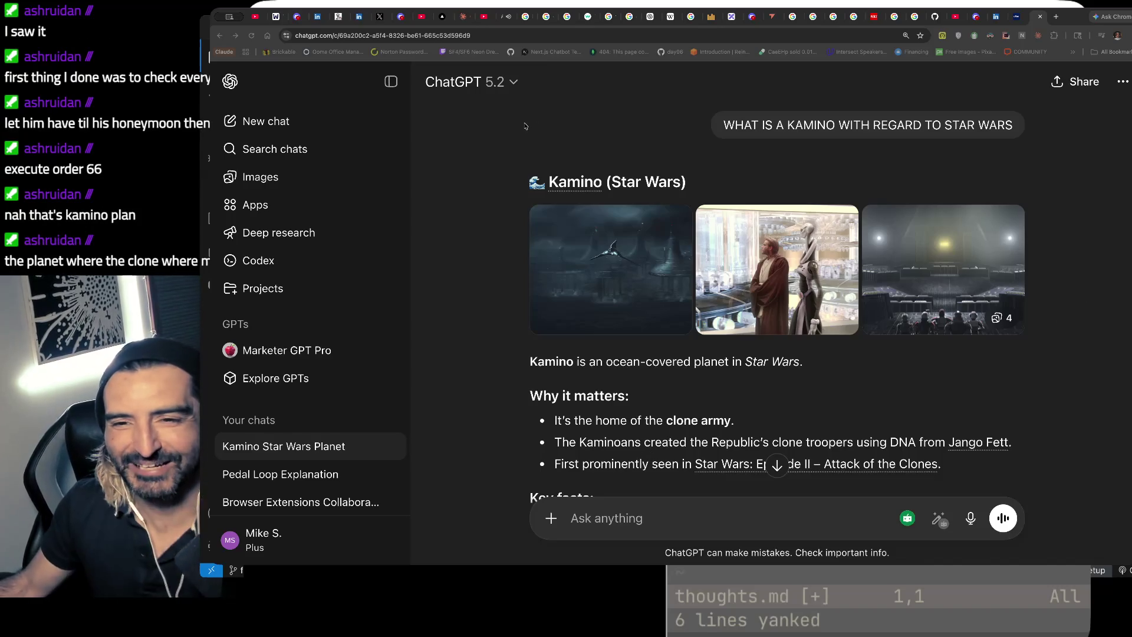
- Close every browser tab except the KEXP video and switch back to response_tim.md
{"action": "left_click", "coordinate": [548, 77]}
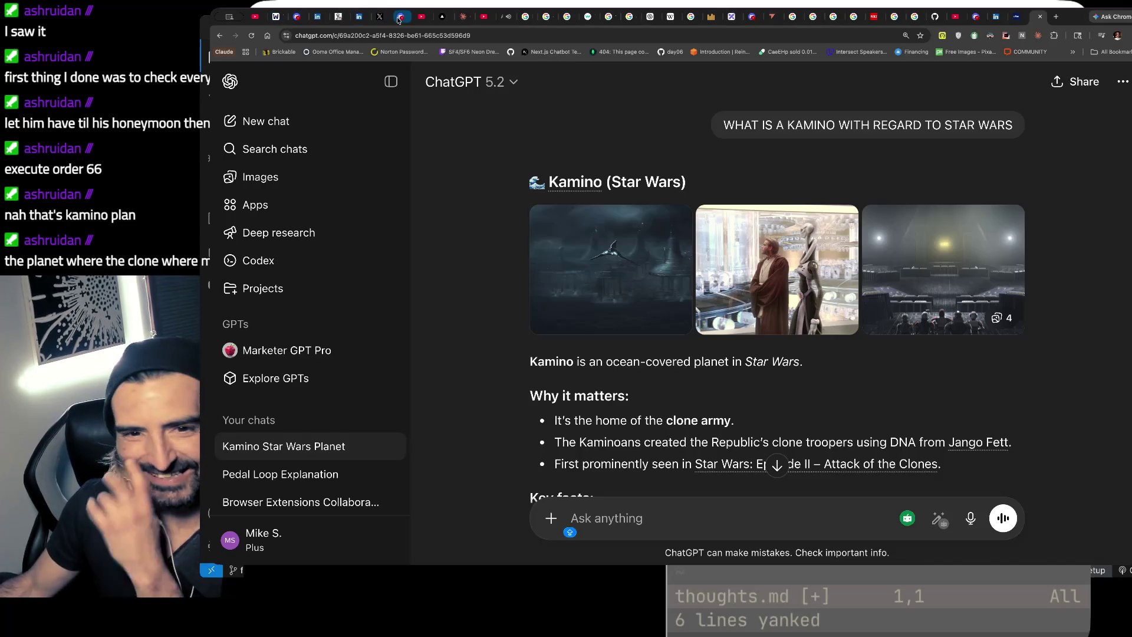
{"action": "right_click", "coordinate": [496, 19]}
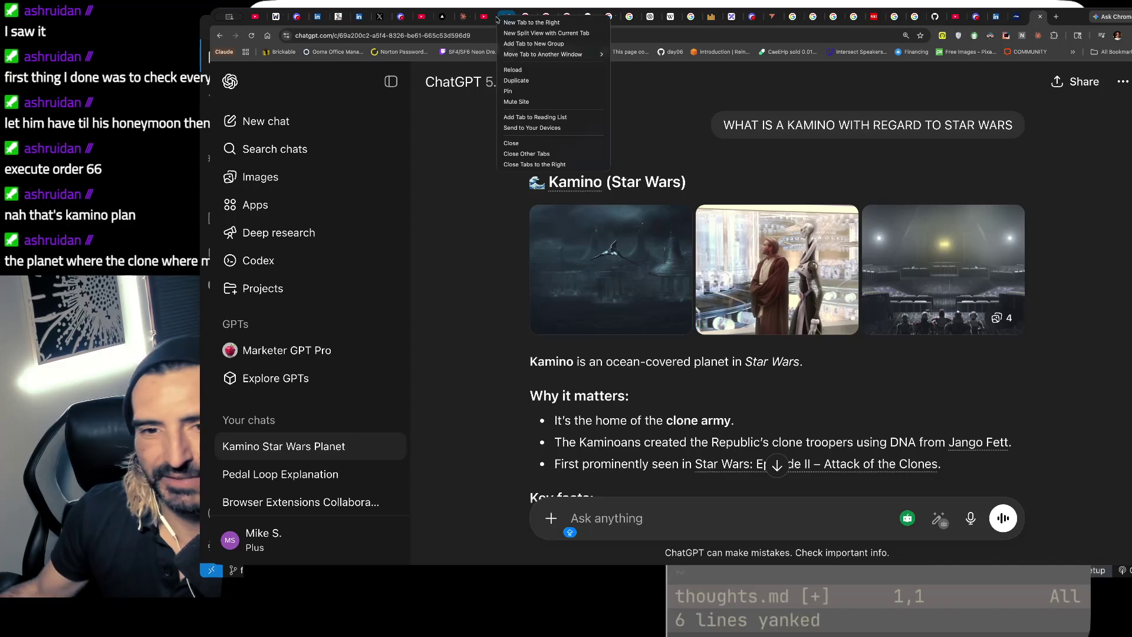
{"action": "left_click", "coordinate": [517, 154]}
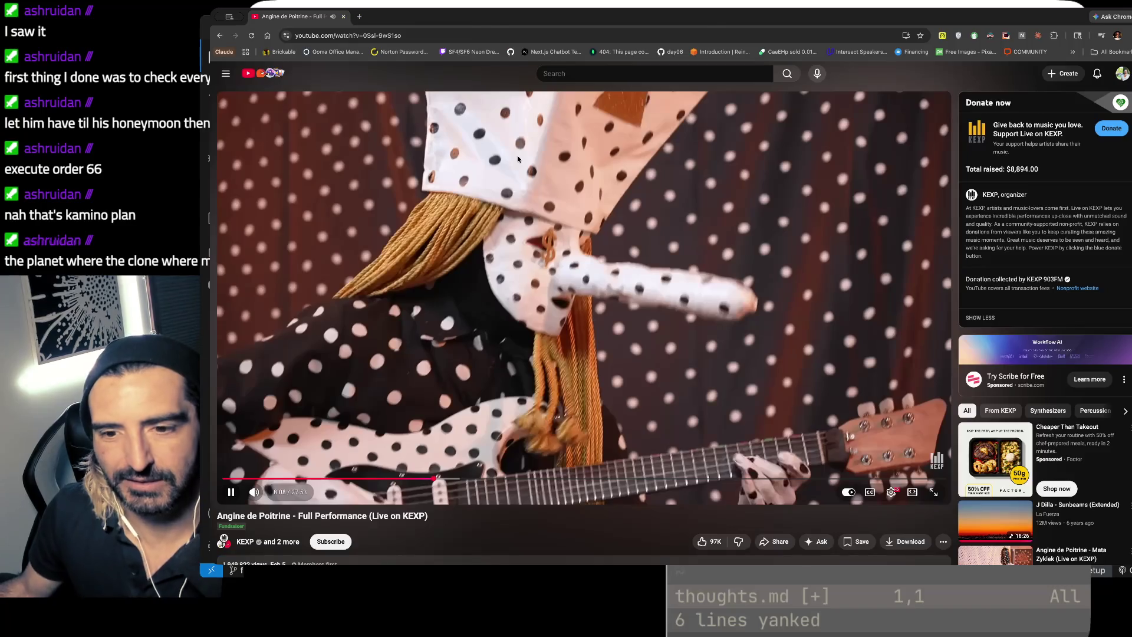
{"action": "key", "text": "super+Tab"}
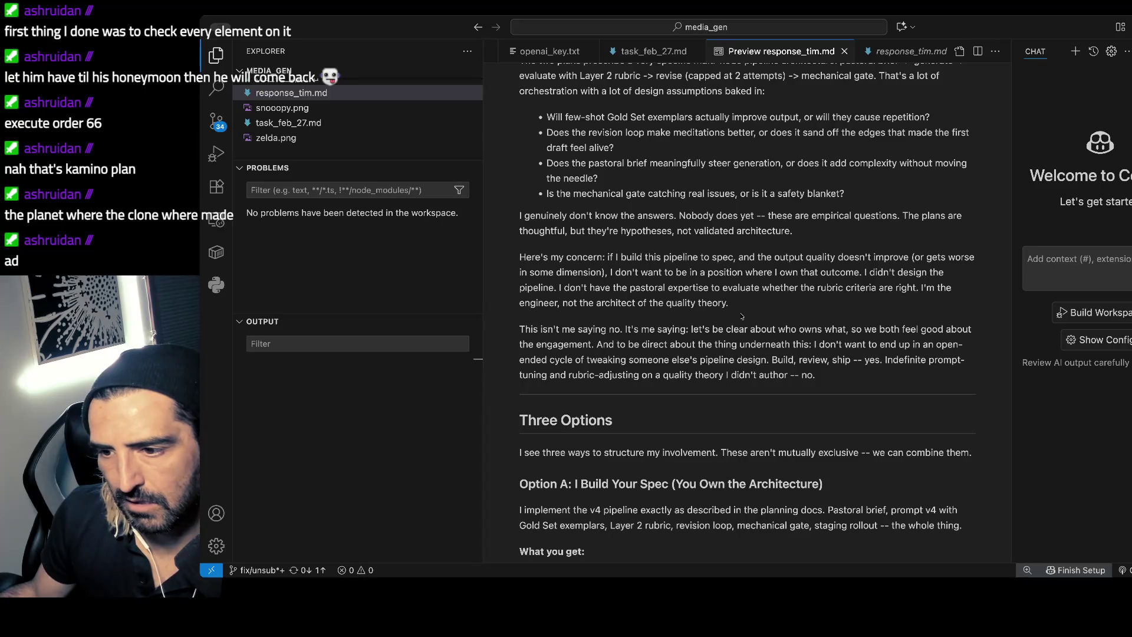
{"action": "scroll", "coordinate": [741, 317], "scroll_direction": "down", "scroll_amount": 1}
{"action": "scroll", "coordinate": [741, 317], "scroll_direction": "down", "scroll_amount": 2}
{"action": "scroll", "coordinate": [742, 317], "scroll_direction": "down", "scroll_amount": 3}
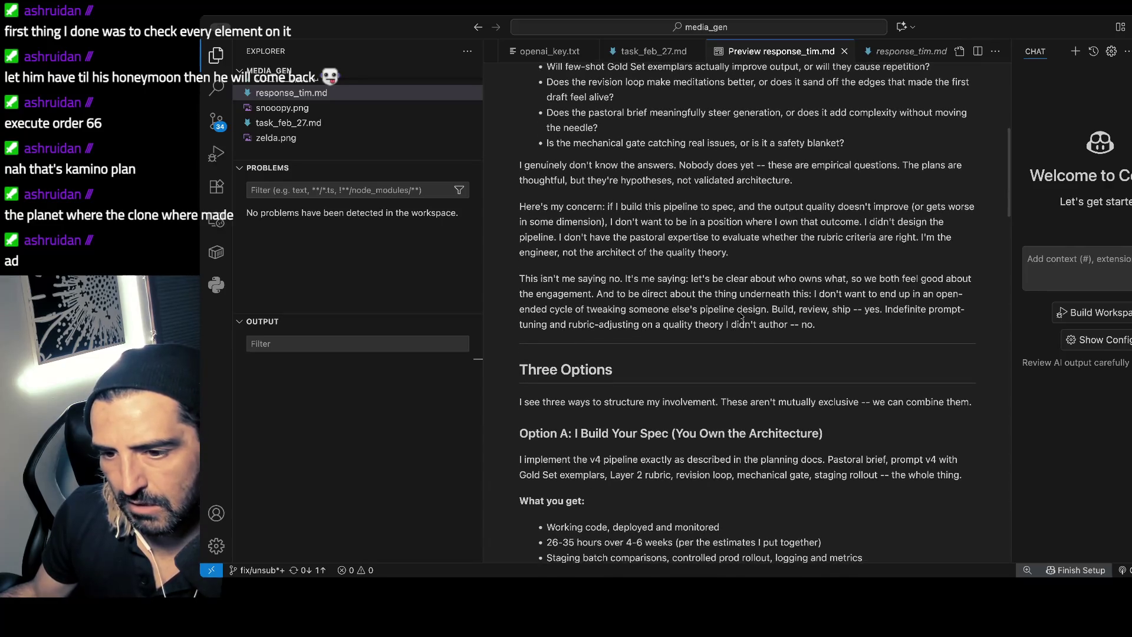
{"action": "scroll", "coordinate": [741, 316], "scroll_direction": "down", "scroll_amount": 1}
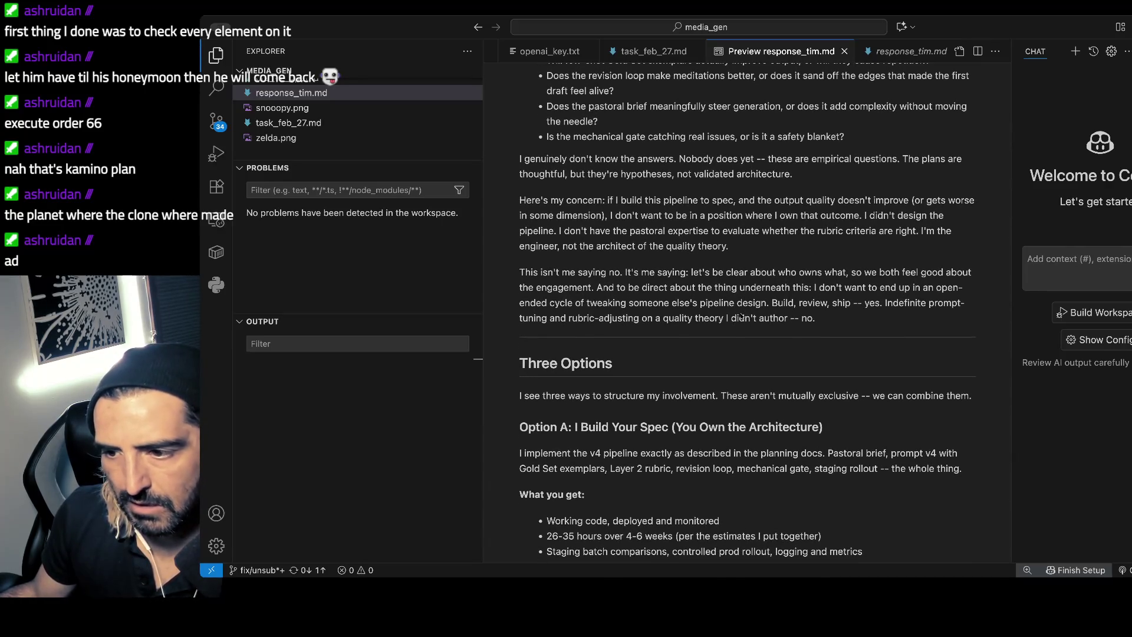
{"action": "scroll", "coordinate": [741, 316], "scroll_direction": "down", "scroll_amount": 1}
{"action": "scroll", "coordinate": [740, 313], "scroll_direction": "down", "scroll_amount": 2}
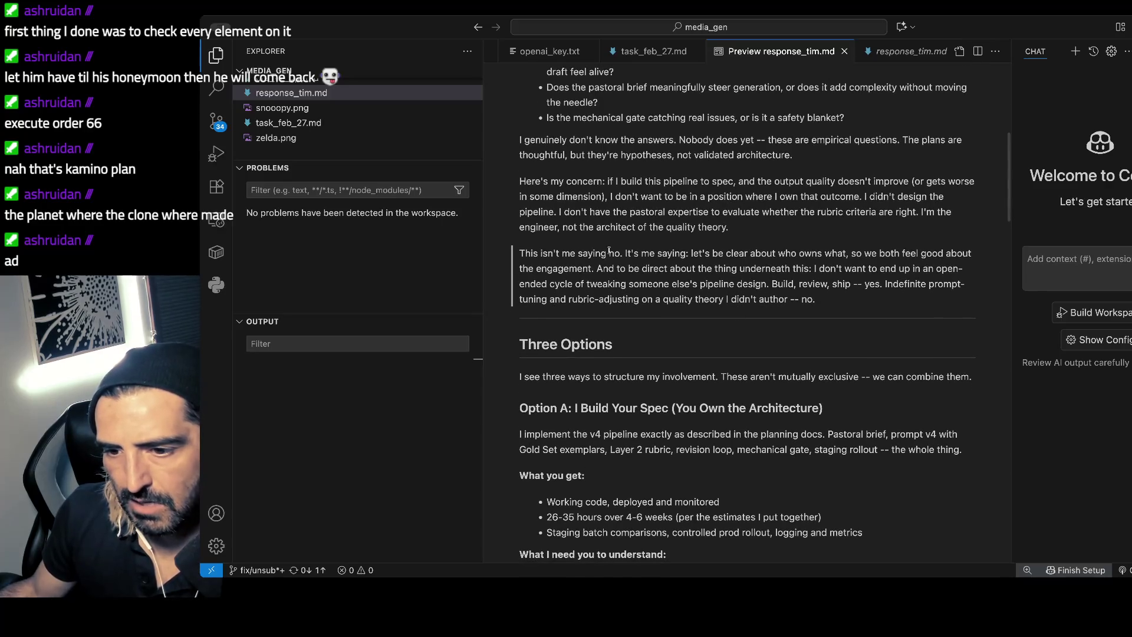
{"action": "left_click_drag", "start_coordinate": [609, 254], "coordinate": [609, 299]}
{"action": "scroll", "coordinate": [704, 328], "scroll_direction": "down", "scroll_amount": 2}
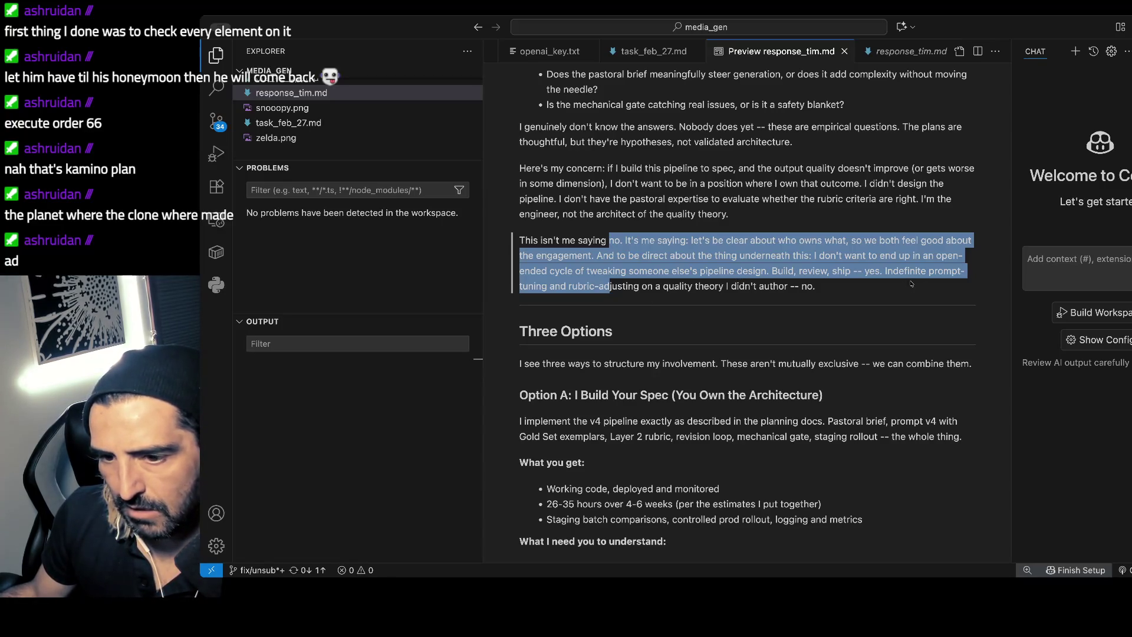
{"action": "left_click", "coordinate": [761, 272]}
{"action": "scroll", "coordinate": [805, 293], "scroll_direction": "down", "scroll_amount": 5}
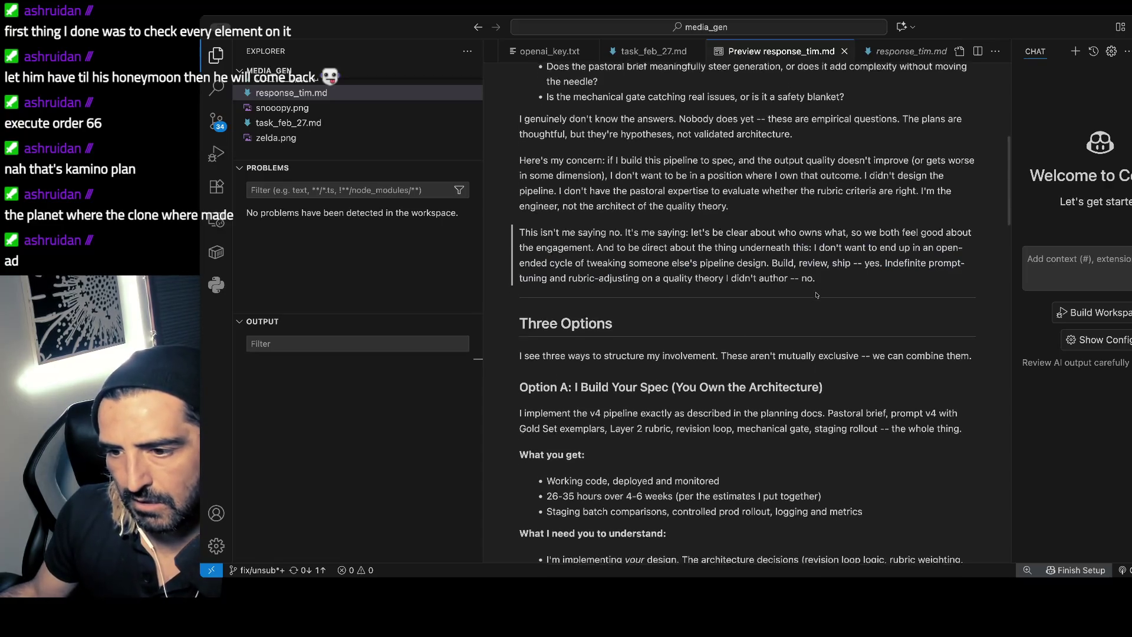
{"action": "scroll", "coordinate": [816, 295], "scroll_direction": "down", "scroll_amount": 1}
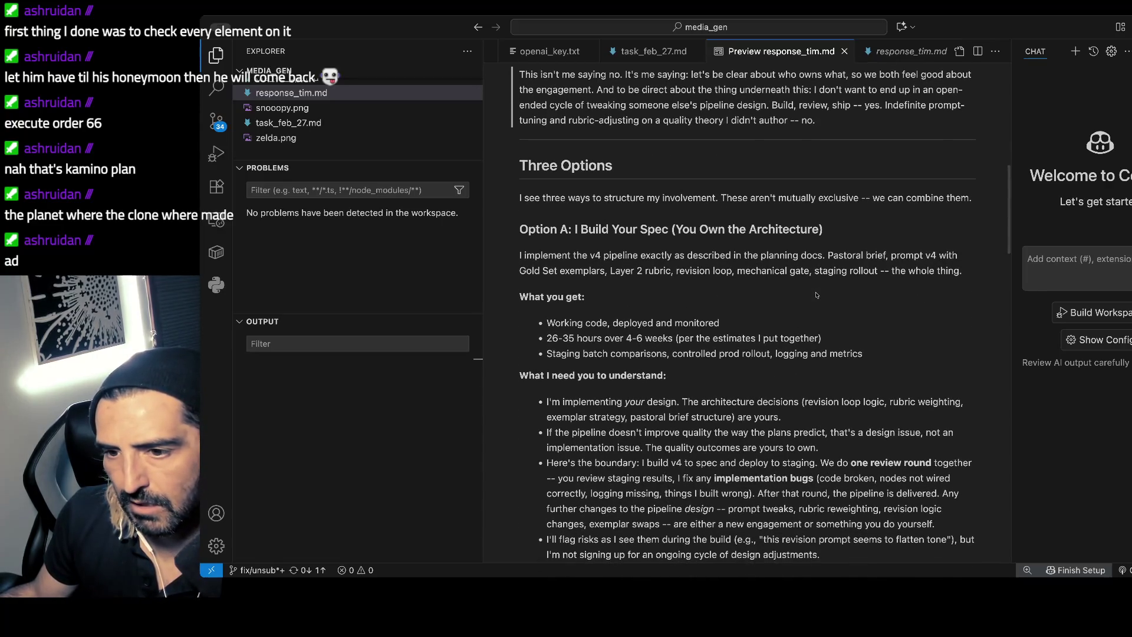
{"action": "scroll", "coordinate": [817, 295], "scroll_direction": "down", "scroll_amount": 1}
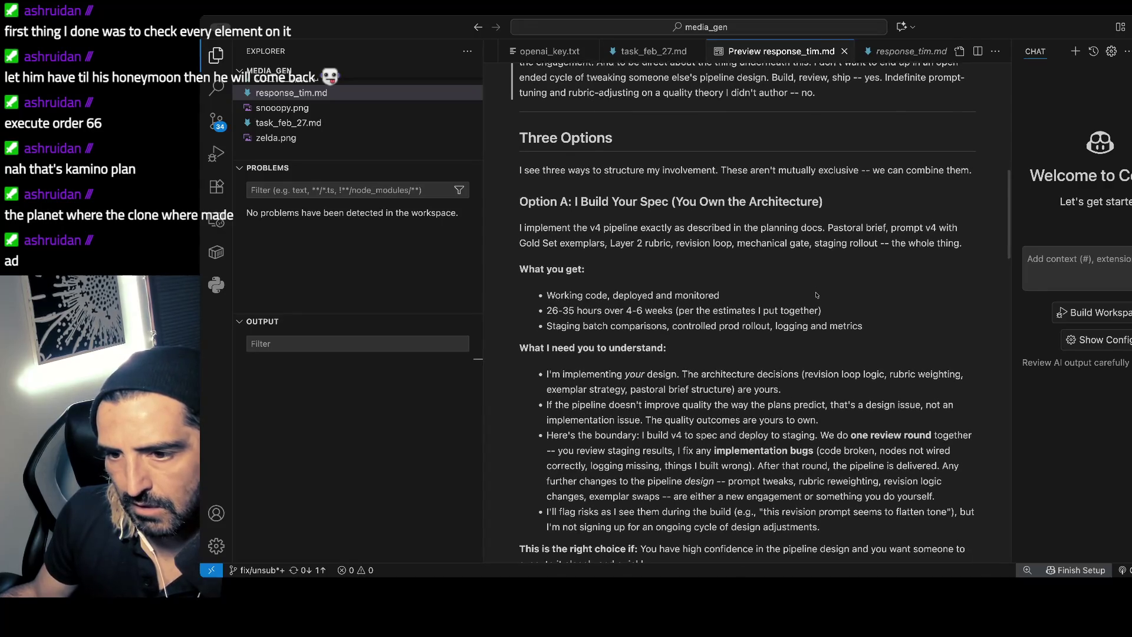
{"action": "scroll", "coordinate": [817, 293], "scroll_direction": "down", "scroll_amount": 1}
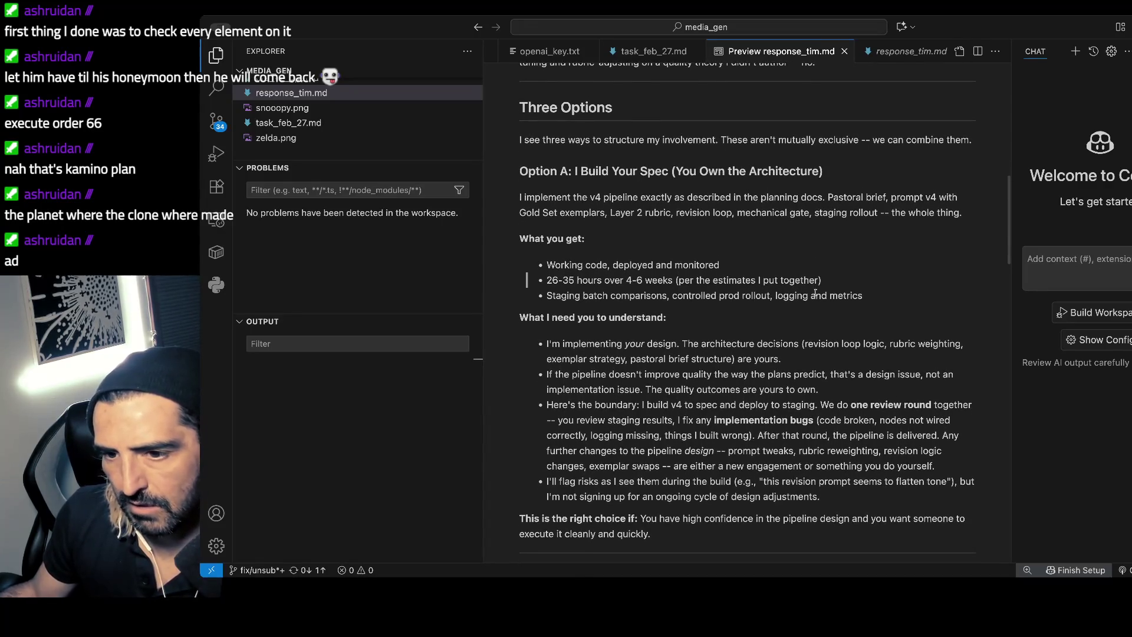
{"action": "scroll", "coordinate": [815, 293], "scroll_direction": "down", "scroll_amount": 1}
{"action": "scroll", "coordinate": [815, 293], "scroll_direction": "down", "scroll_amount": 3}
{"action": "scroll", "coordinate": [816, 293], "scroll_direction": "down", "scroll_amount": 1}
{"action": "scroll", "coordinate": [816, 294], "scroll_direction": "down", "scroll_amount": 1}
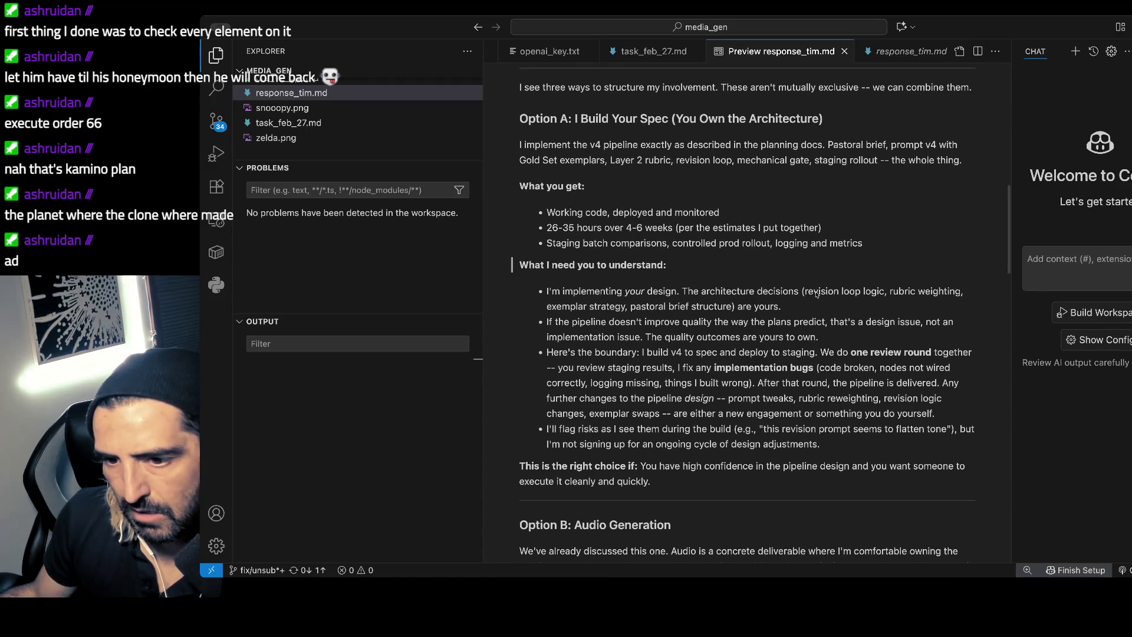
{"action": "left_click_drag", "start_coordinate": [558, 227], "coordinate": [678, 228]}
{"action": "scroll", "coordinate": [683, 251], "scroll_direction": "down", "scroll_amount": 2}
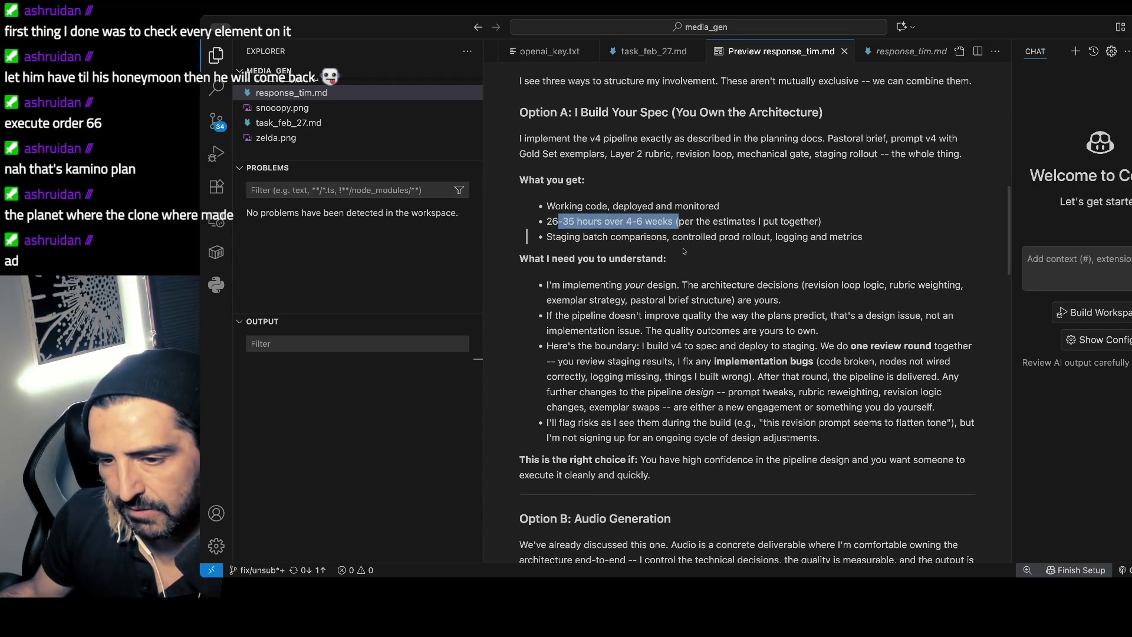
{"action": "scroll", "coordinate": [683, 251], "scroll_direction": "down", "scroll_amount": 1}
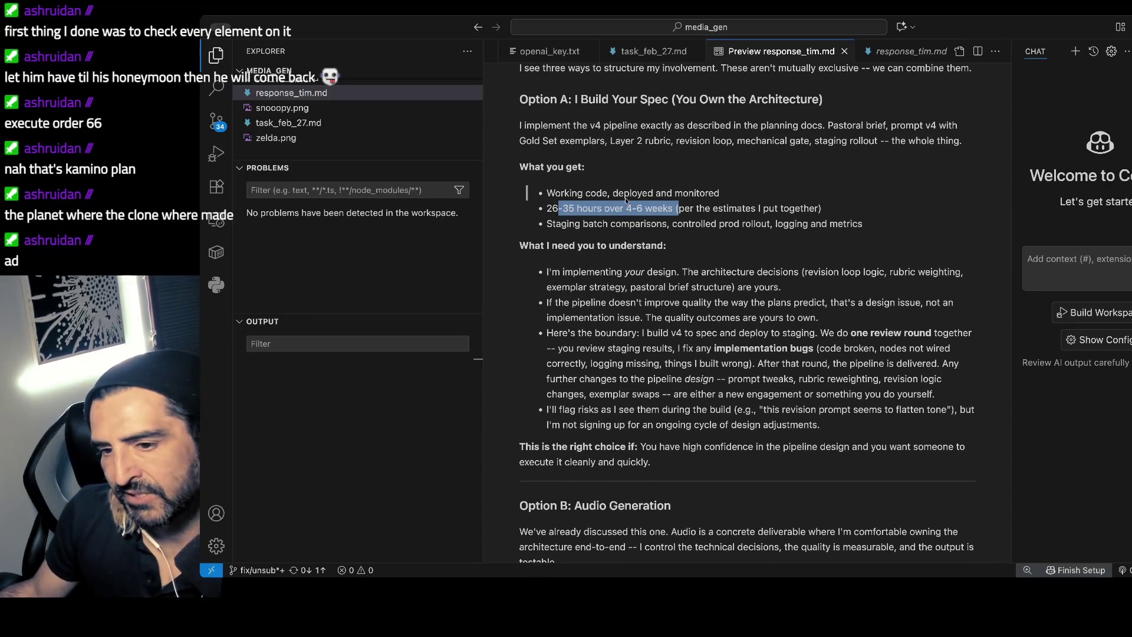
{"action": "scroll", "coordinate": [670, 218], "scroll_direction": "down", "scroll_amount": 3}
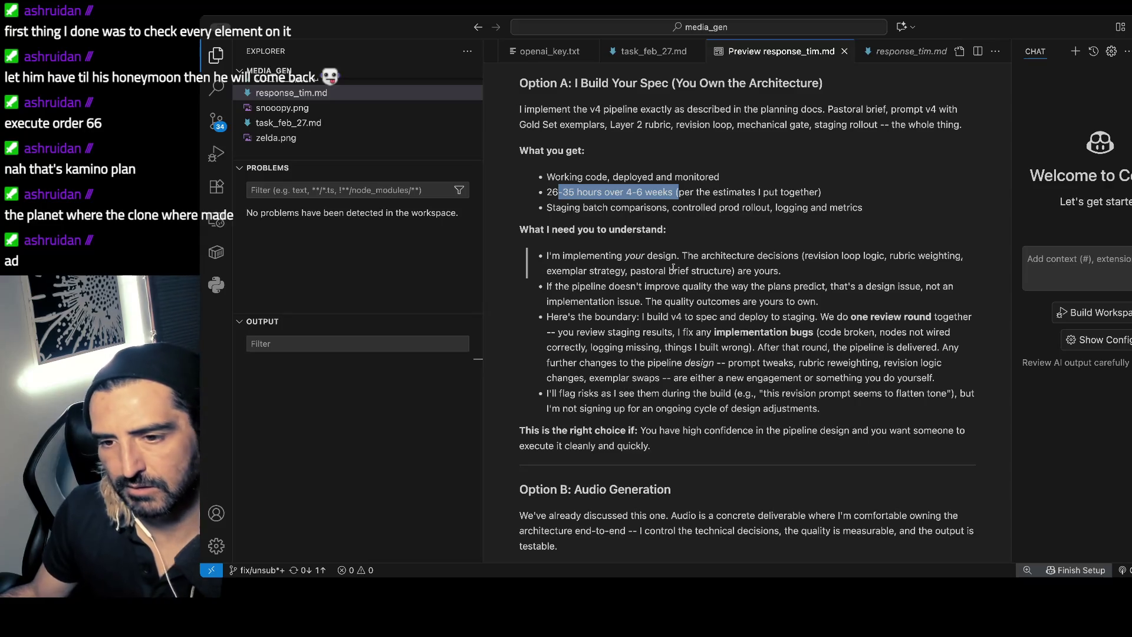
{"action": "scroll", "coordinate": [673, 268], "scroll_direction": "down", "scroll_amount": 1}
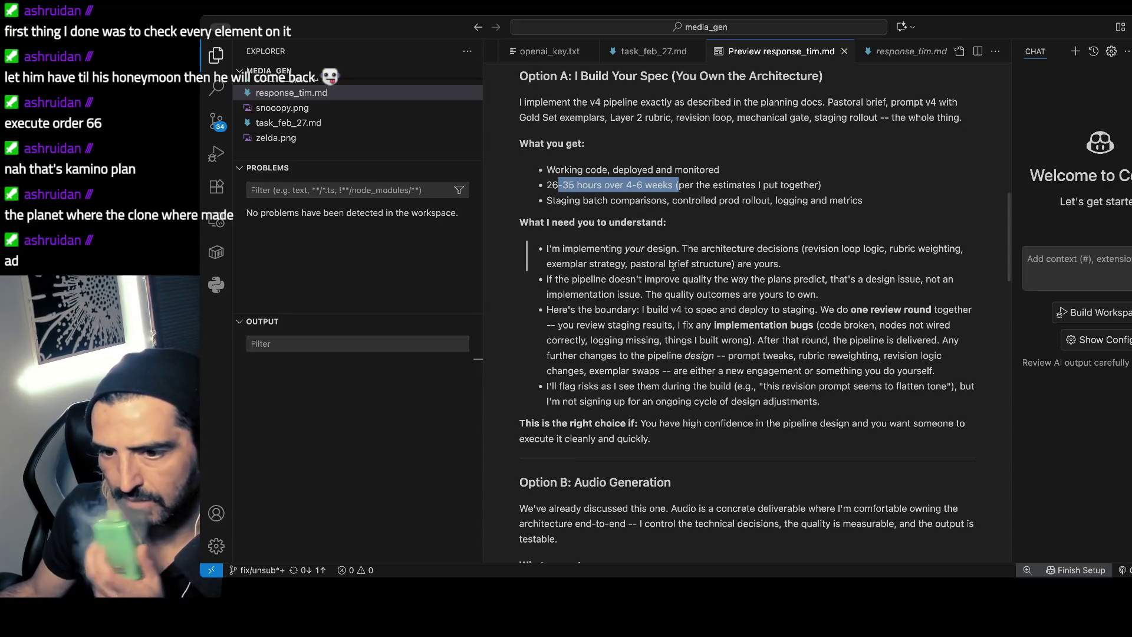
{"action": "scroll", "coordinate": [673, 268], "scroll_direction": "down", "scroll_amount": 1}
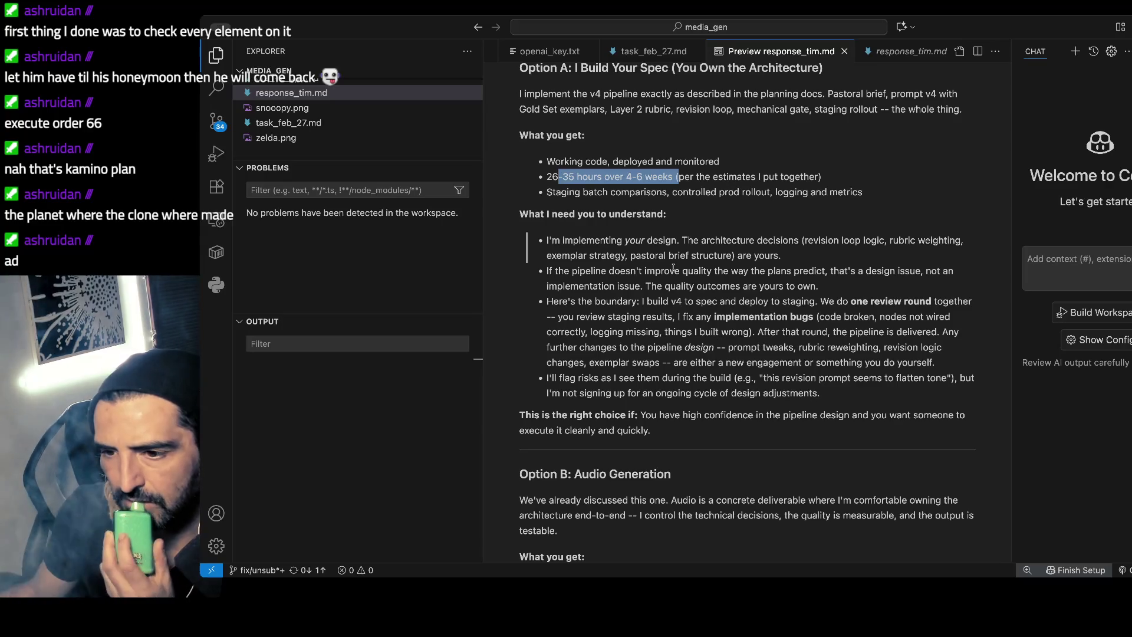
{"action": "scroll", "coordinate": [673, 269], "scroll_direction": "down", "scroll_amount": 1}
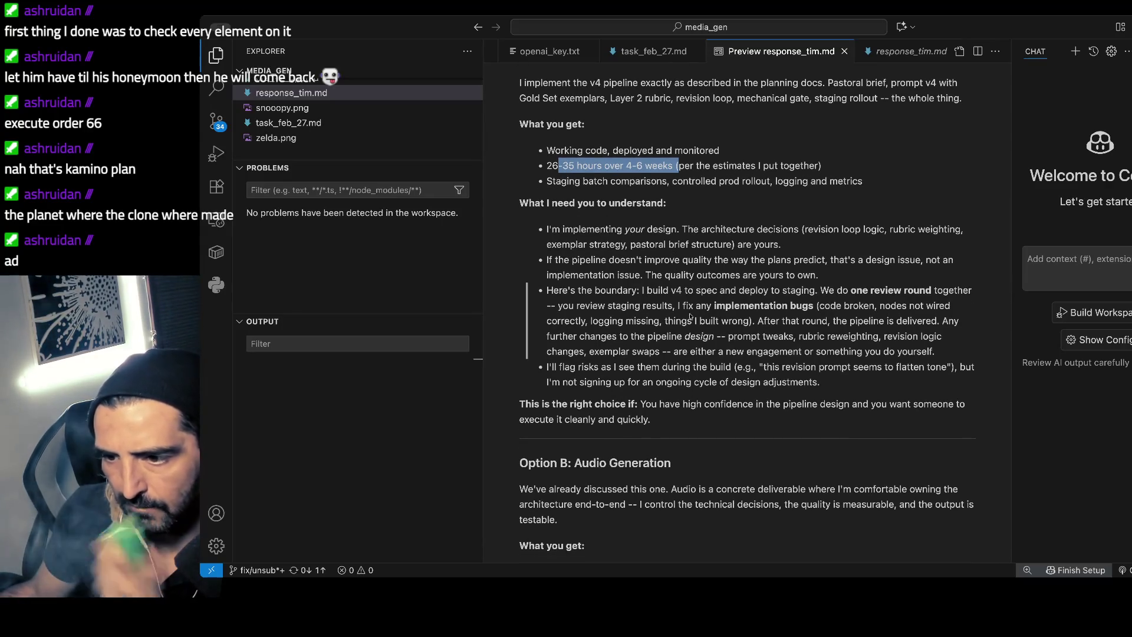
{"action": "scroll", "coordinate": [690, 316], "scroll_direction": "down", "scroll_amount": 4}
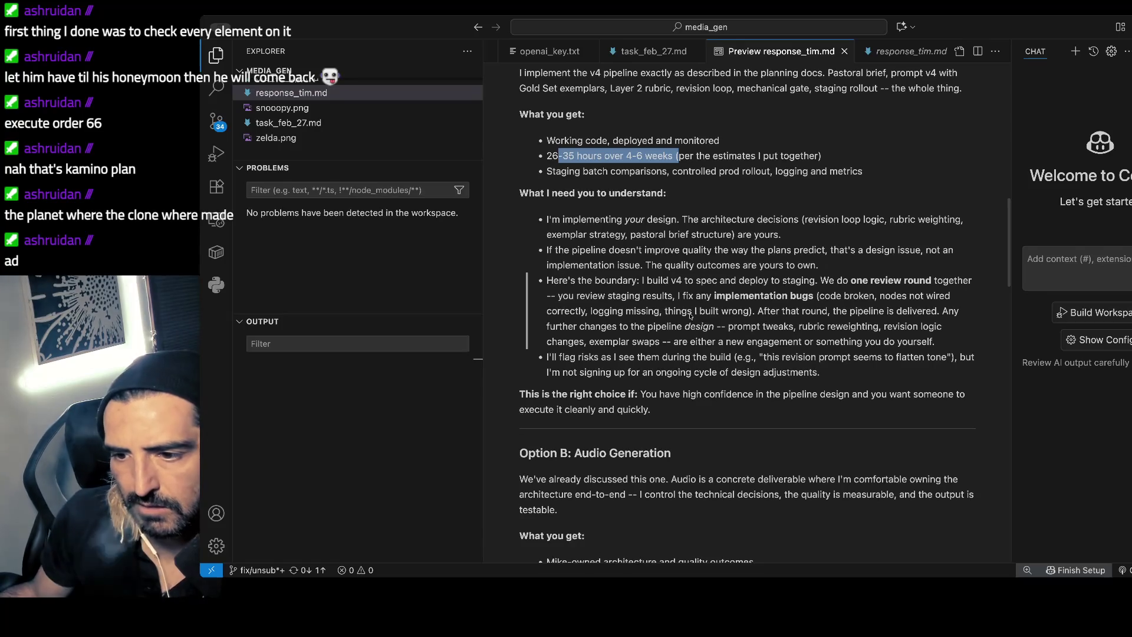
{"action": "scroll", "coordinate": [691, 317], "scroll_direction": "down", "scroll_amount": 1}
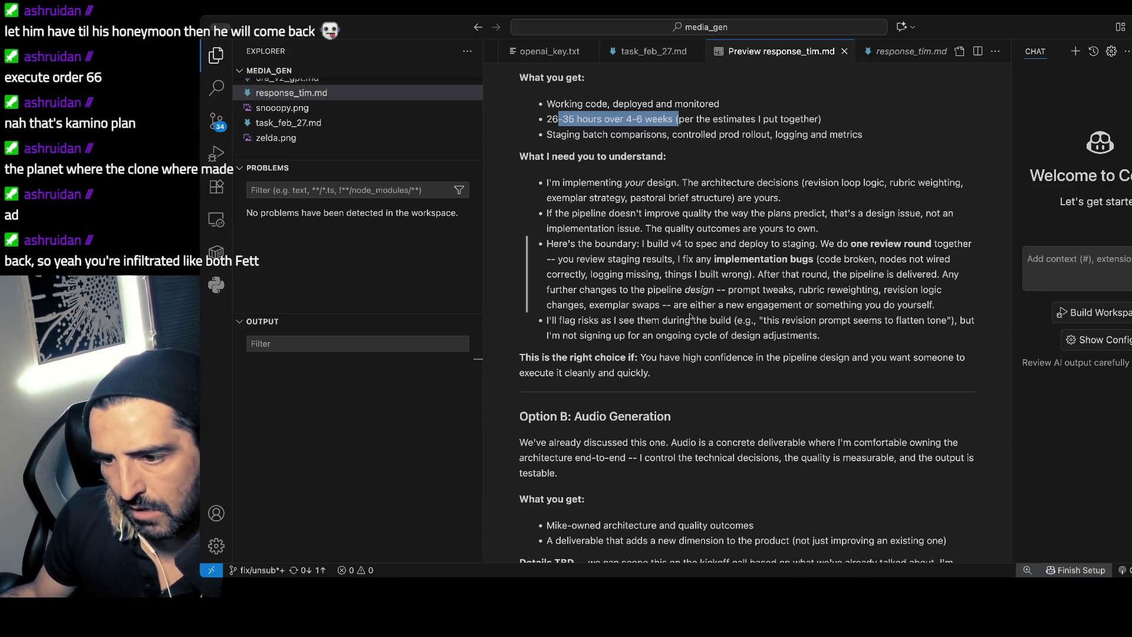
{"action": "scroll", "coordinate": [691, 316], "scroll_direction": "down", "scroll_amount": 1}
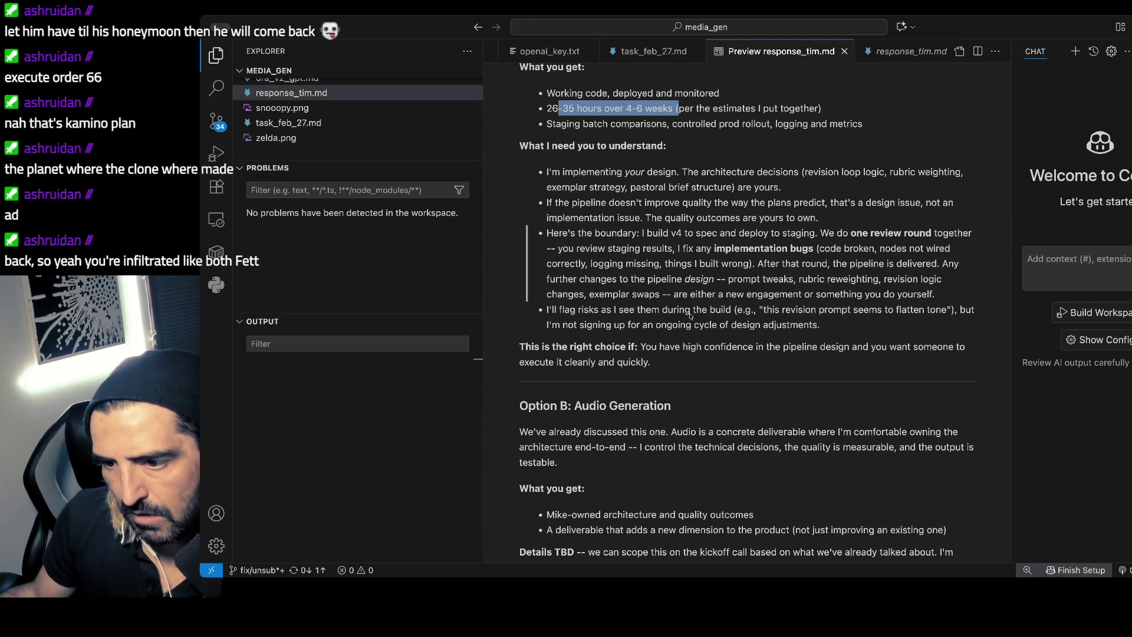
{"action": "scroll", "coordinate": [691, 317], "scroll_direction": "down", "scroll_amount": 3}
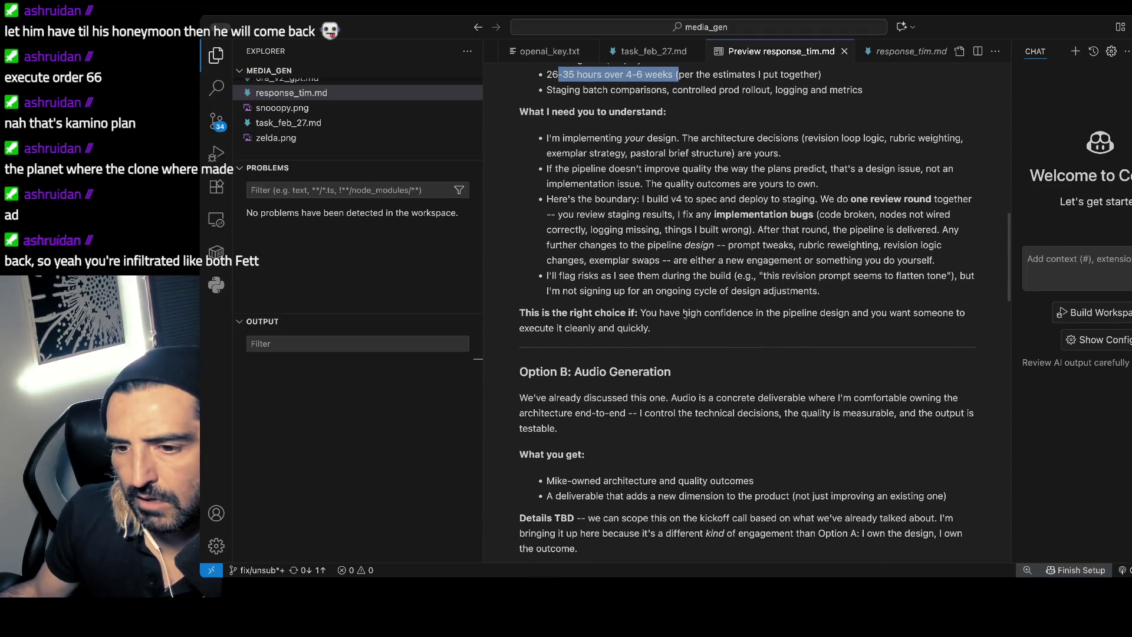
{"action": "scroll", "coordinate": [684, 314], "scroll_direction": "down", "scroll_amount": 1}
{"action": "scroll", "coordinate": [684, 315], "scroll_direction": "down", "scroll_amount": 1}
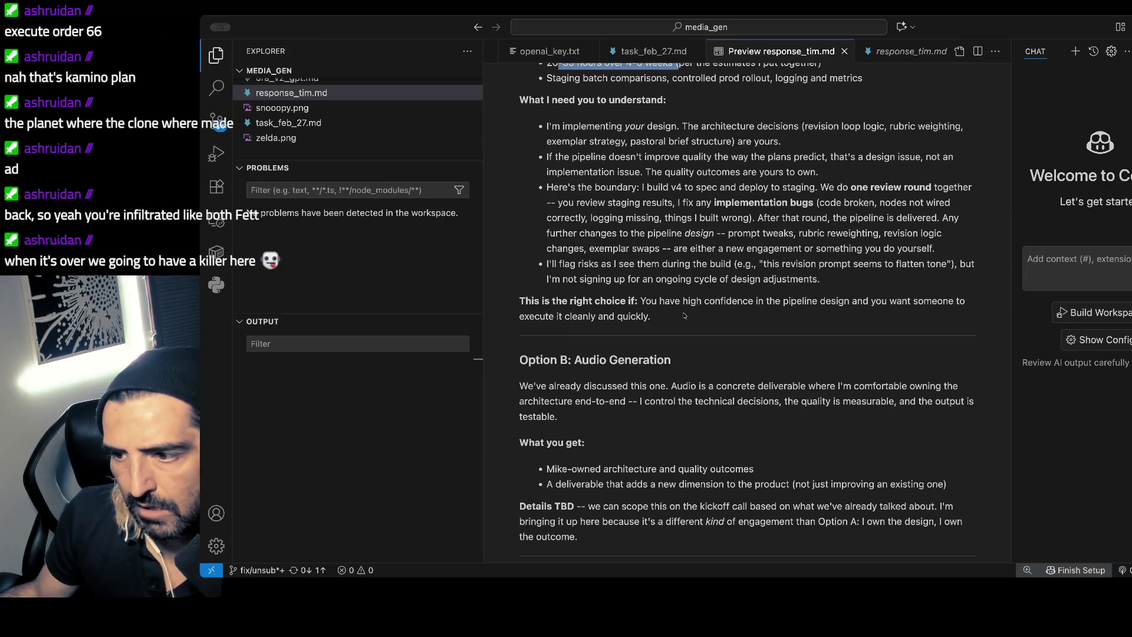
{"action": "scroll", "coordinate": [683, 315], "scroll_direction": "down", "scroll_amount": 1}
{"action": "scroll", "coordinate": [684, 315], "scroll_direction": "down", "scroll_amount": 1}
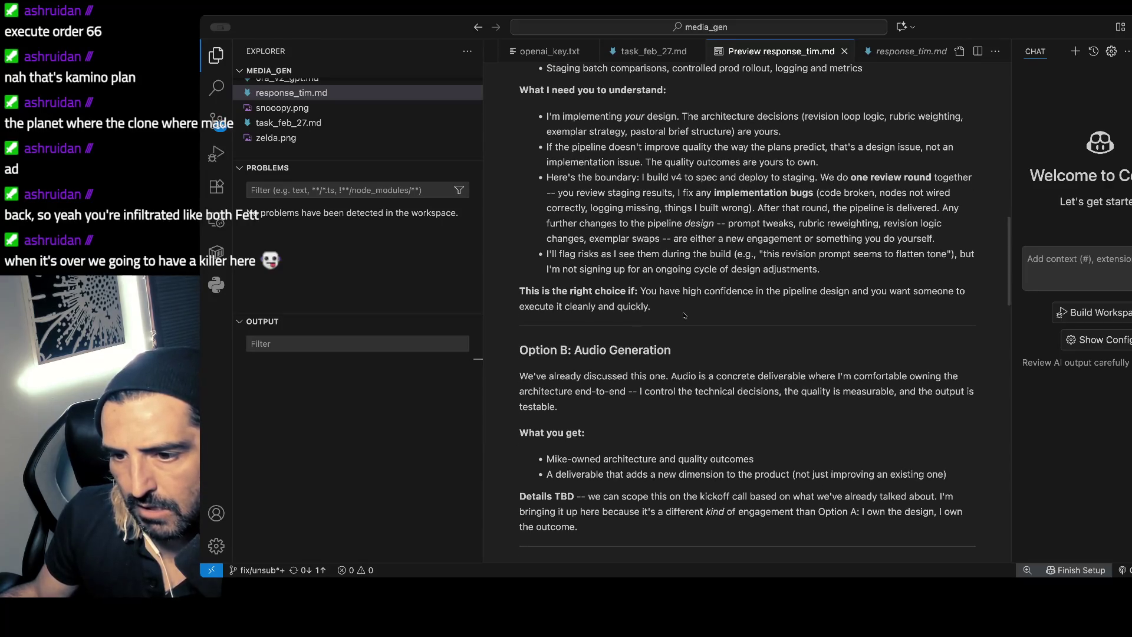
{"action": "scroll", "coordinate": [684, 315], "scroll_direction": "down", "scroll_amount": 3}
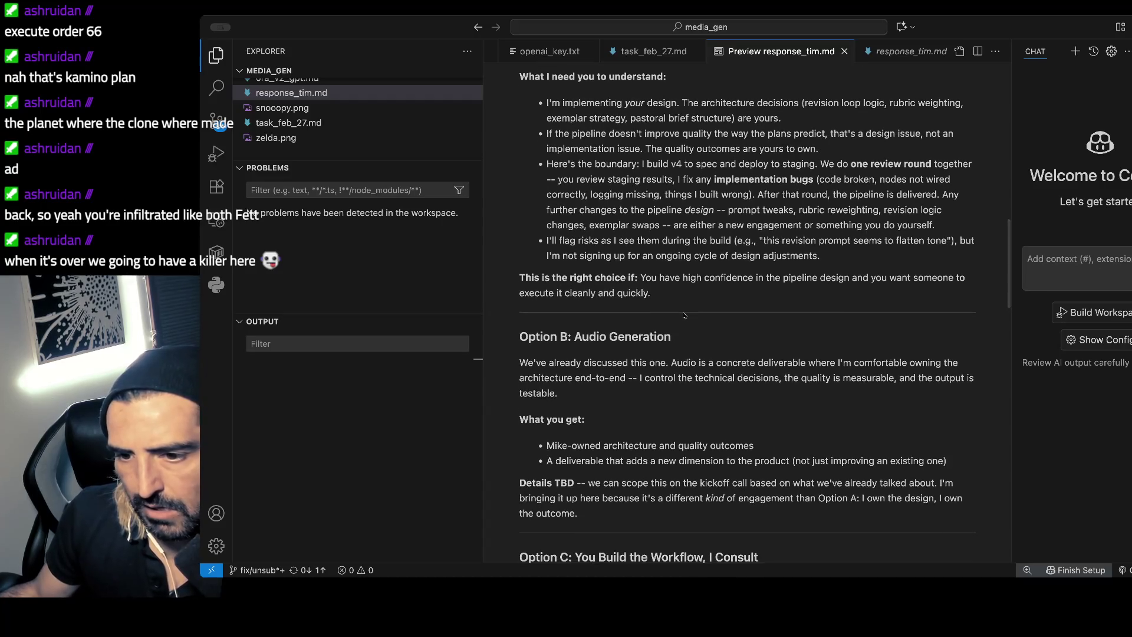
{"action": "scroll", "coordinate": [684, 315], "scroll_direction": "down", "scroll_amount": 6}
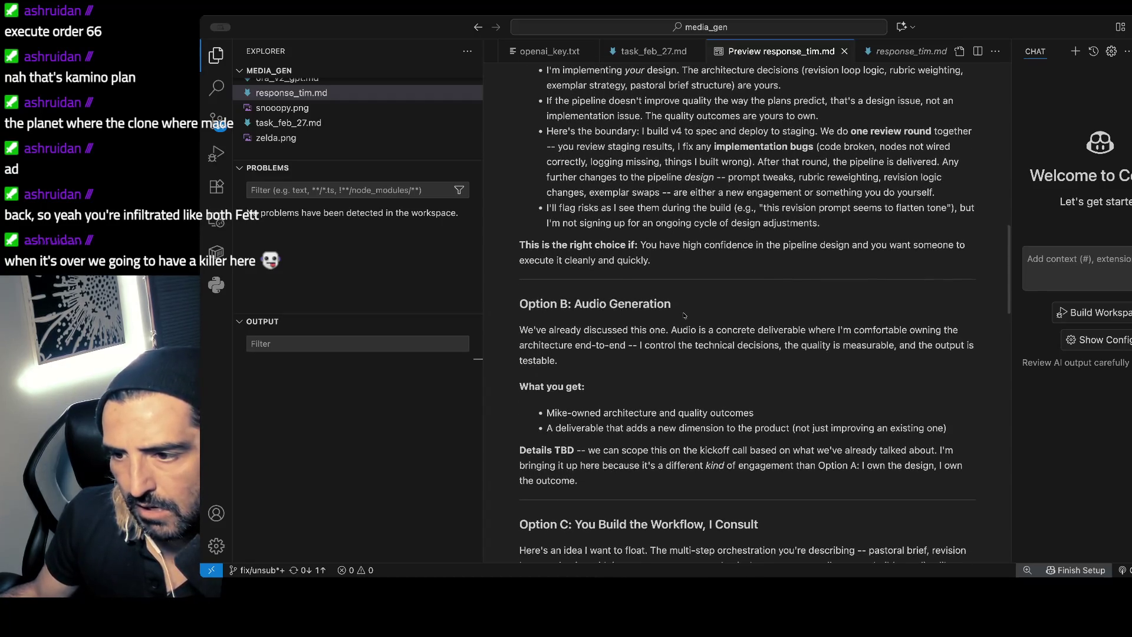
{"action": "scroll", "coordinate": [684, 315], "scroll_direction": "down", "scroll_amount": 15}
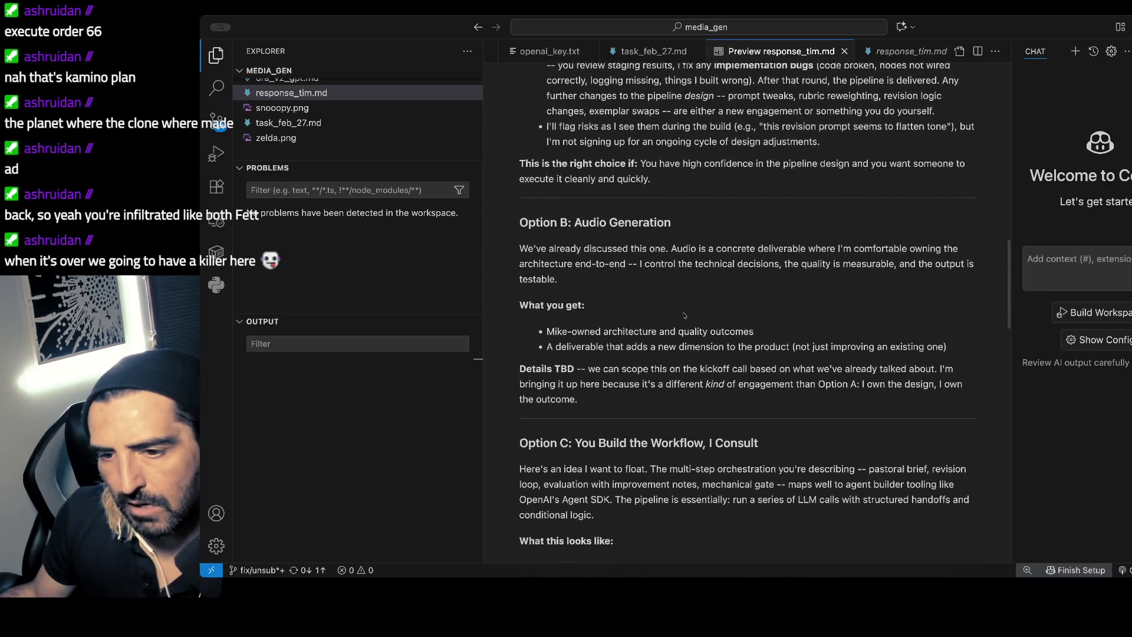
{"action": "scroll", "coordinate": [683, 315], "scroll_direction": "down", "scroll_amount": 11}
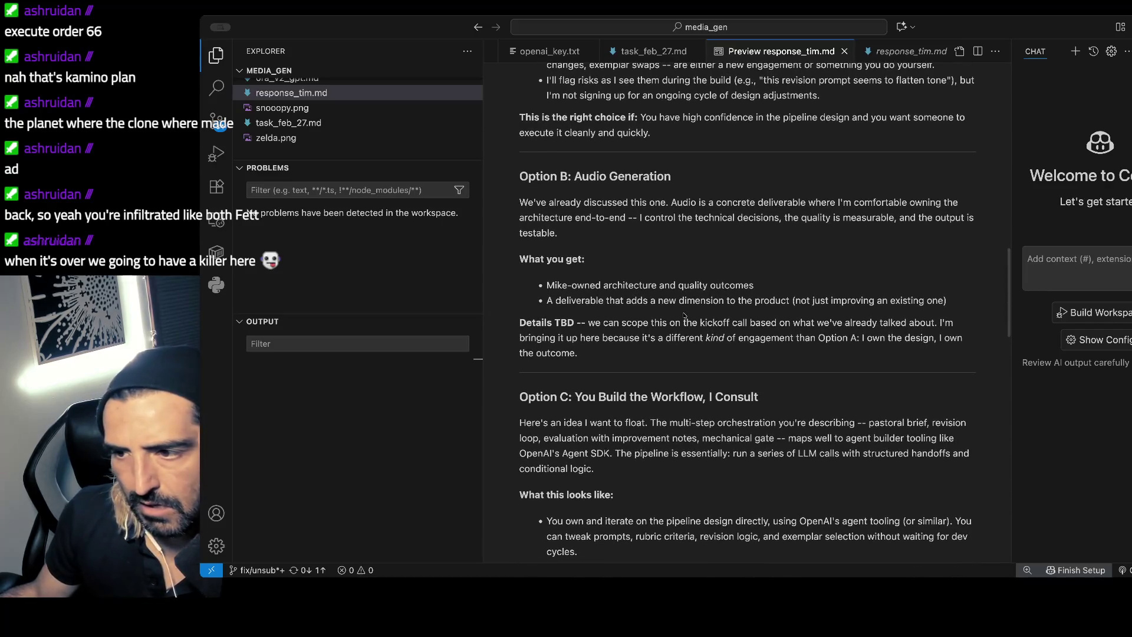
{"action": "scroll", "coordinate": [684, 315], "scroll_direction": "down", "scroll_amount": 20}
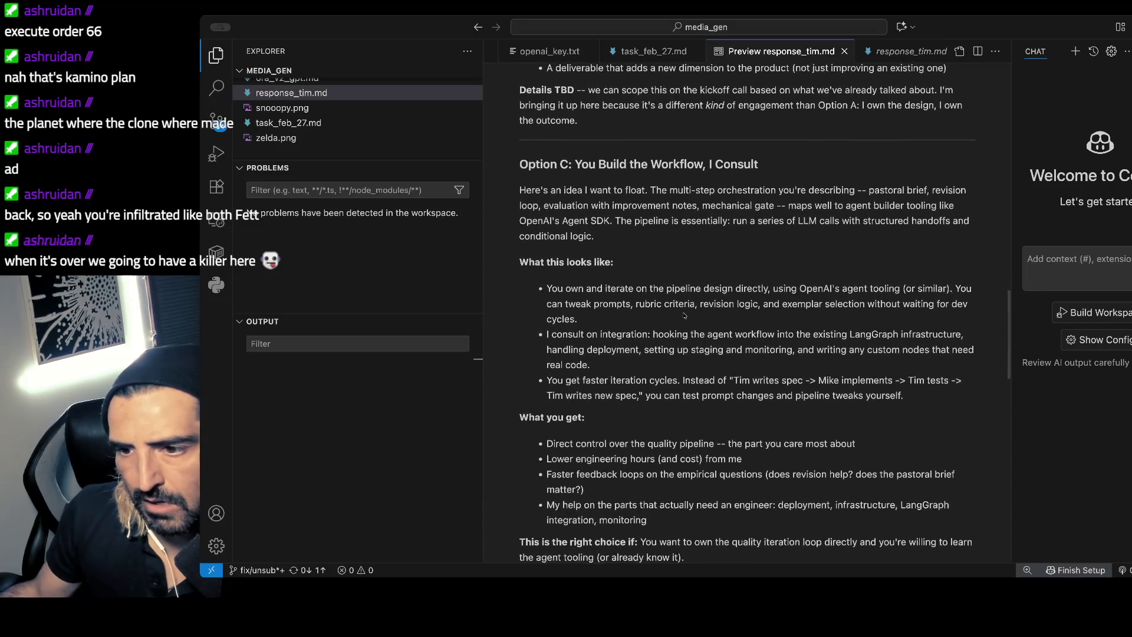
{"action": "scroll", "coordinate": [683, 316], "scroll_direction": "down", "scroll_amount": 3}
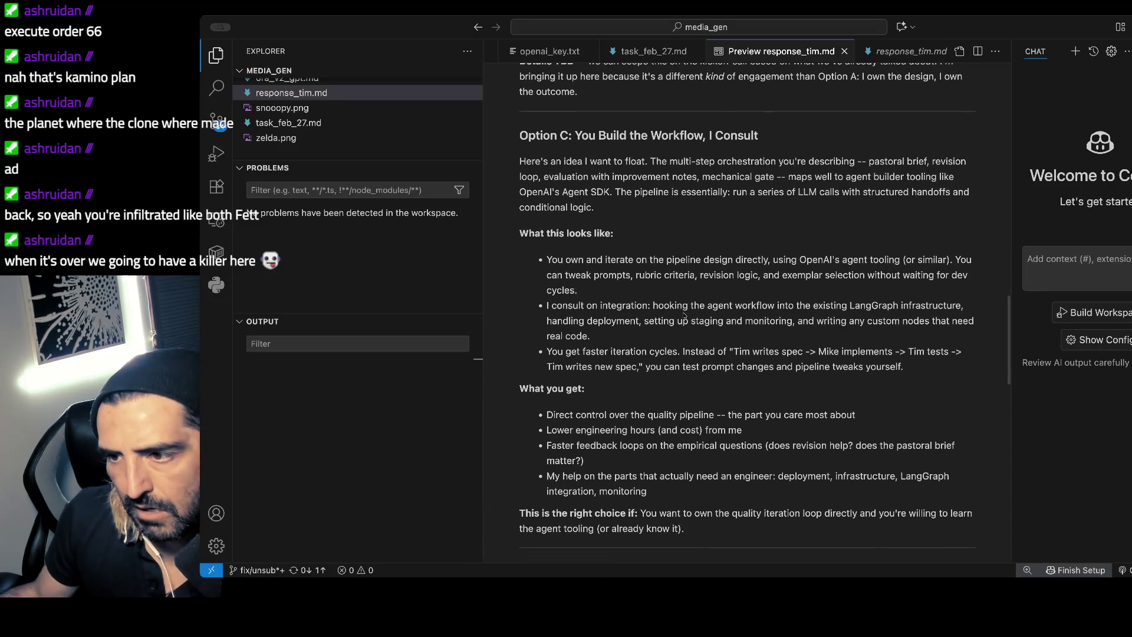
{"action": "scroll", "coordinate": [684, 315], "scroll_direction": "down", "scroll_amount": 2}
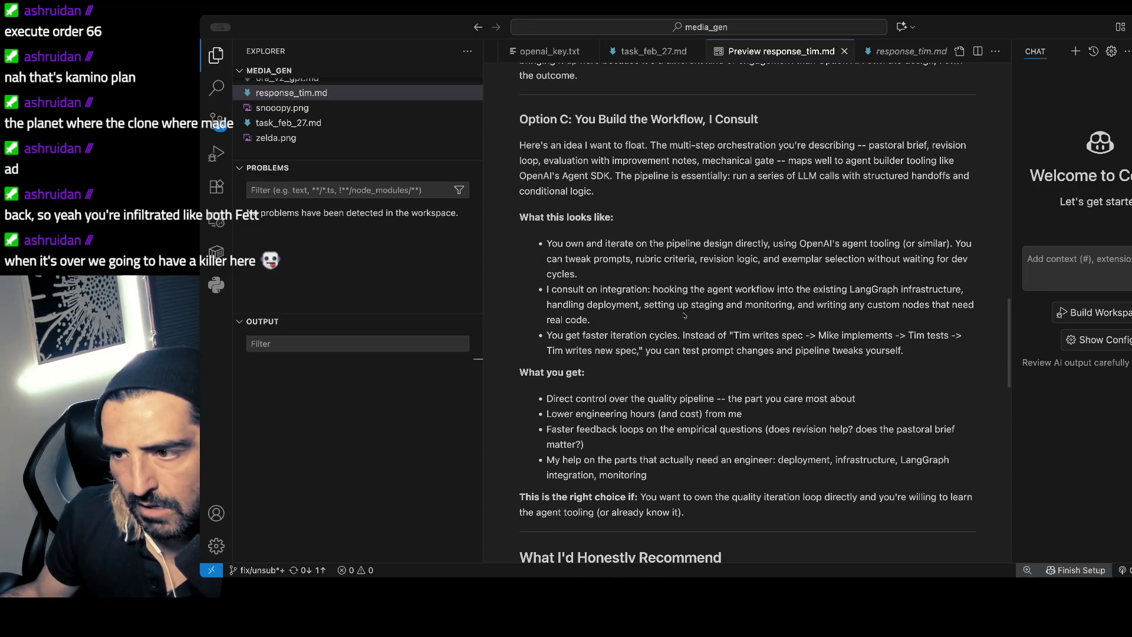
{"action": "scroll", "coordinate": [684, 316], "scroll_direction": "down", "scroll_amount": 2}
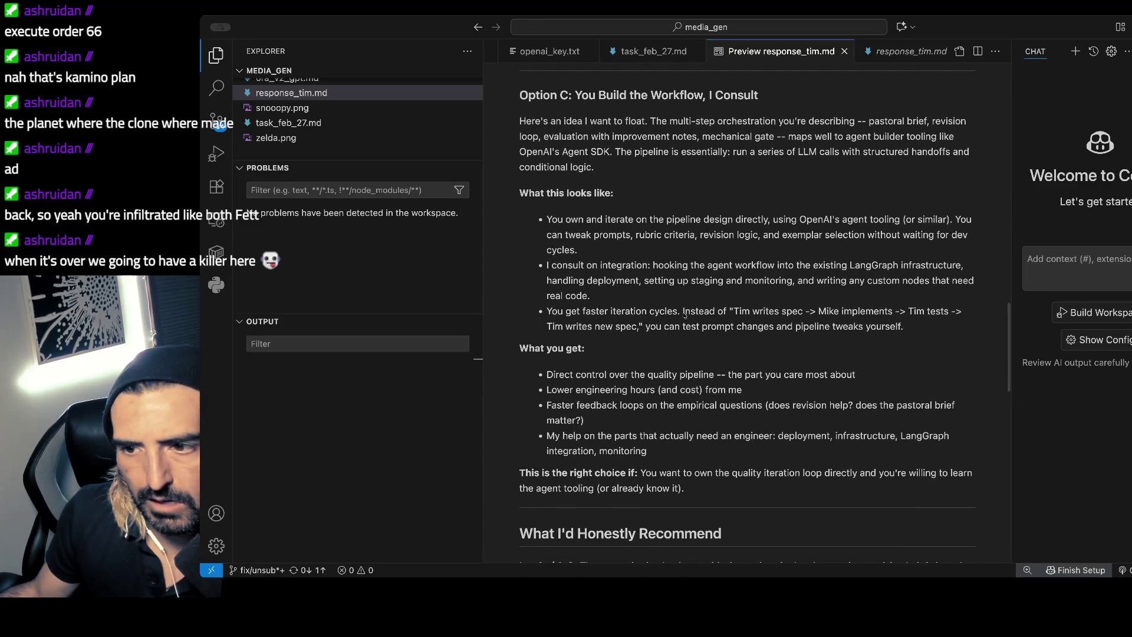
{"action": "scroll", "coordinate": [683, 315], "scroll_direction": "down", "scroll_amount": 2}
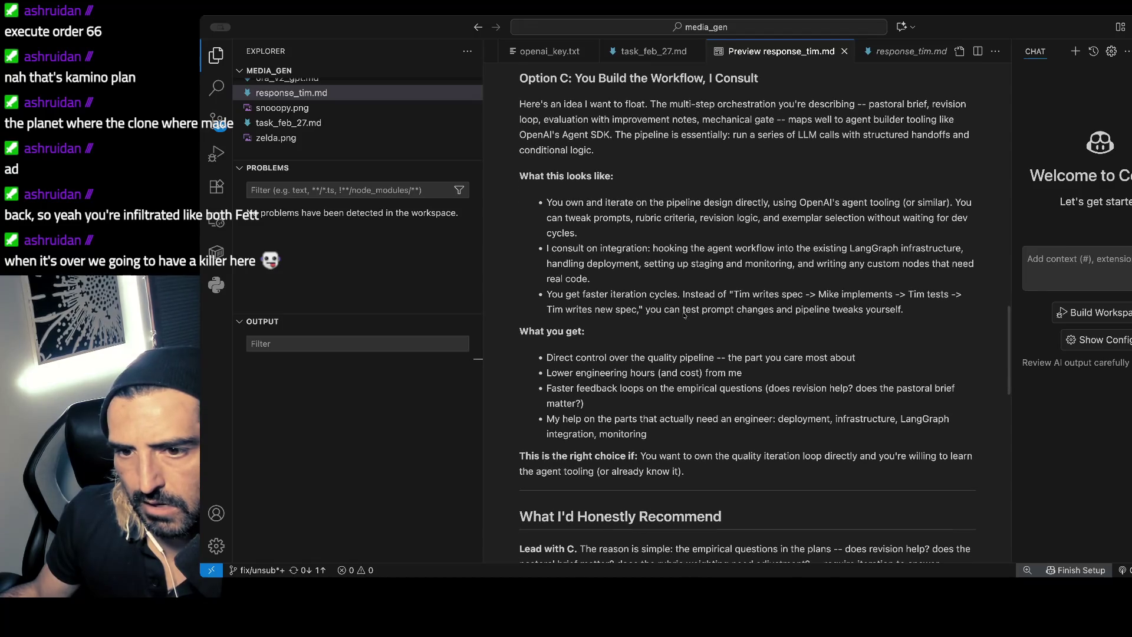
{"action": "scroll", "coordinate": [684, 315], "scroll_direction": "down", "scroll_amount": 2}
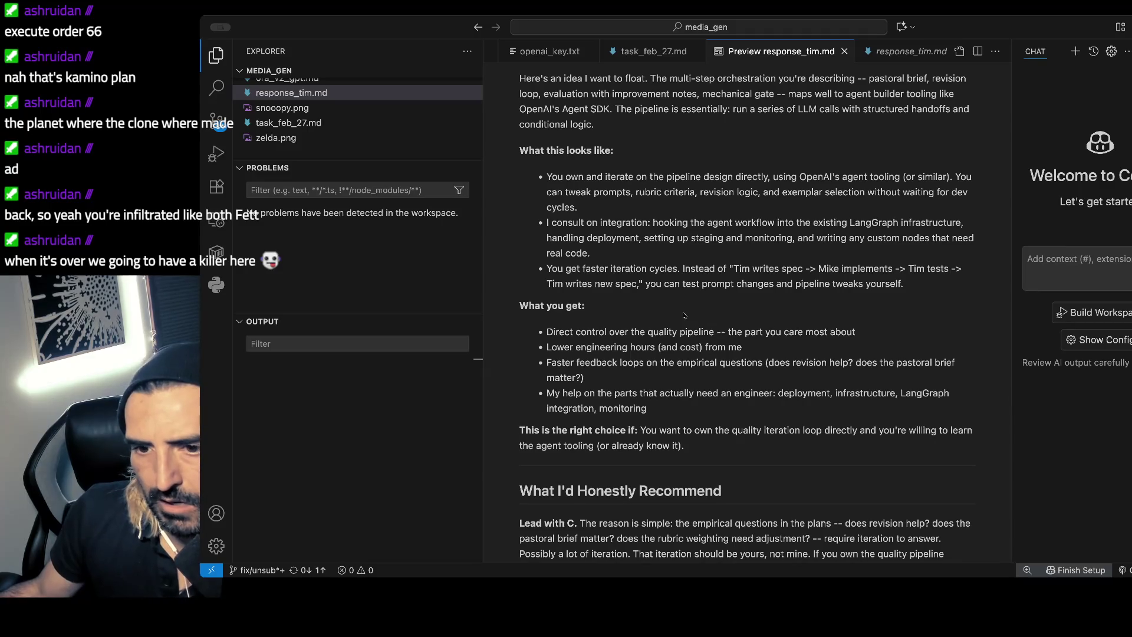
{"action": "scroll", "coordinate": [684, 316], "scroll_direction": "down", "scroll_amount": 1}
{"action": "scroll", "coordinate": [684, 315], "scroll_direction": "down", "scroll_amount": 2}
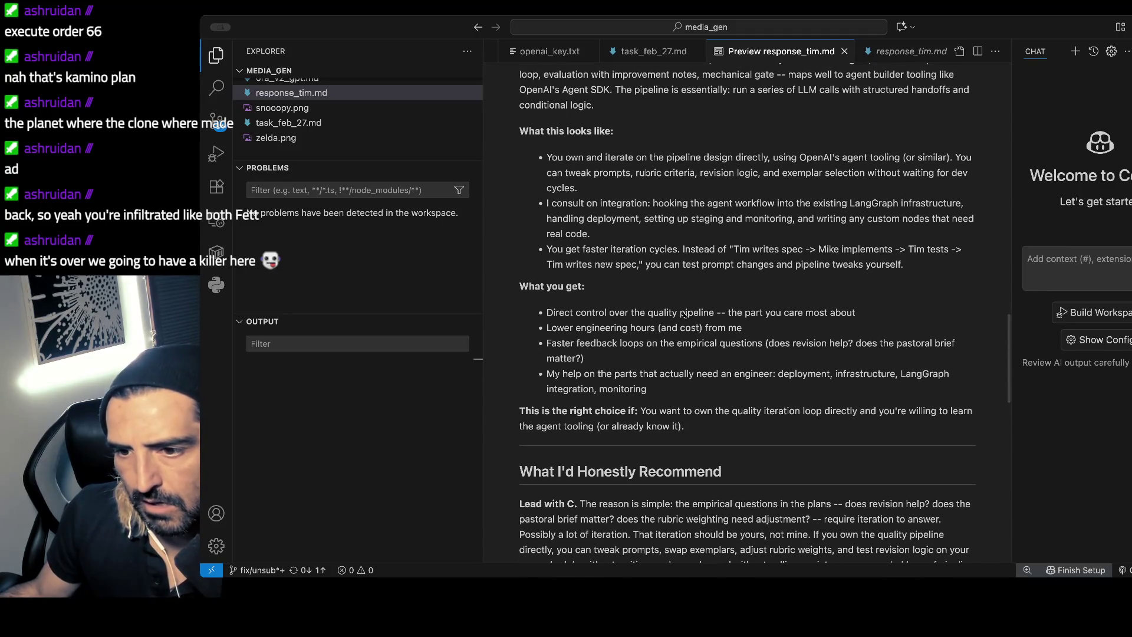
{"action": "scroll", "coordinate": [684, 316], "scroll_direction": "down", "scroll_amount": 1}
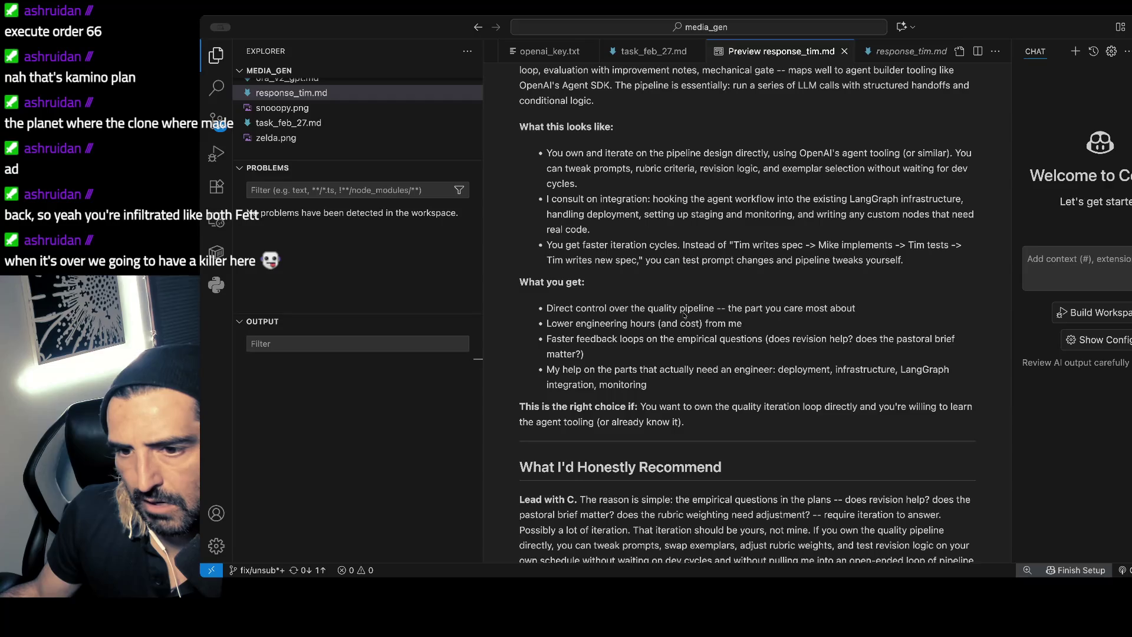
{"action": "scroll", "coordinate": [684, 315], "scroll_direction": "down", "scroll_amount": 1}
{"action": "scroll", "coordinate": [684, 315], "scroll_direction": "down", "scroll_amount": 3}
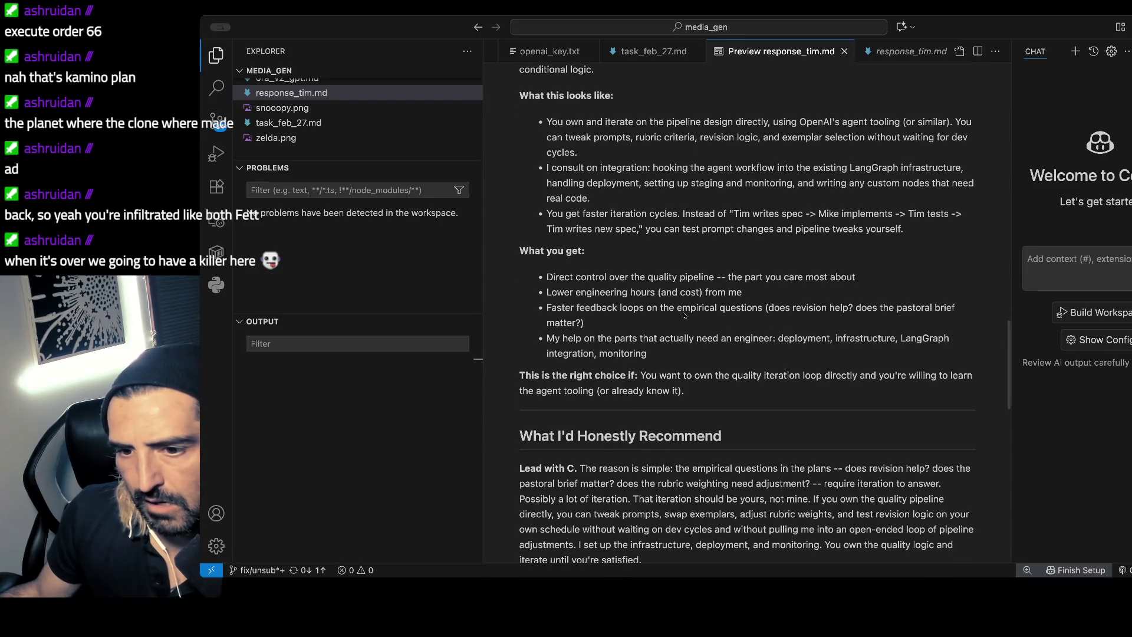
{"action": "scroll", "coordinate": [684, 315], "scroll_direction": "down", "scroll_amount": 10}
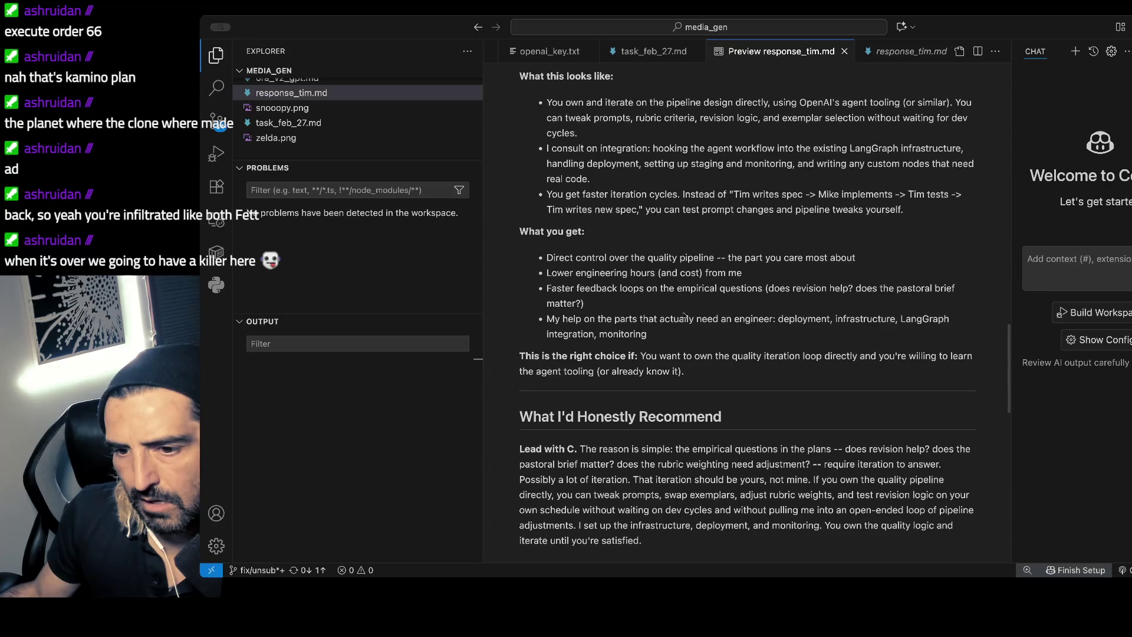
{"action": "scroll", "coordinate": [684, 316], "scroll_direction": "down", "scroll_amount": 3}
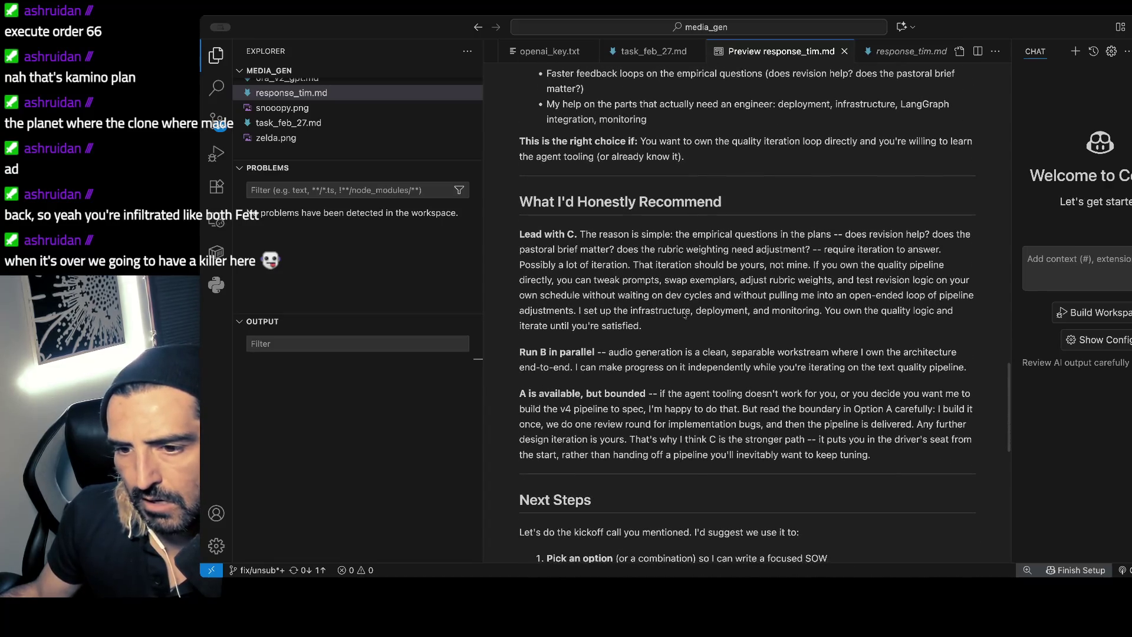
{"action": "scroll", "coordinate": [684, 315], "scroll_direction": "down", "scroll_amount": 1}
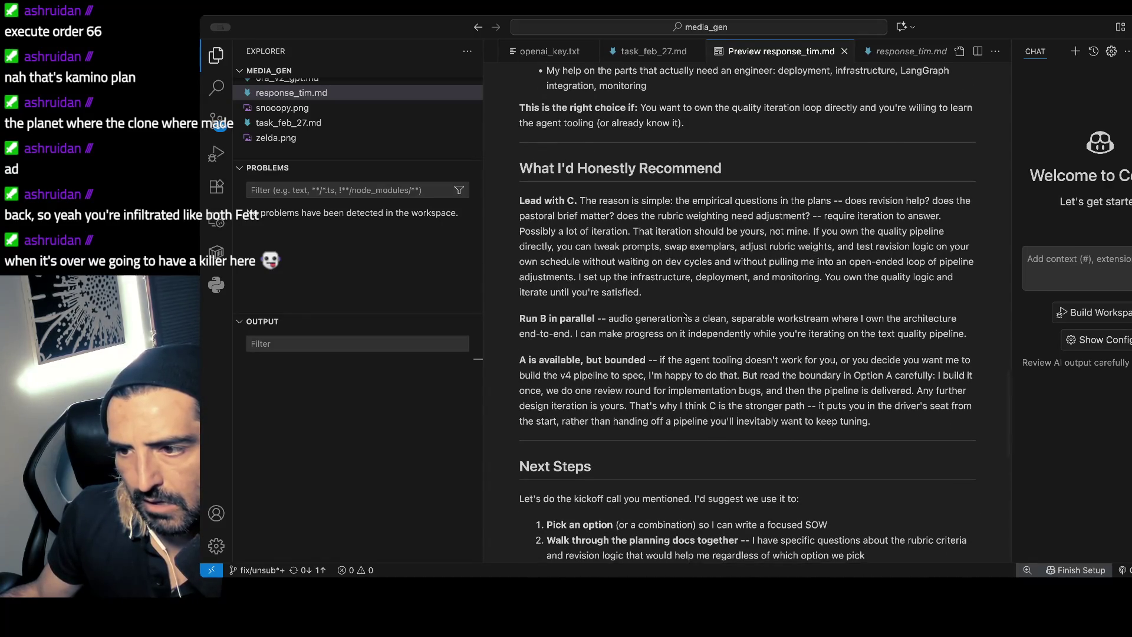
{"action": "scroll", "coordinate": [684, 316], "scroll_direction": "down", "scroll_amount": 1}
{"action": "scroll", "coordinate": [685, 314], "scroll_direction": "down", "scroll_amount": 1}
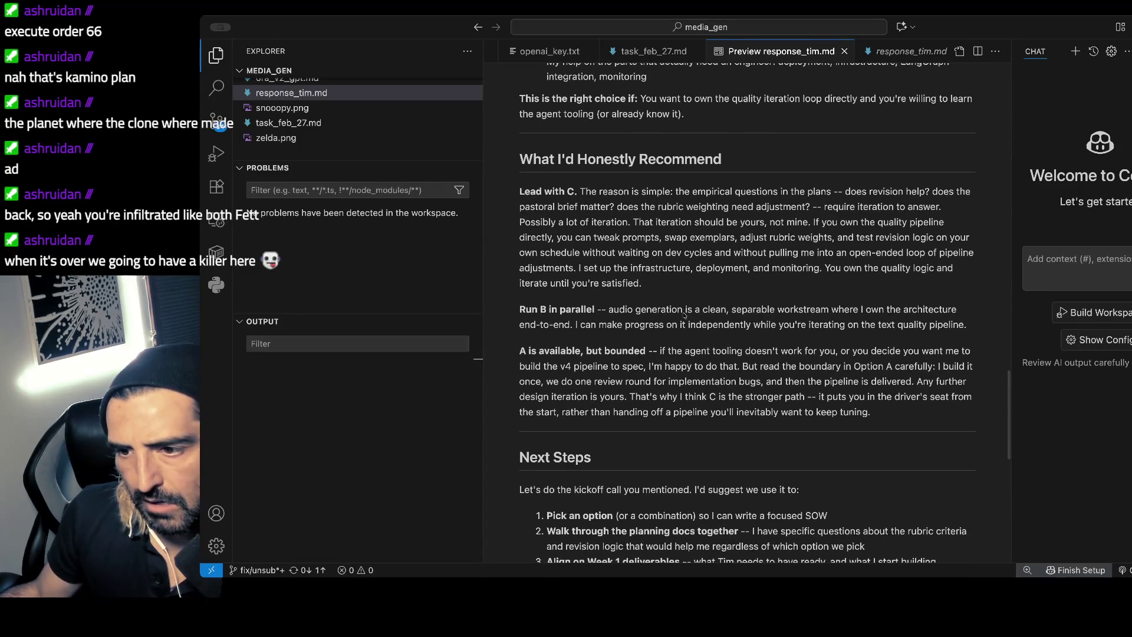
{"action": "scroll", "coordinate": [683, 315], "scroll_direction": "down", "scroll_amount": 2}
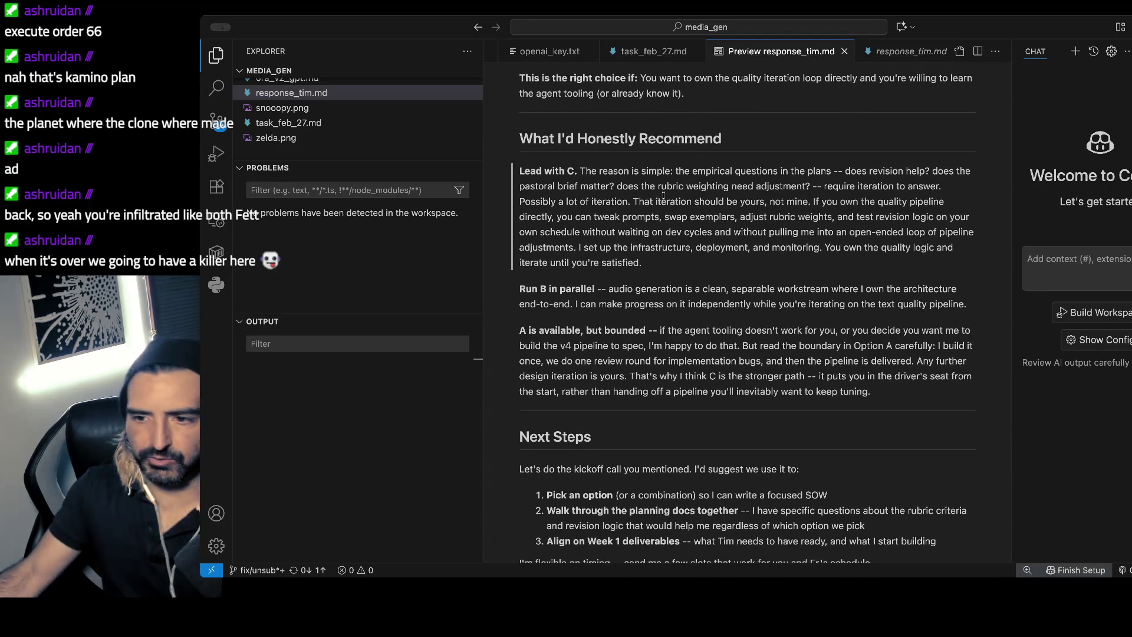
{"action": "scroll", "coordinate": [678, 177], "scroll_direction": "down", "scroll_amount": 2}
{"action": "scroll", "coordinate": [663, 196], "scroll_direction": "down", "scroll_amount": 1}
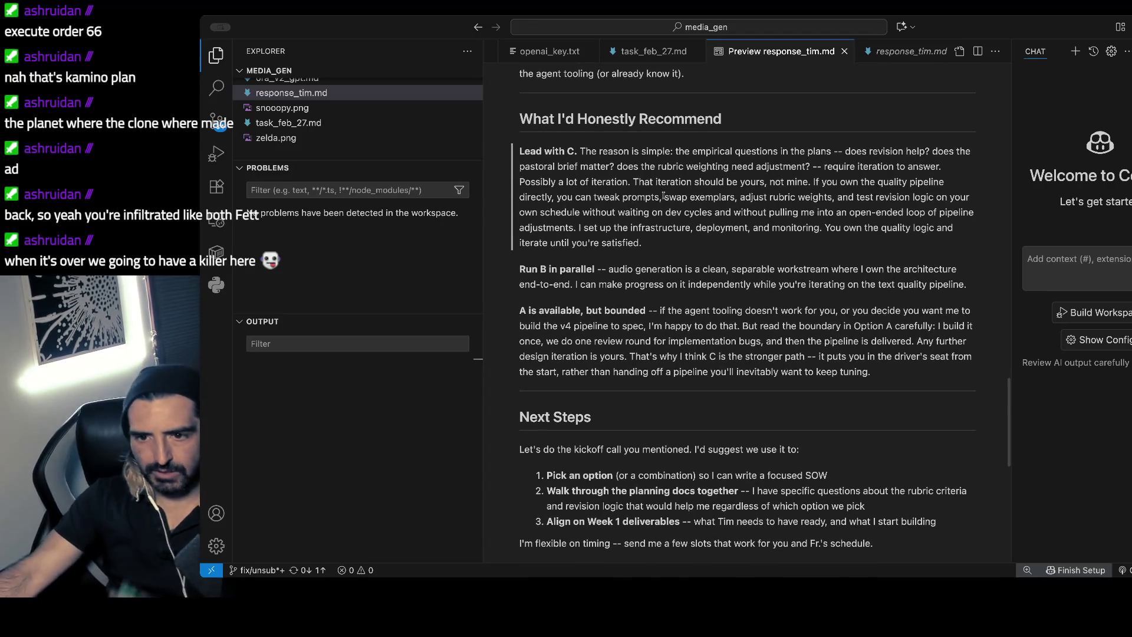
{"action": "scroll", "coordinate": [663, 196], "scroll_direction": "down", "scroll_amount": 2}
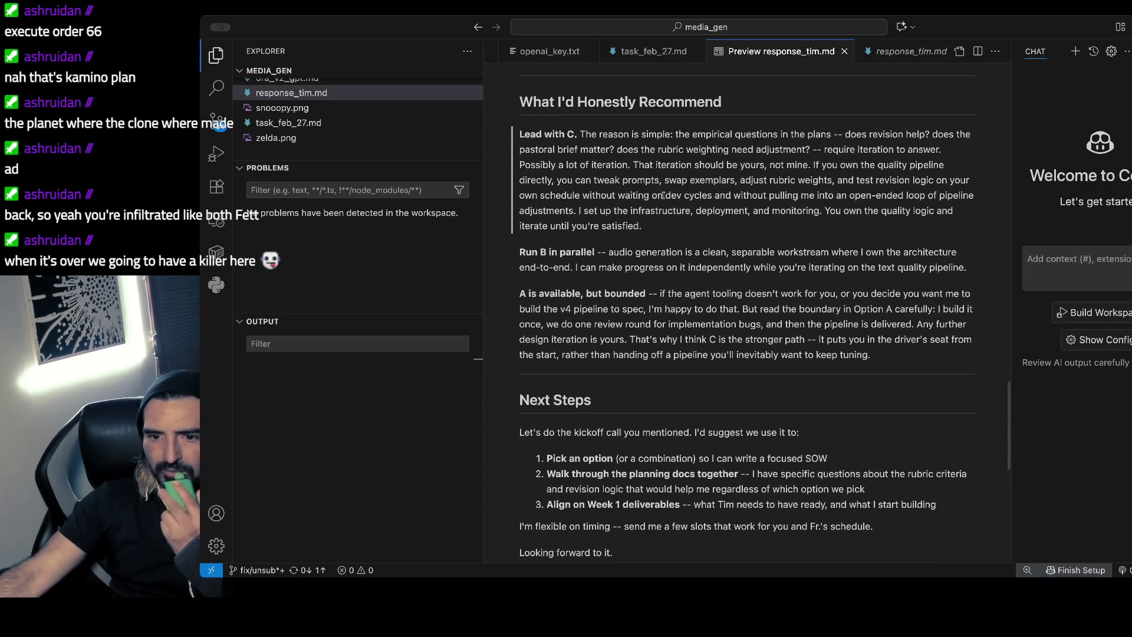
{"action": "scroll", "coordinate": [663, 195], "scroll_direction": "down", "scroll_amount": 1}
{"action": "scroll", "coordinate": [663, 197], "scroll_direction": "down", "scroll_amount": 2}
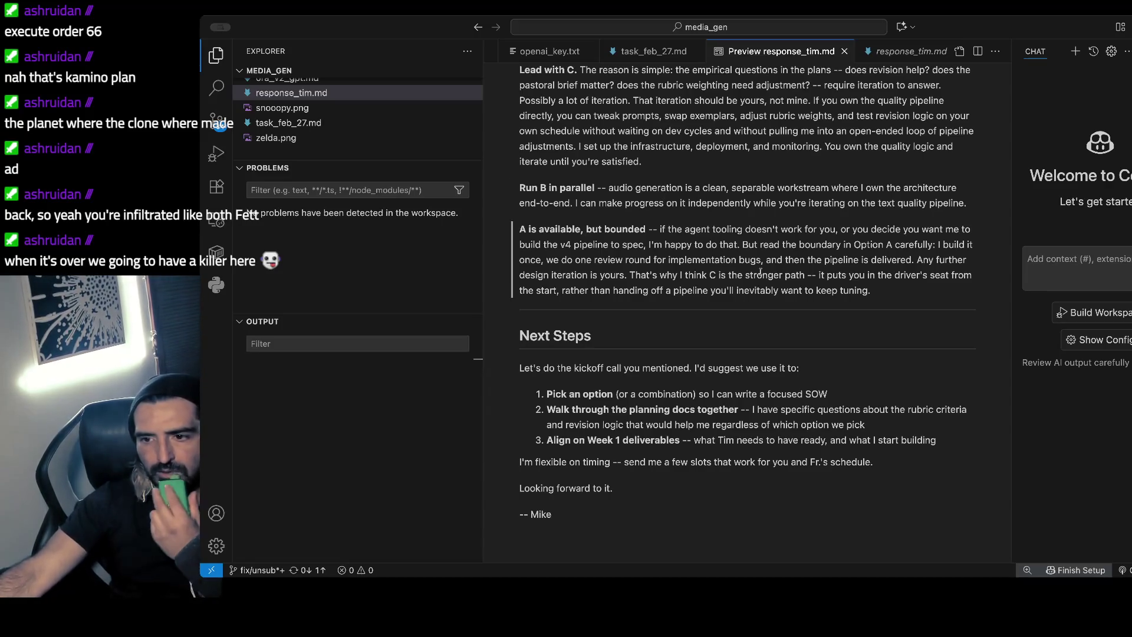
{"action": "scroll", "coordinate": [760, 272], "scroll_direction": "down", "scroll_amount": 3}
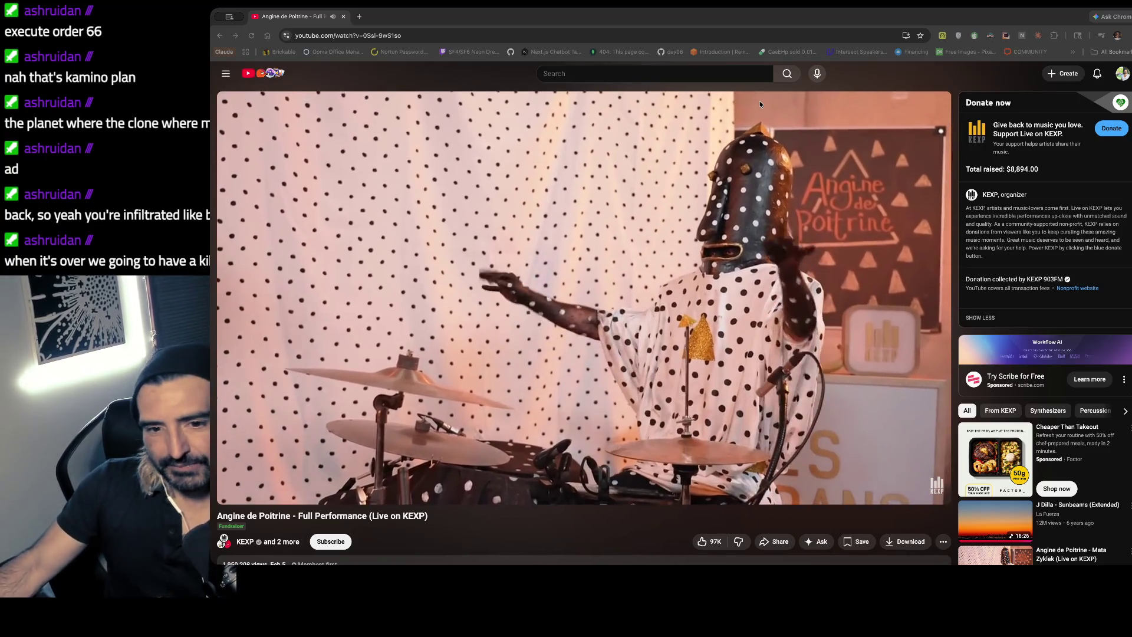
- Check the FedEx tracking summary (out for delivery, due today before 8:00 PM), then return to YouTube
{"action": "key", "text": "super+shift+t"}
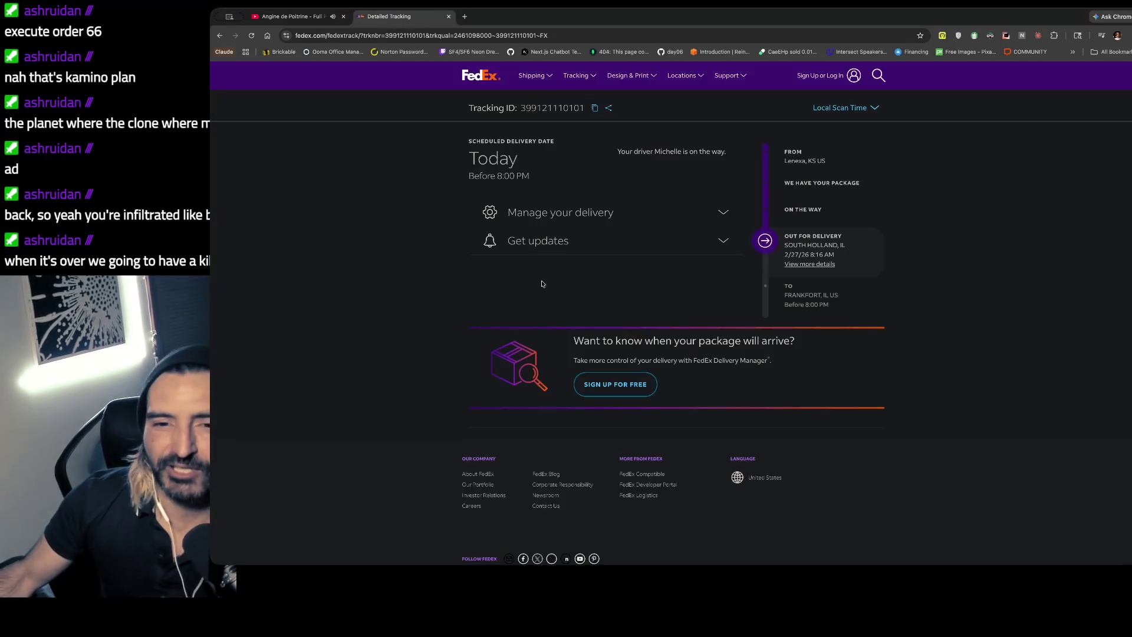
{"action": "triple_click", "coordinate": [451, 127]}
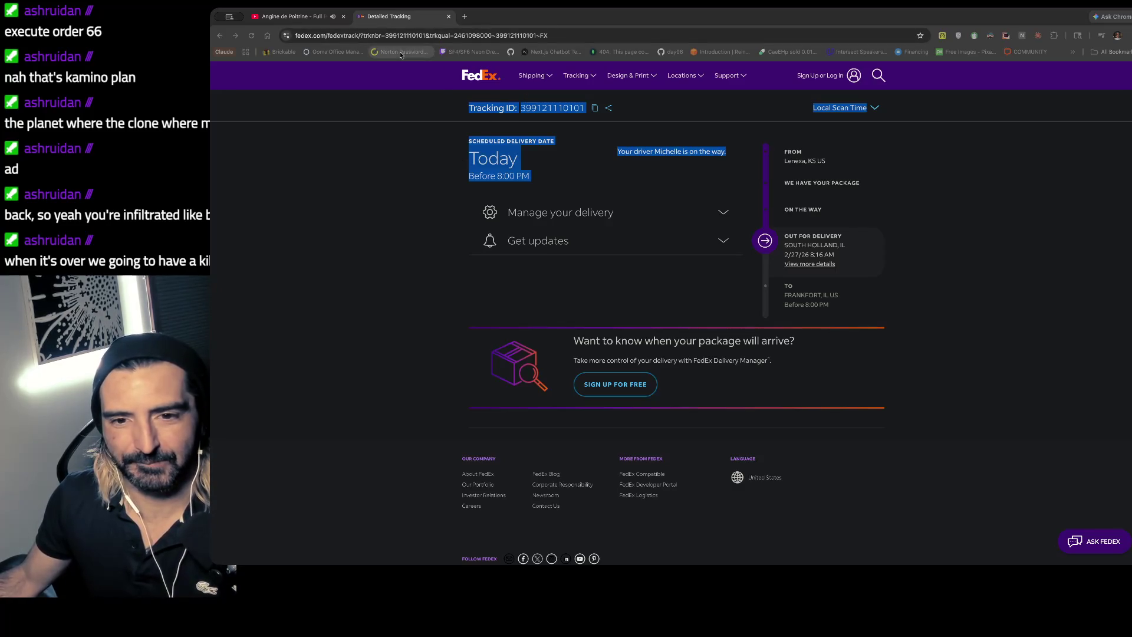
{"action": "left_click", "coordinate": [288, 16]}
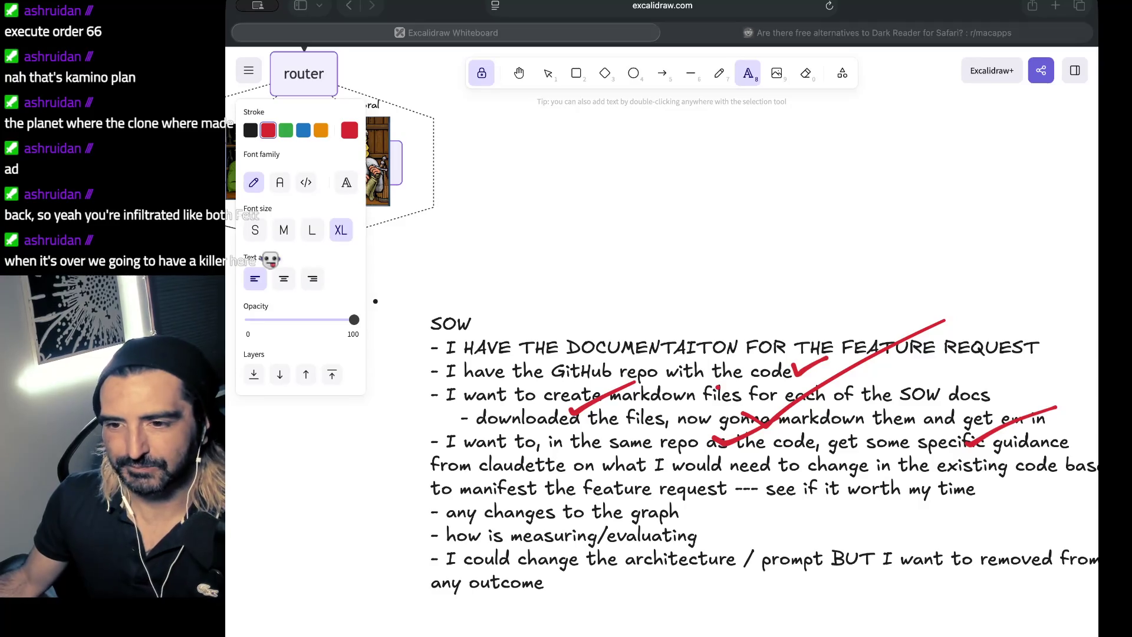
- Bring the Claude Code terminal with its finished response_tim.md revision summary to the front
{"action": "key", "text": "super+Tab"}
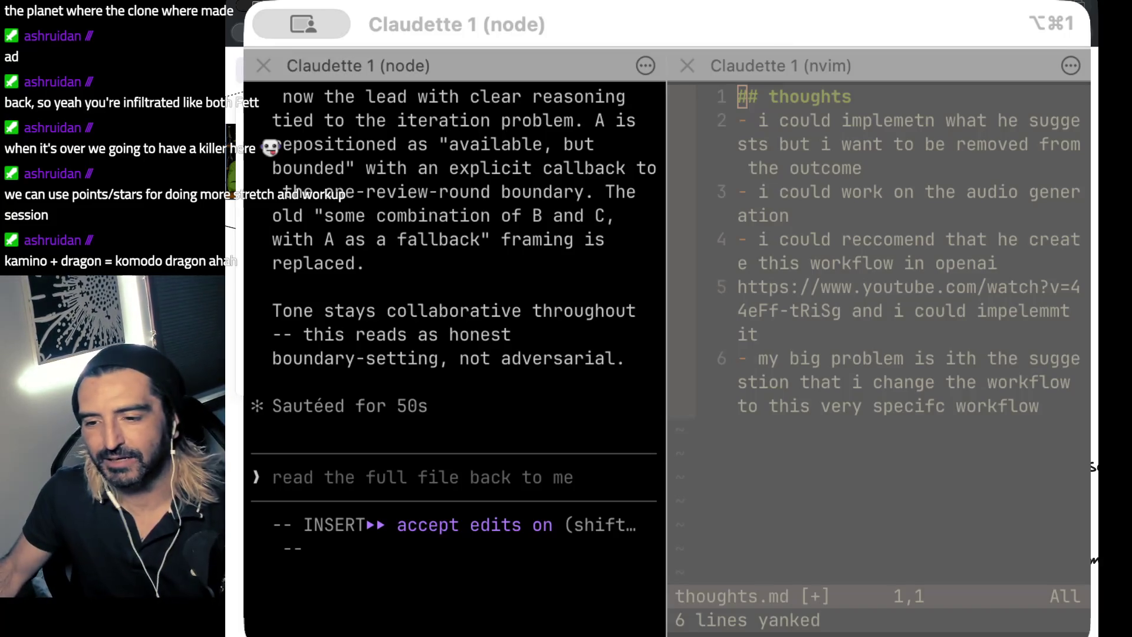
- Switch away from Claude Code, through Excalidraw and the browser, to the YouTube KEXP performance tab
{"action": "key", "text": "super+Tab"}
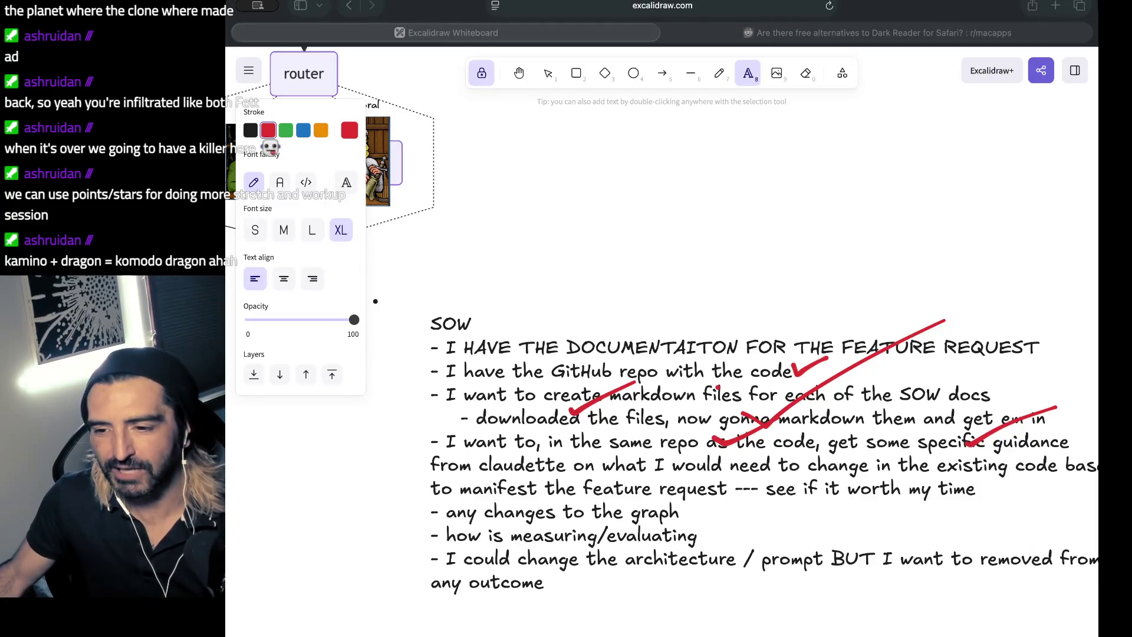
{"action": "key", "text": "super+Tab"}
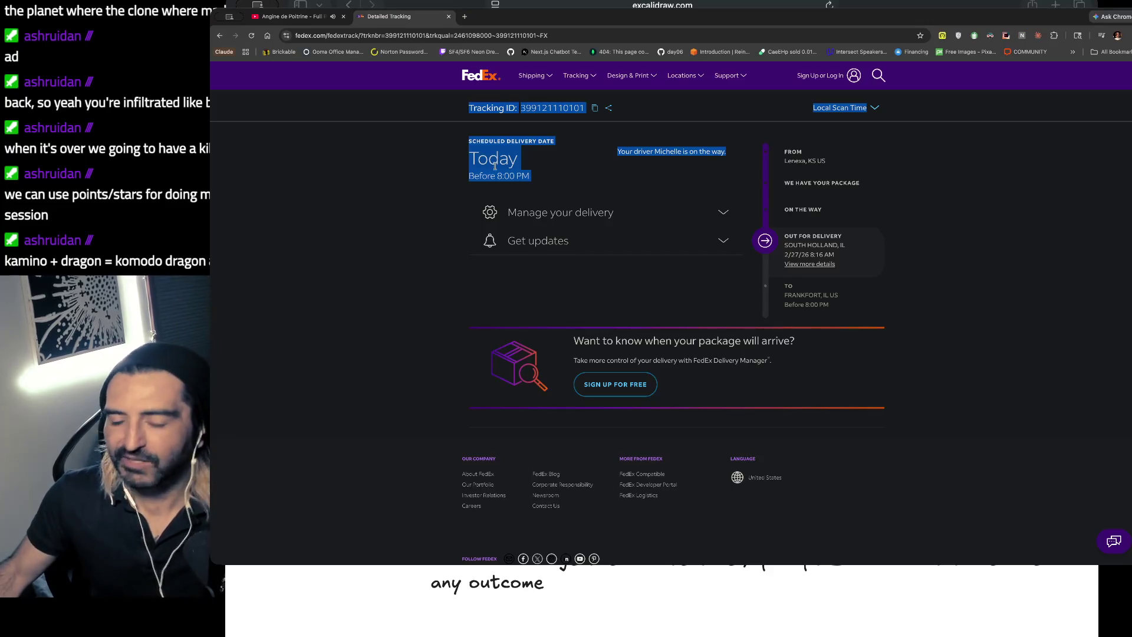
{"action": "left_click", "coordinate": [307, 18]}
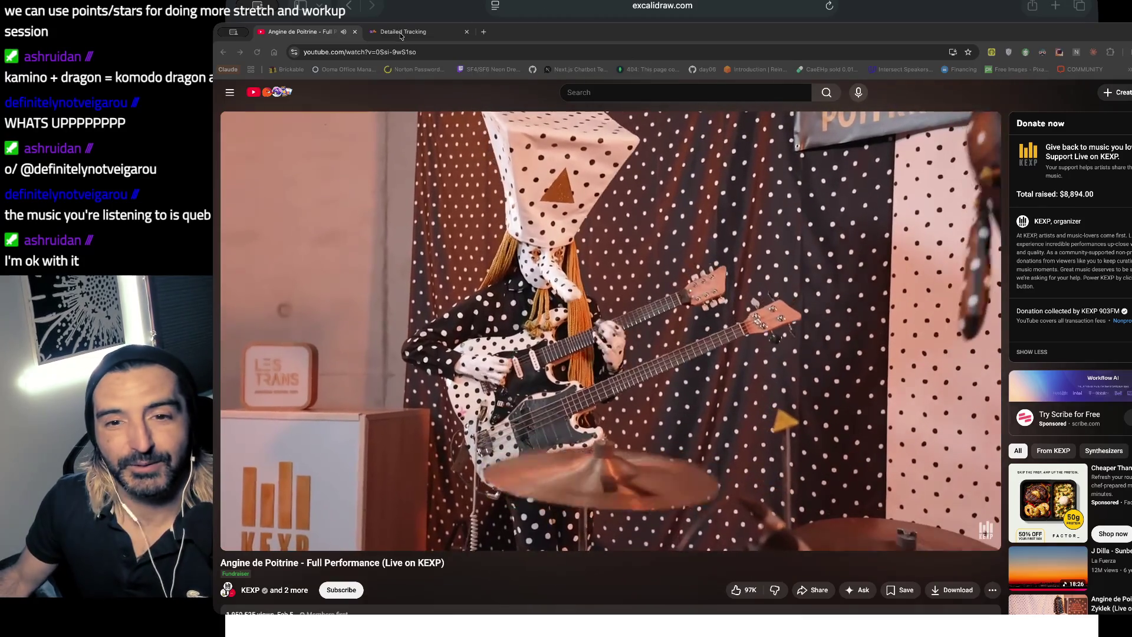
- Switch from the Angine de Poitrine video to the FedEx Detailed Tracking tab
{"action": "left_click", "coordinate": [401, 34]}
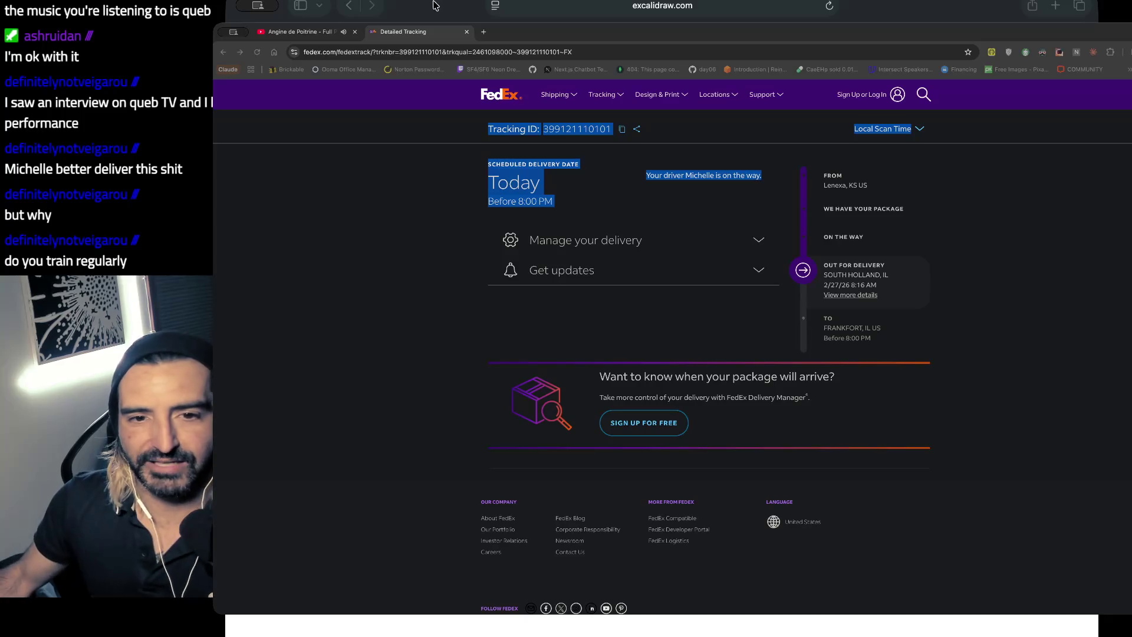
- Open twitch.tv in a new tab, search 'brightside', open the BrightsideMovement channel, then close it
{"action": "key", "text": "ctrl+t"}
{"action": "type", "text": "twitch.tv"}
{"action": "key", "text": "Return"}
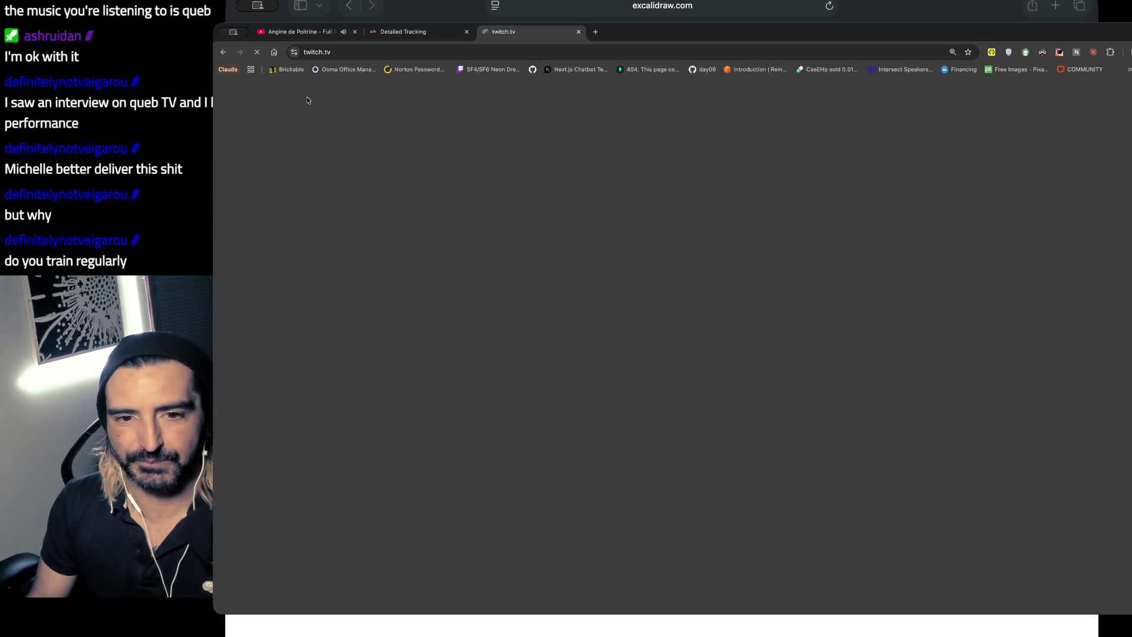
{"action": "left_click", "coordinate": [715, 93]}
{"action": "type", "text": "b"}
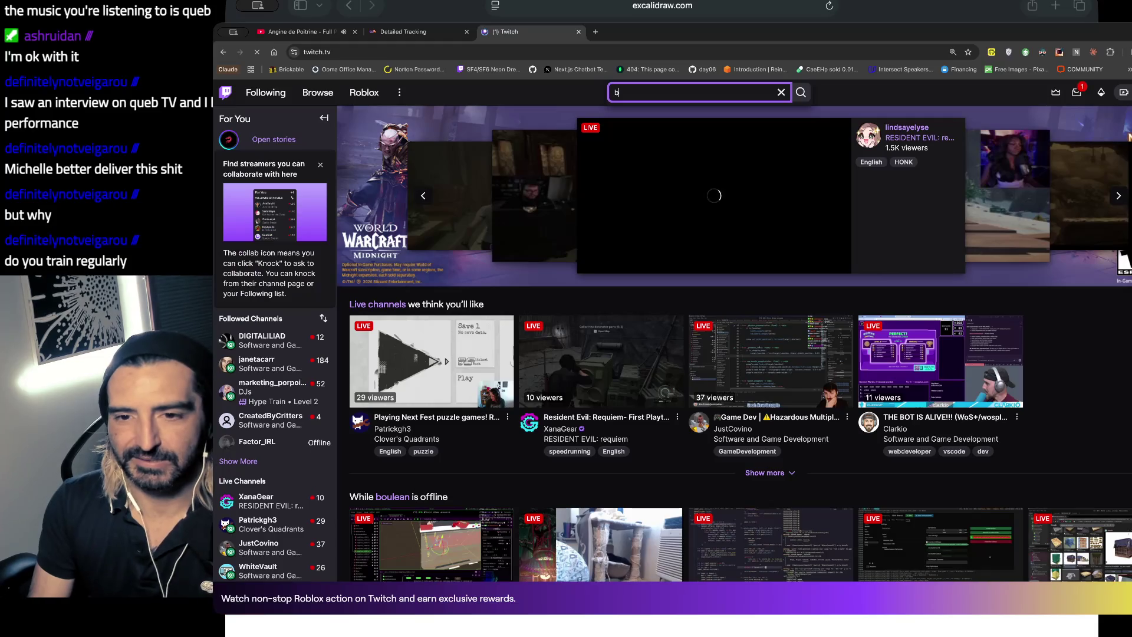
{"action": "type", "text": "rightside"}
{"action": "key", "text": "Return"}
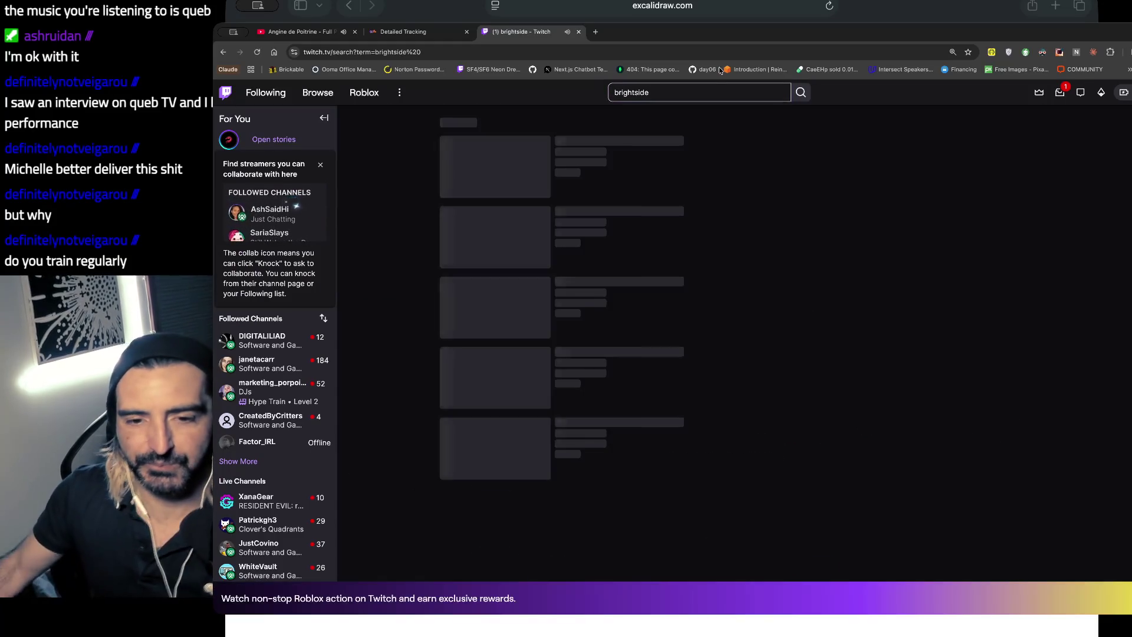
{"action": "left_click", "coordinate": [589, 224]}
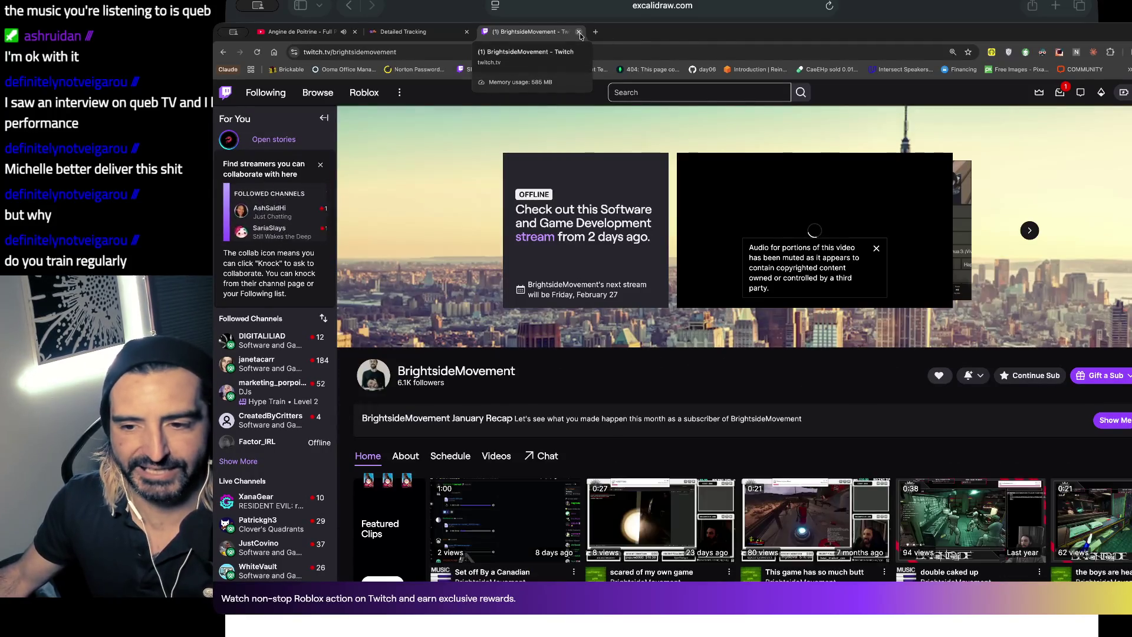
{"action": "left_click", "coordinate": [579, 33]}
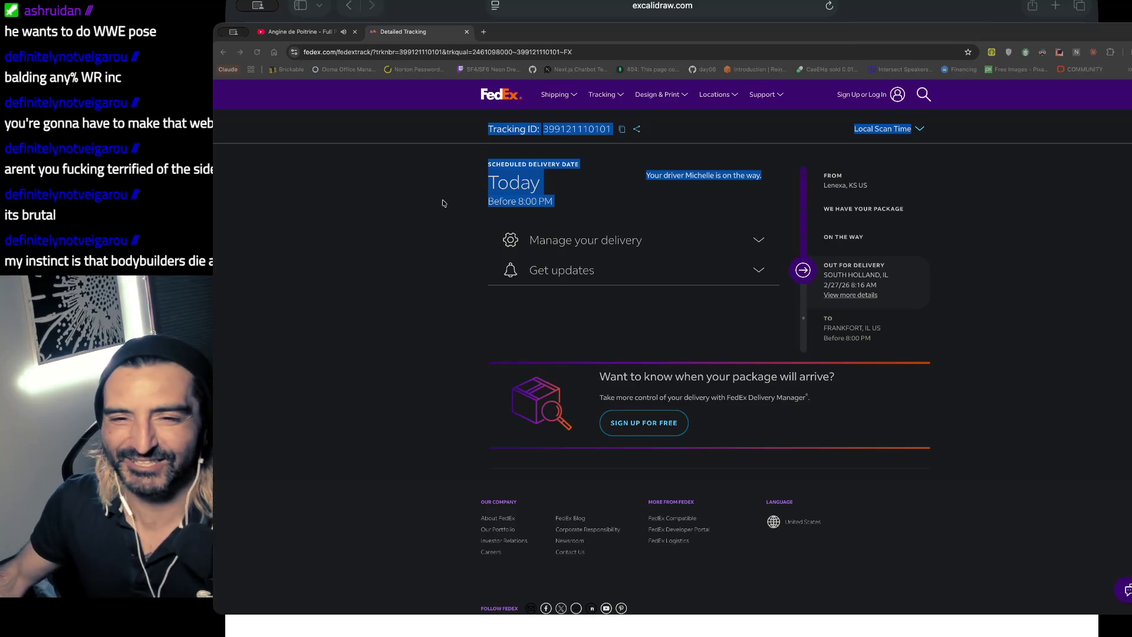
- Return from the FedEx tracking page to the Angine de Poitrine KEXP performance tab
{"action": "left_click", "coordinate": [329, 35]}
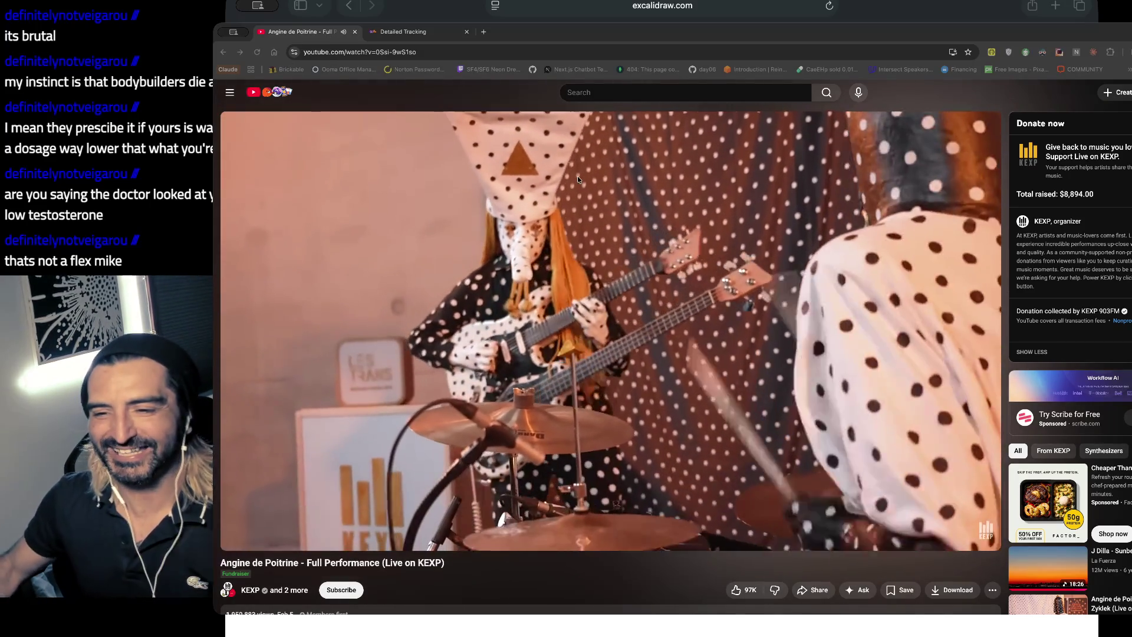
- Watch the Angine de Poitrine KEXP performance, now near 22:35 of its 27:53 runtime
{"action": "mouse_move", "coordinate": [861, 254]}
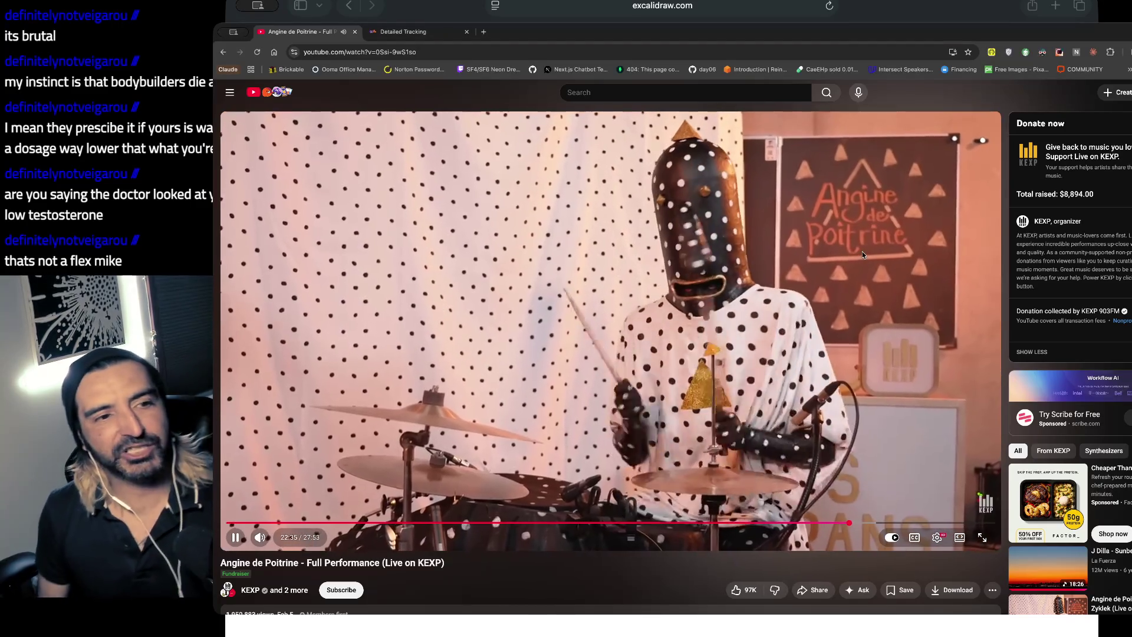
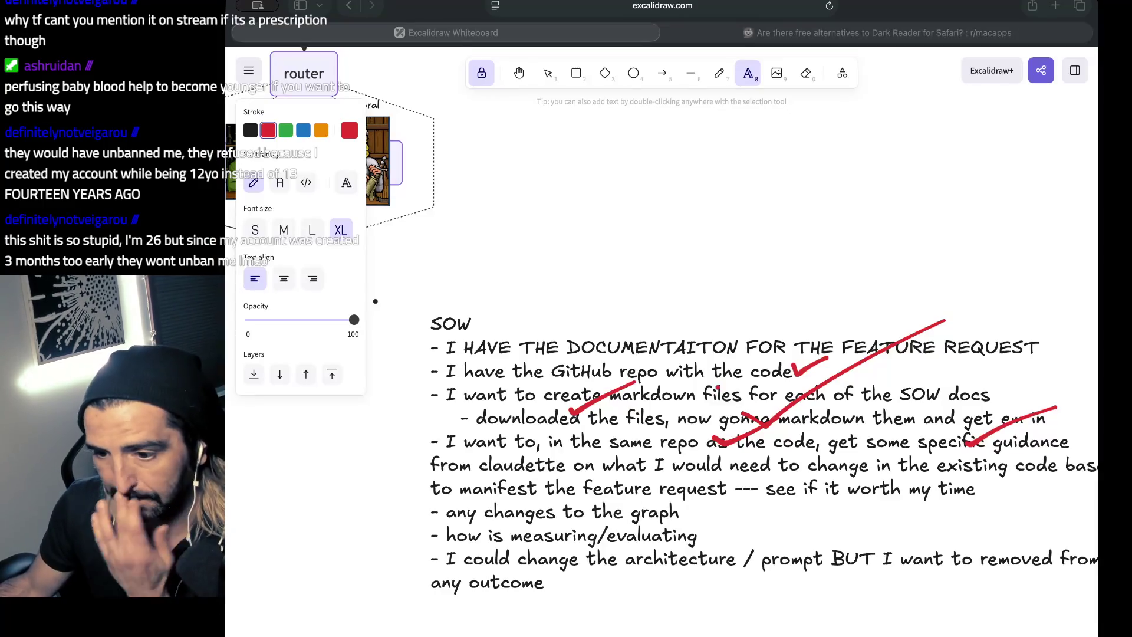
- Switch from the Excalidraw SOW board to the task_feb_27.md plan preview in VS Code
{"action": "key", "text": "super+Tab"}
{"action": "key", "text": "super+Tab"}
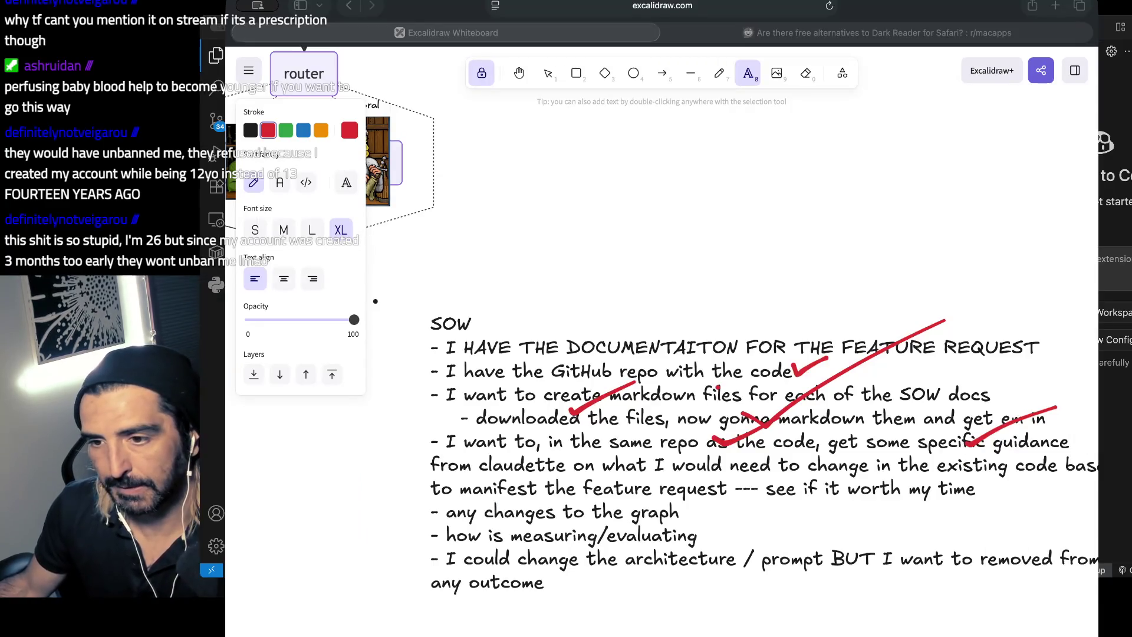
{"action": "key", "text": "super+Tab"}
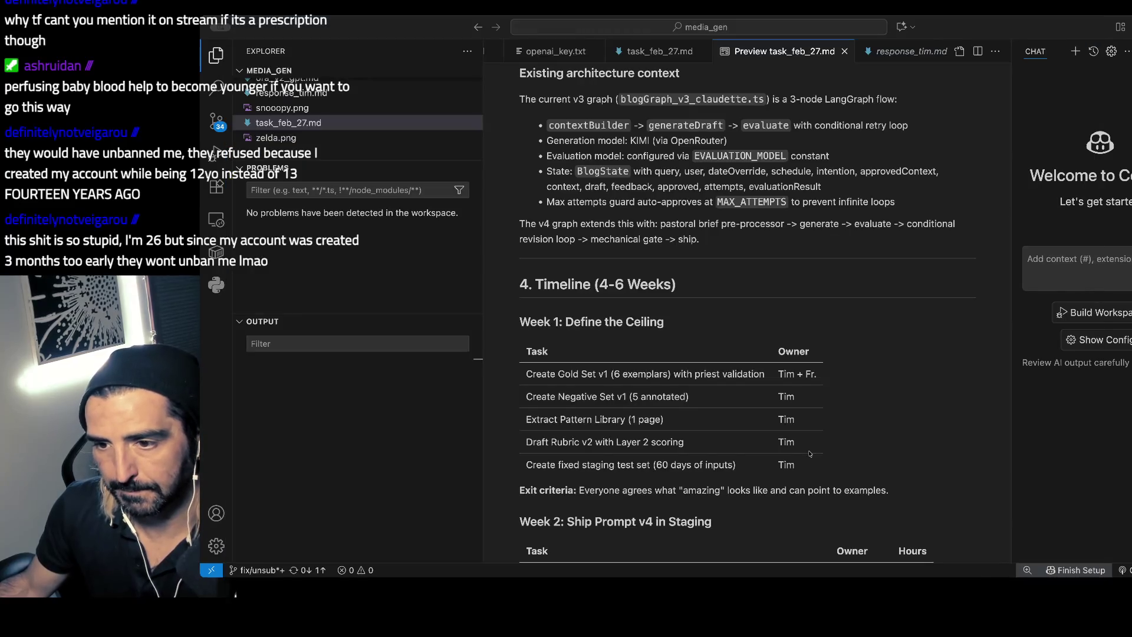
{"action": "scroll", "coordinate": [599, 239], "scroll_direction": "up", "scroll_amount": 1}
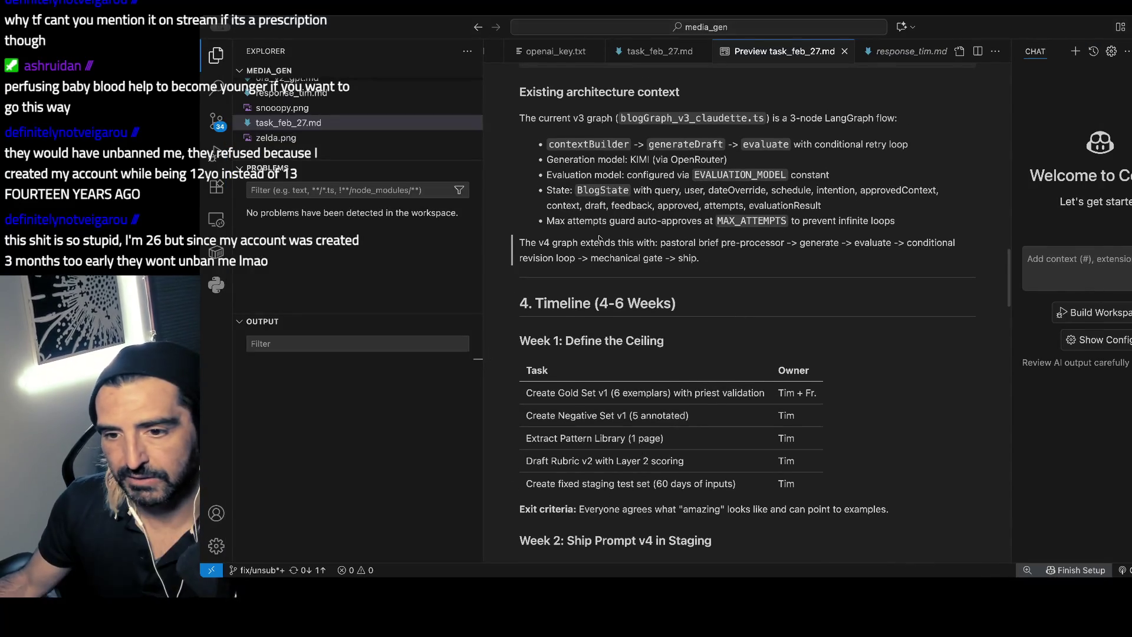
{"action": "key", "text": "super+equal"}
{"action": "key", "text": "super+equal"}
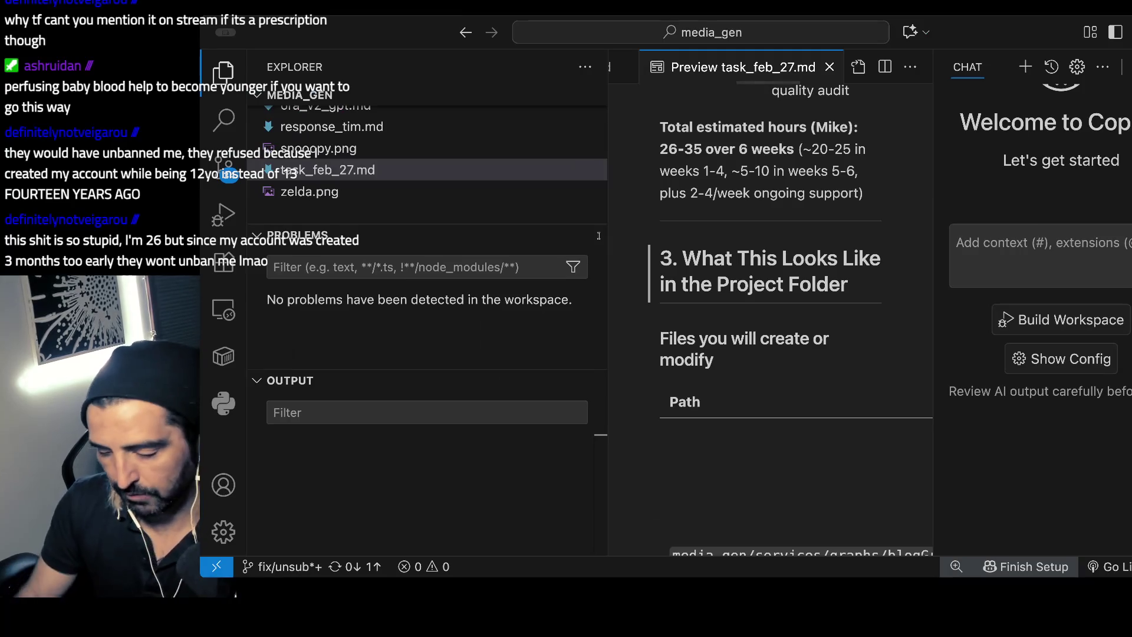
{"action": "key", "text": "super+minus"}
{"action": "key", "text": "super+minus"}
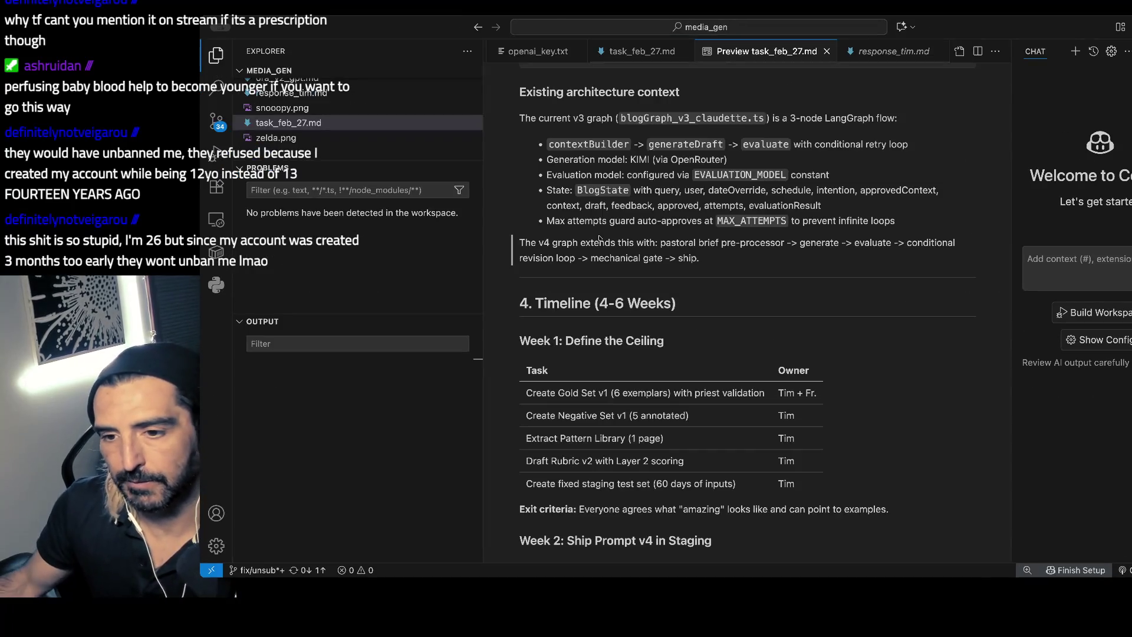
{"action": "mouse_move", "coordinate": [709, 257]}
{"action": "left_mouse_down"}
{"action": "mouse_move", "coordinate": [659, 258]}
{"action": "mouse_move", "coordinate": [744, 242]}
{"action": "mouse_move", "coordinate": [721, 242]}
{"action": "left_mouse_up"}
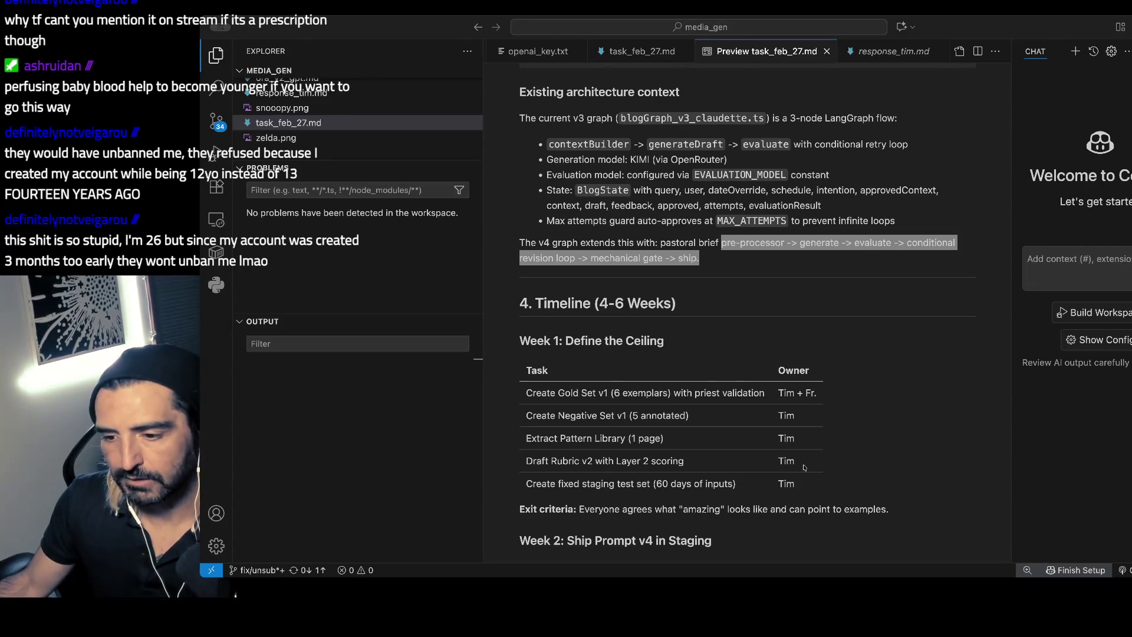
{"action": "left_click", "coordinate": [423, 262]}
- Preview response_tim.md and highlight the pipeline description and open questions
{"action": "left_click", "coordinate": [869, 53]}
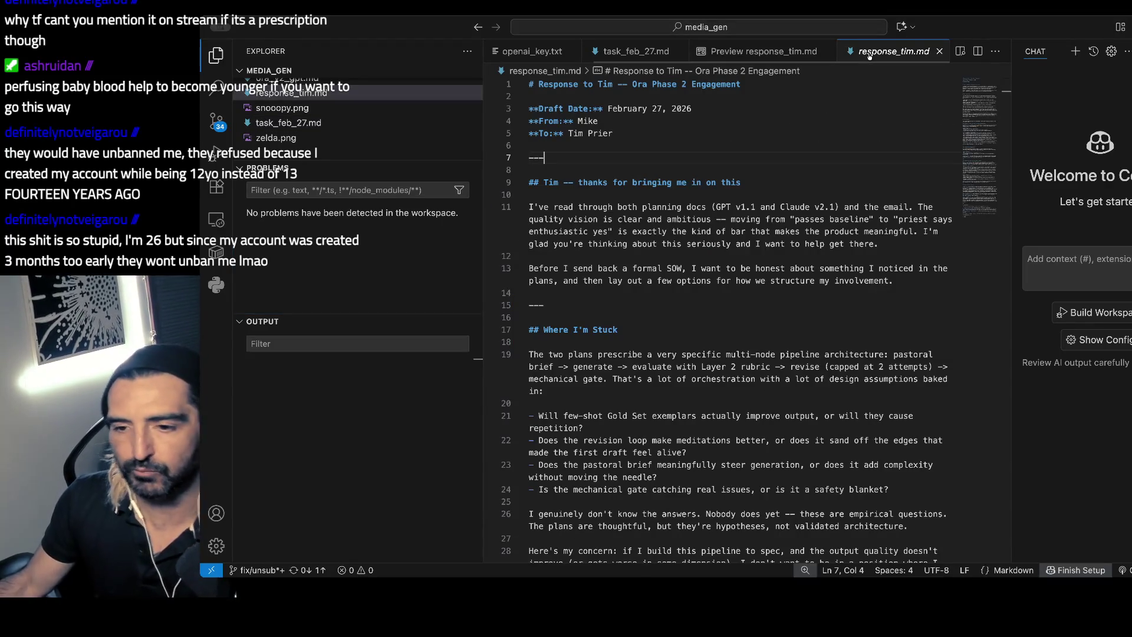
{"action": "key", "text": "super+shift+v"}
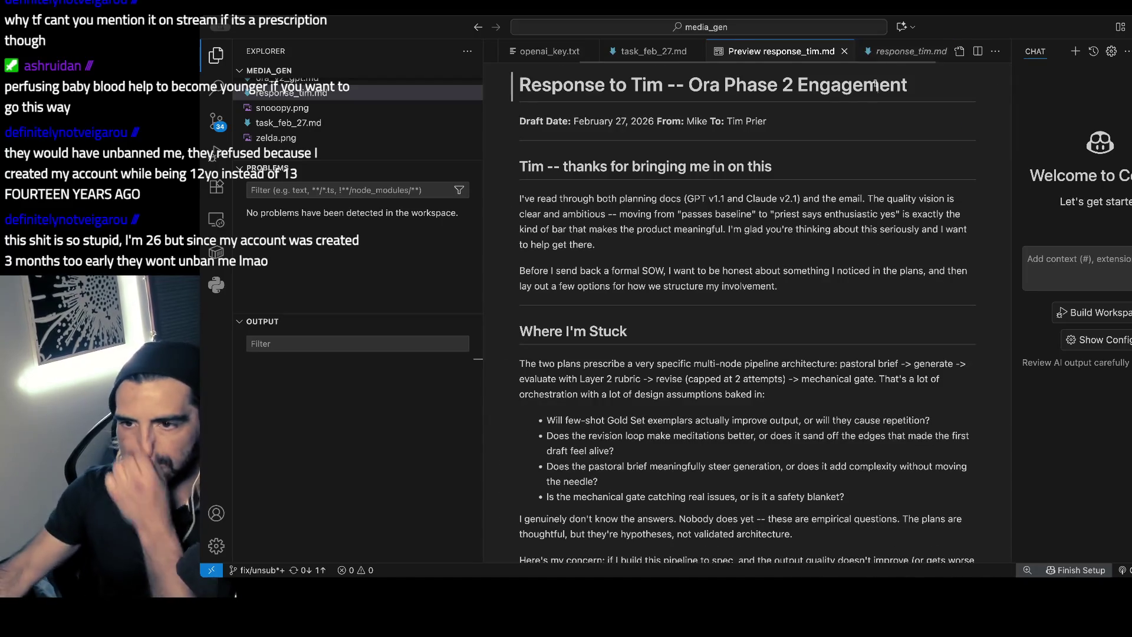
{"action": "scroll", "coordinate": [878, 192], "scroll_direction": "down", "scroll_amount": 5}
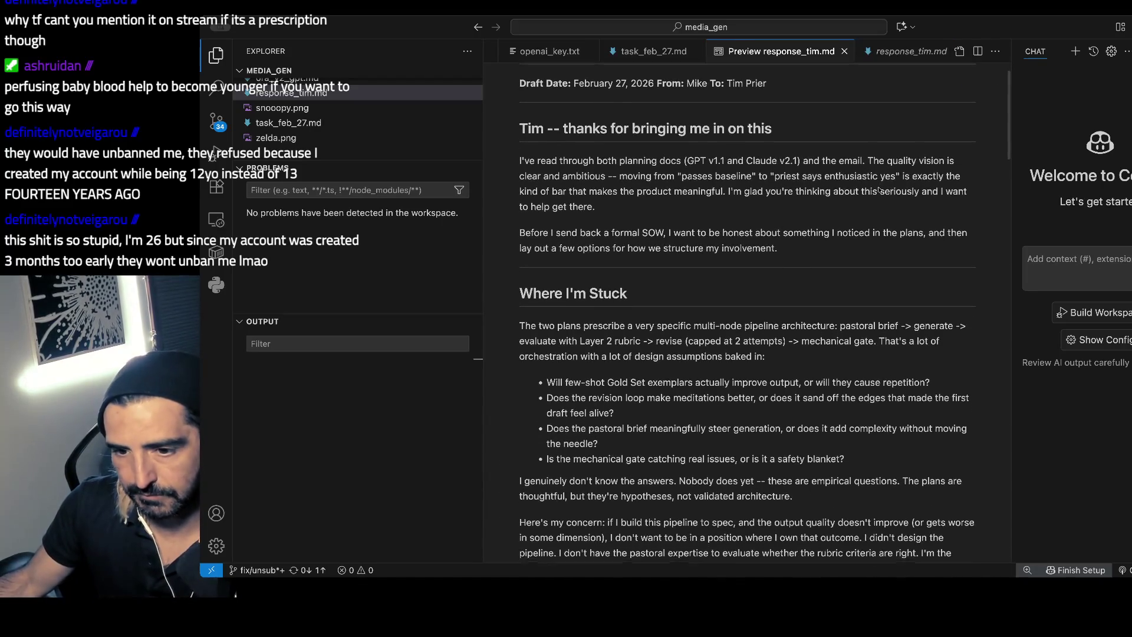
{"action": "left_click_drag", "start_coordinate": [593, 201], "coordinate": [580, 334]}
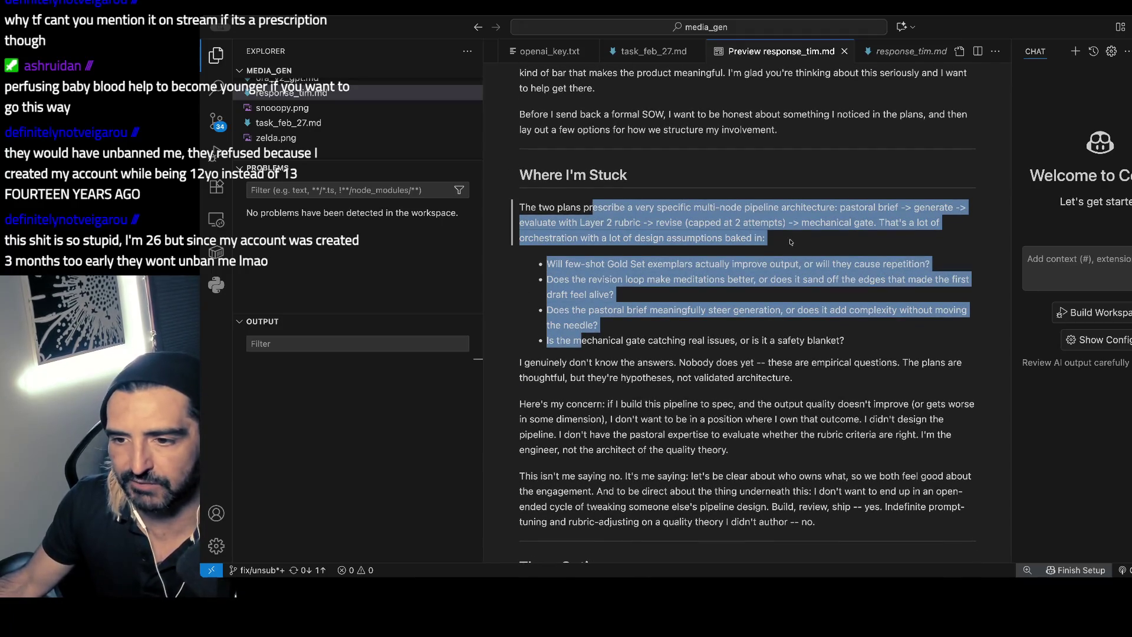
{"action": "scroll", "coordinate": [884, 234], "scroll_direction": "down", "scroll_amount": 2}
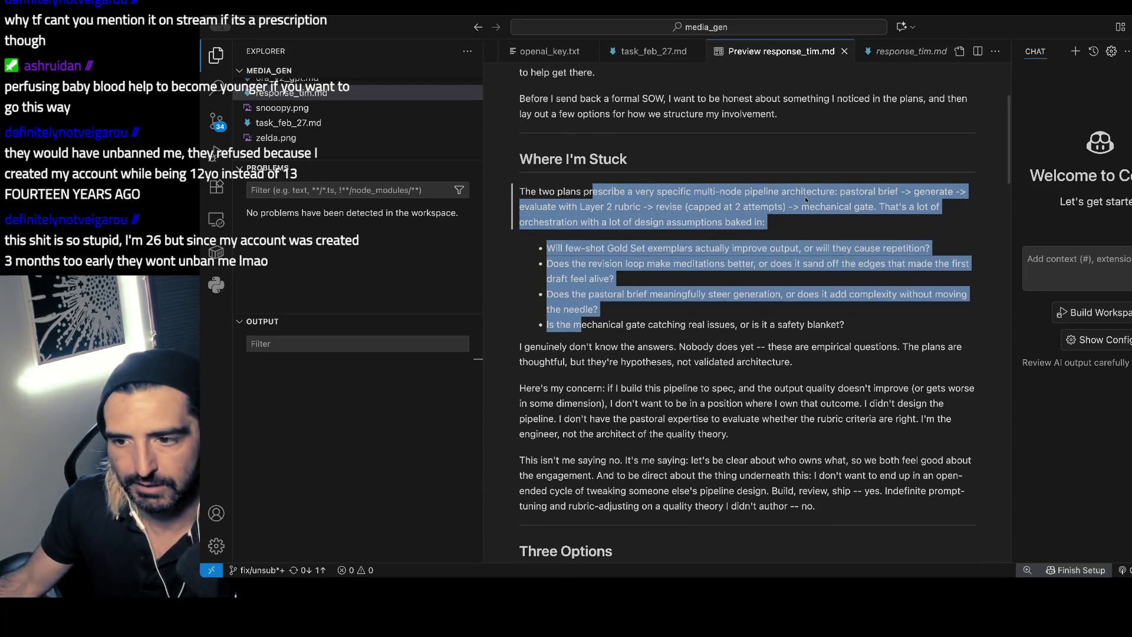
{"action": "mouse_move", "coordinate": [655, 177]}
{"action": "left_mouse_down"}
{"action": "mouse_move", "coordinate": [766, 193]}
{"action": "mouse_move", "coordinate": [662, 272]}
{"action": "left_mouse_up"}
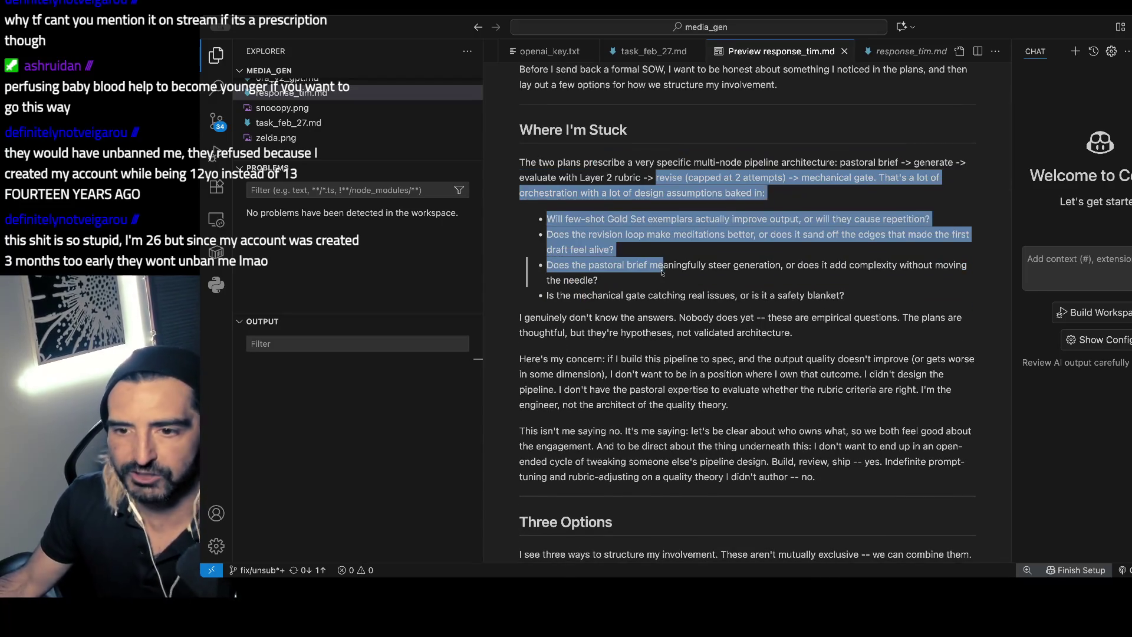
- Highlight the revision loop question, the pastoral brief question, and the paragraph admitting answers are unknown
{"action": "scroll", "coordinate": [607, 221], "scroll_direction": "down", "scroll_amount": 1}
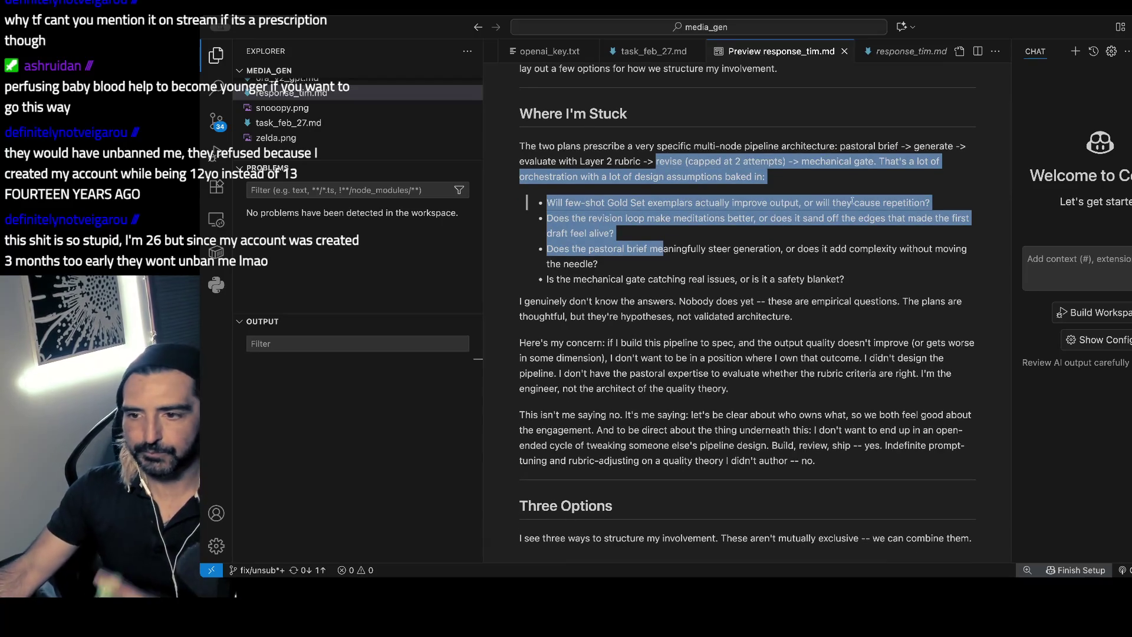
{"action": "left_click_drag", "start_coordinate": [632, 218], "coordinate": [635, 243]}
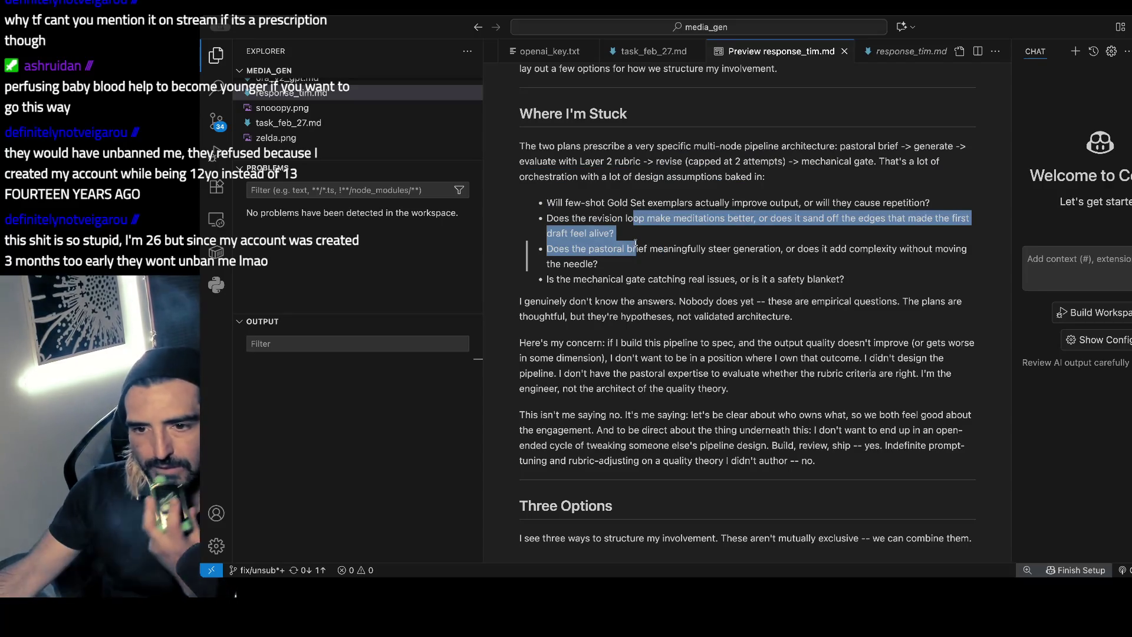
{"action": "scroll", "coordinate": [636, 244], "scroll_direction": "down", "scroll_amount": 1}
{"action": "left_click", "coordinate": [607, 241]}
{"action": "left_click_drag", "start_coordinate": [607, 240], "coordinate": [608, 269]}
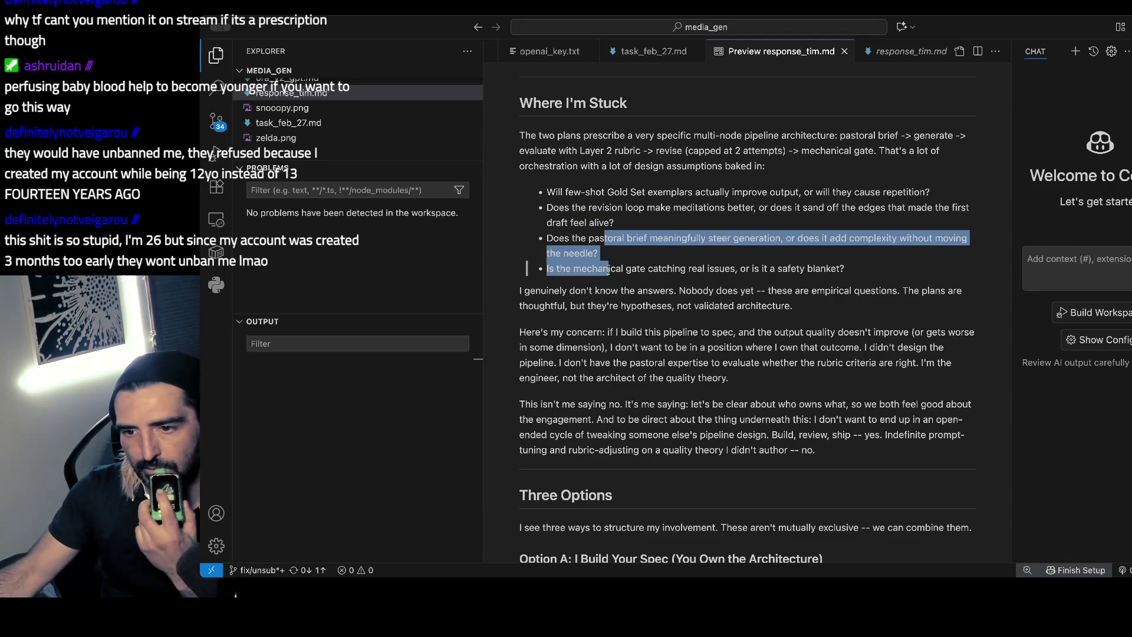
{"action": "scroll", "coordinate": [657, 290], "scroll_direction": "down", "scroll_amount": 2}
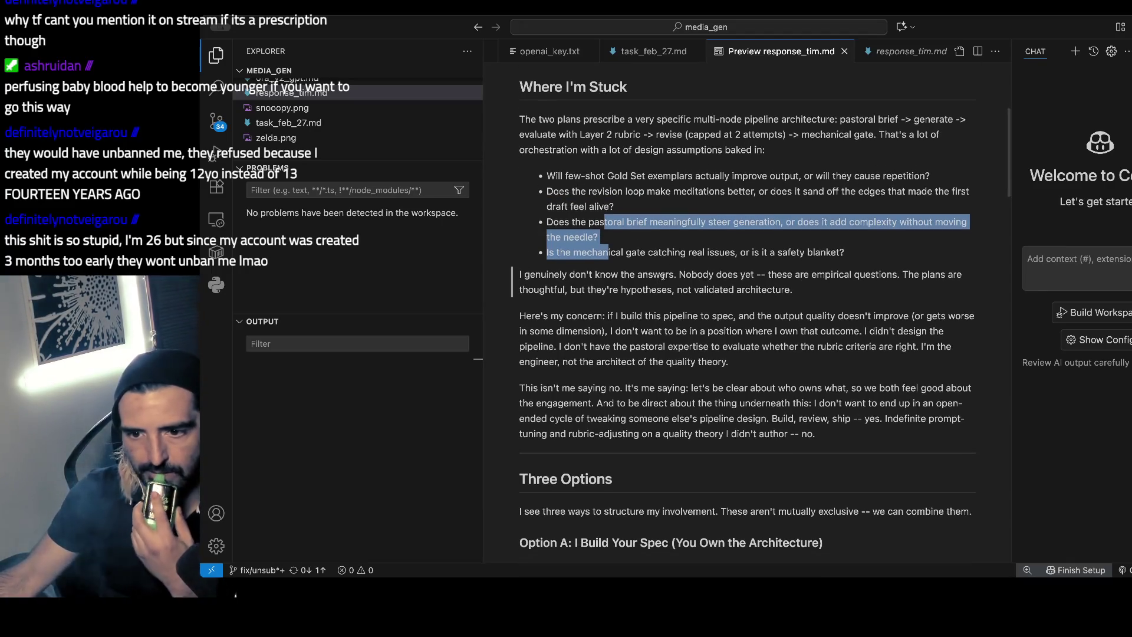
{"action": "left_click", "coordinate": [599, 255]}
{"action": "left_click_drag", "start_coordinate": [599, 255], "coordinate": [604, 298]}
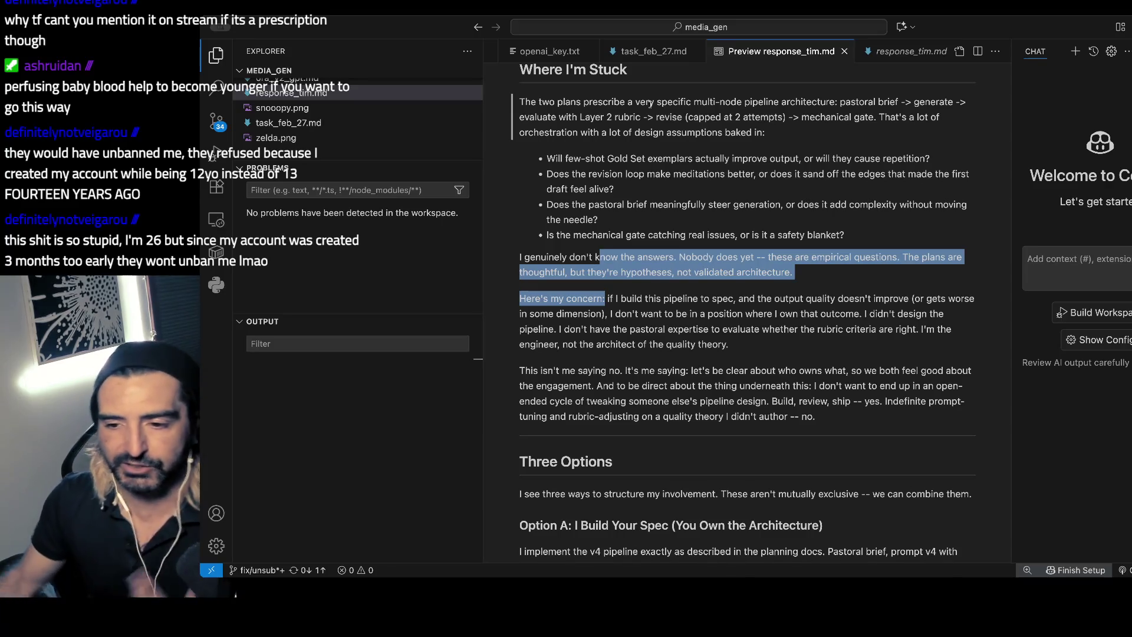
- Scroll down to Option A and jump to its text in the markdown source
{"action": "scroll", "coordinate": [649, 103], "scroll_direction": "down", "scroll_amount": 5}
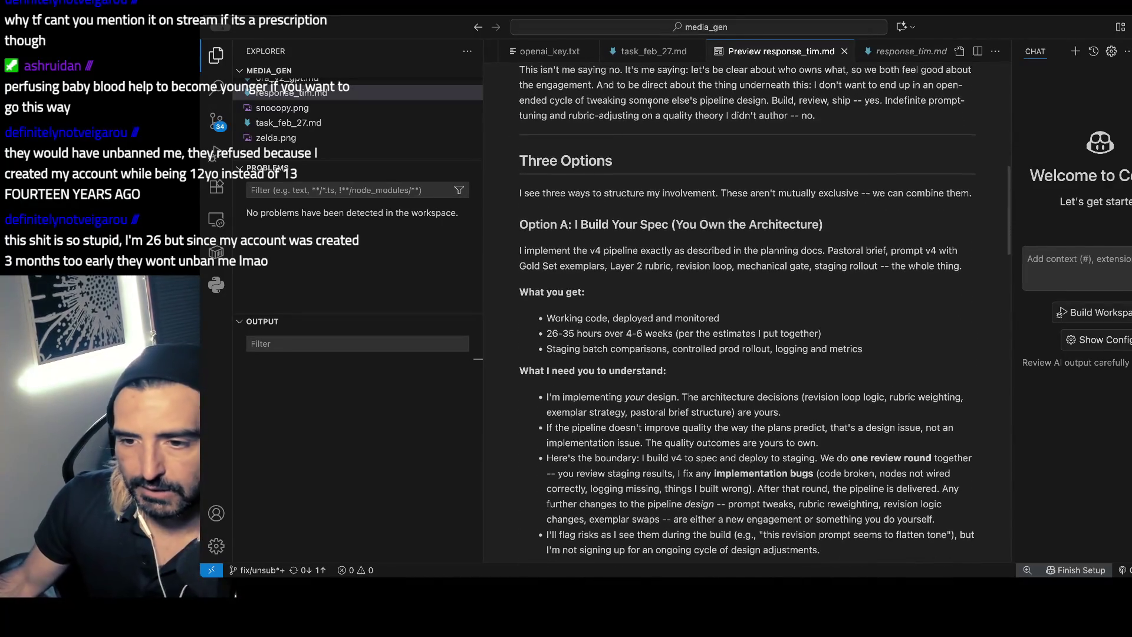
{"action": "scroll", "coordinate": [649, 104], "scroll_direction": "down", "scroll_amount": 1}
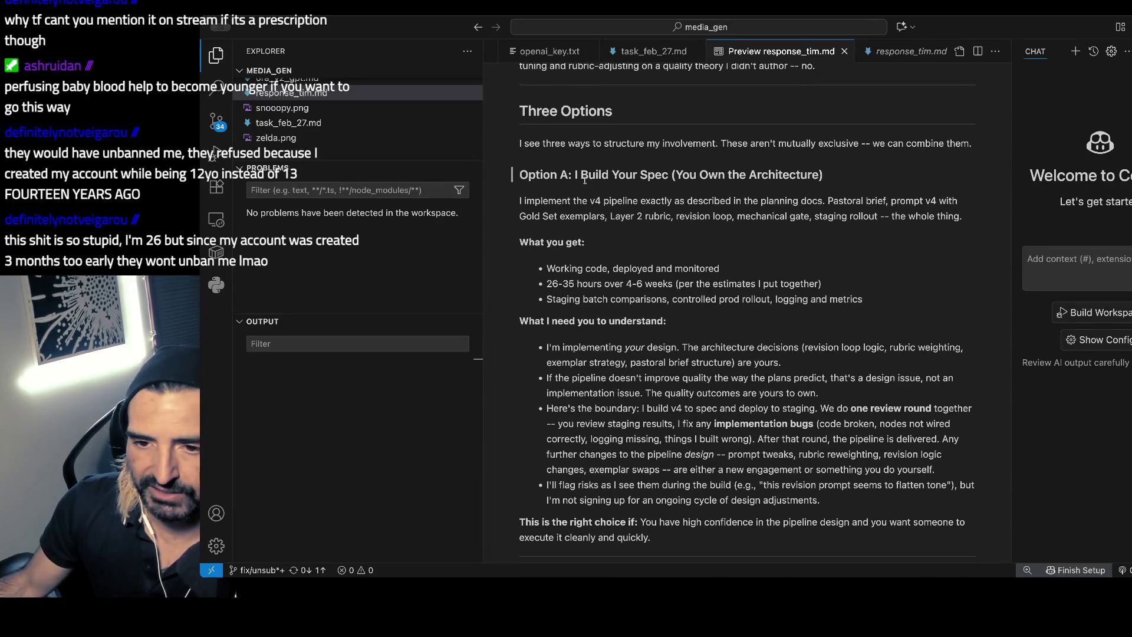
{"action": "left_click_drag", "start_coordinate": [590, 173], "coordinate": [824, 175]}
{"action": "scroll", "coordinate": [741, 180], "scroll_direction": "down", "scroll_amount": 1}
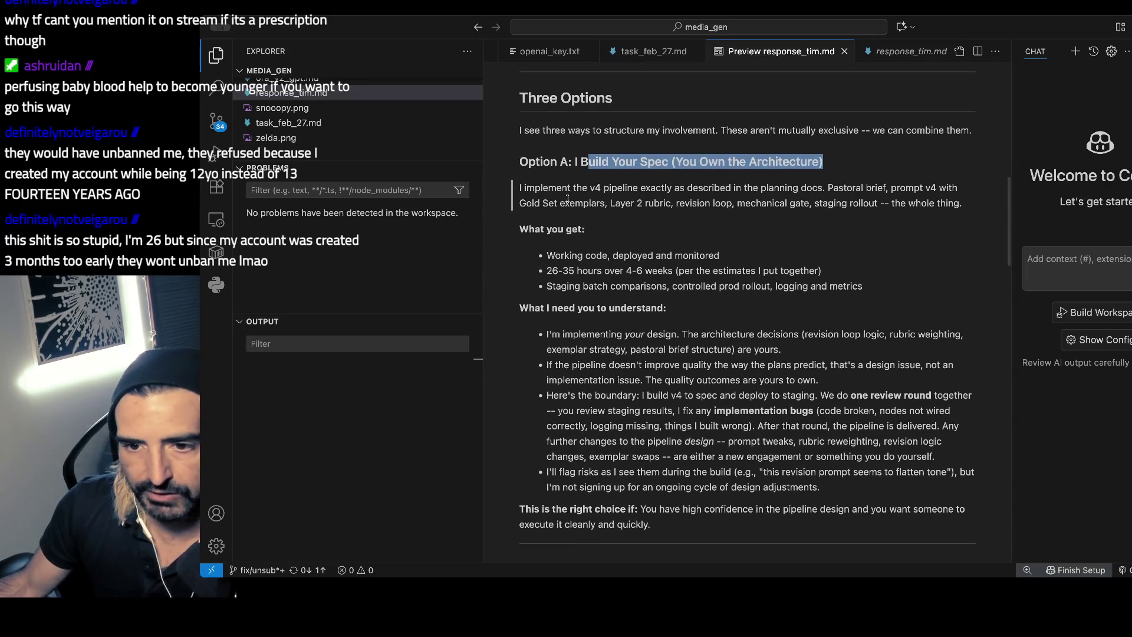
{"action": "double_click", "coordinate": [737, 188]}
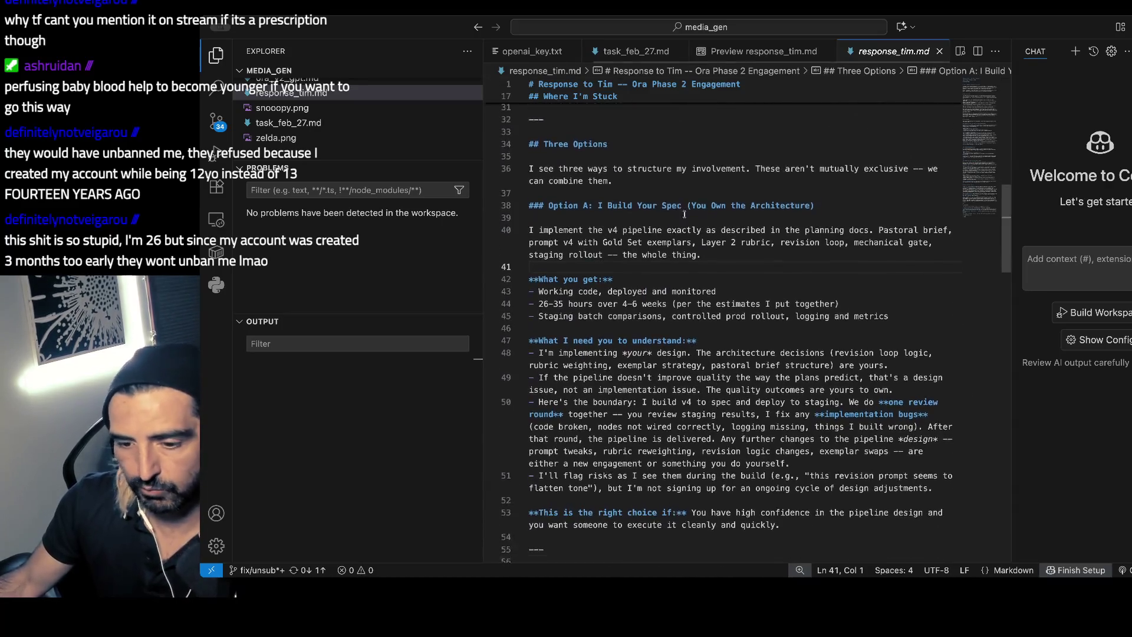
- Review Option A's bullets, highlighting its boundary and right-choice text in the preview
{"action": "key", "text": "super+shift+v"}
{"action": "scroll", "coordinate": [621, 241], "scroll_direction": "down", "scroll_amount": 1}
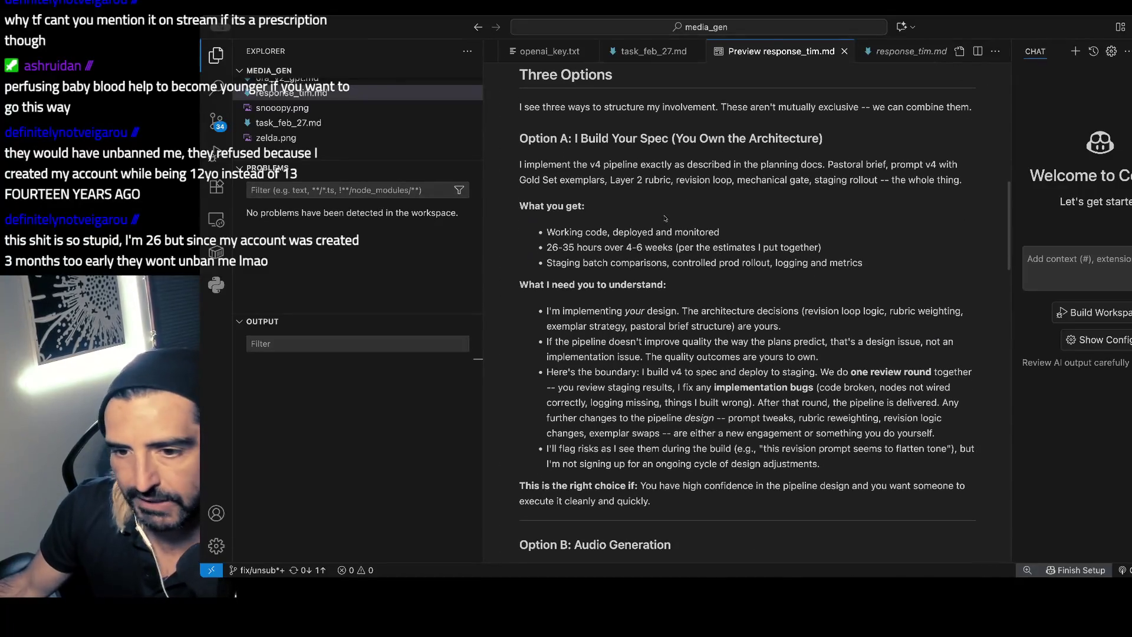
{"action": "mouse_move", "coordinate": [583, 224]}
{"action": "left_mouse_down"}
{"action": "mouse_move", "coordinate": [582, 255]}
{"action": "mouse_move", "coordinate": [616, 297]}
{"action": "mouse_move", "coordinate": [622, 372]}
{"action": "left_mouse_up"}
{"action": "scroll", "coordinate": [608, 257], "scroll_direction": "down", "scroll_amount": 1}
{"action": "double_click", "coordinate": [621, 372]}
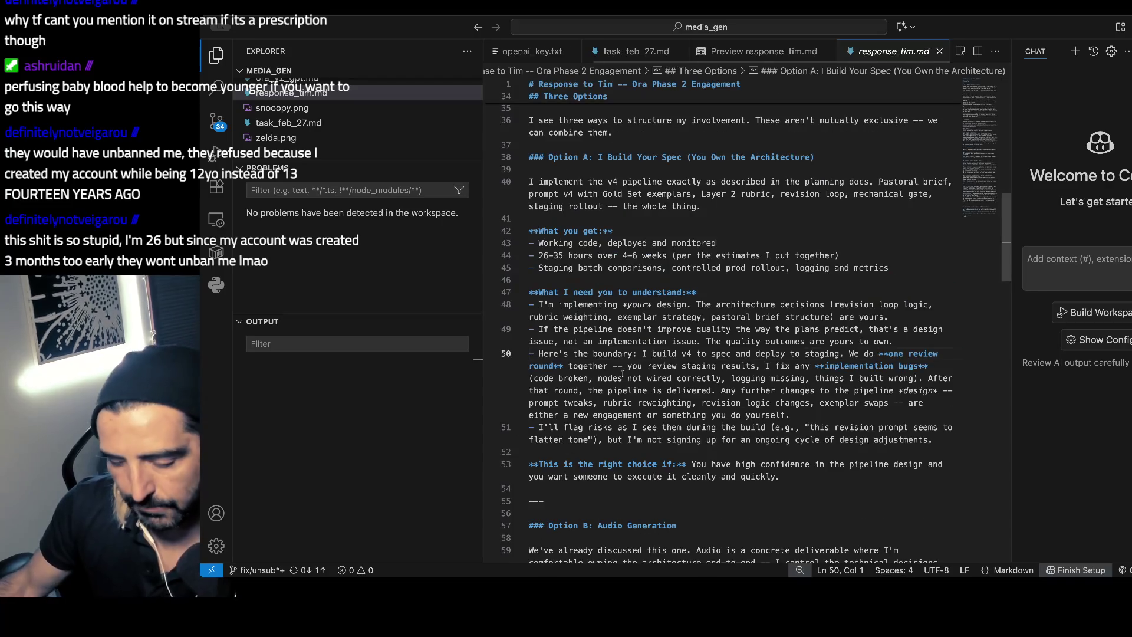
{"action": "key", "text": "super+shift+v"}
{"action": "scroll", "coordinate": [826, 271], "scroll_direction": "down", "scroll_amount": 1}
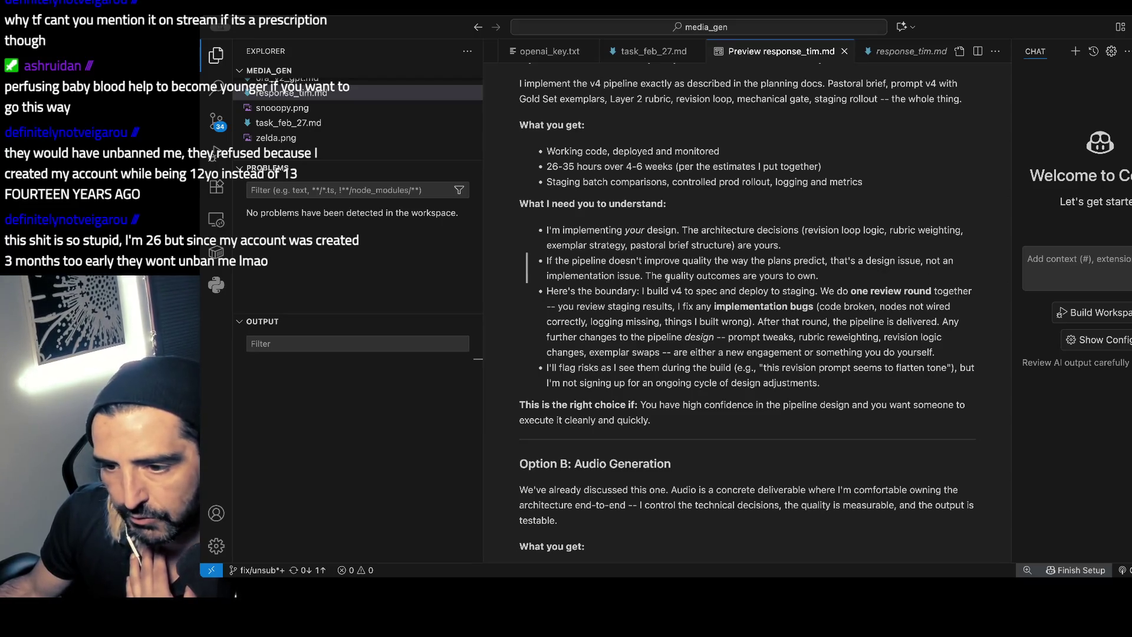
{"action": "mouse_move", "coordinate": [671, 290]}
{"action": "left_mouse_down"}
{"action": "mouse_move", "coordinate": [961, 321]}
{"action": "mouse_move", "coordinate": [651, 420]}
{"action": "left_mouse_up"}
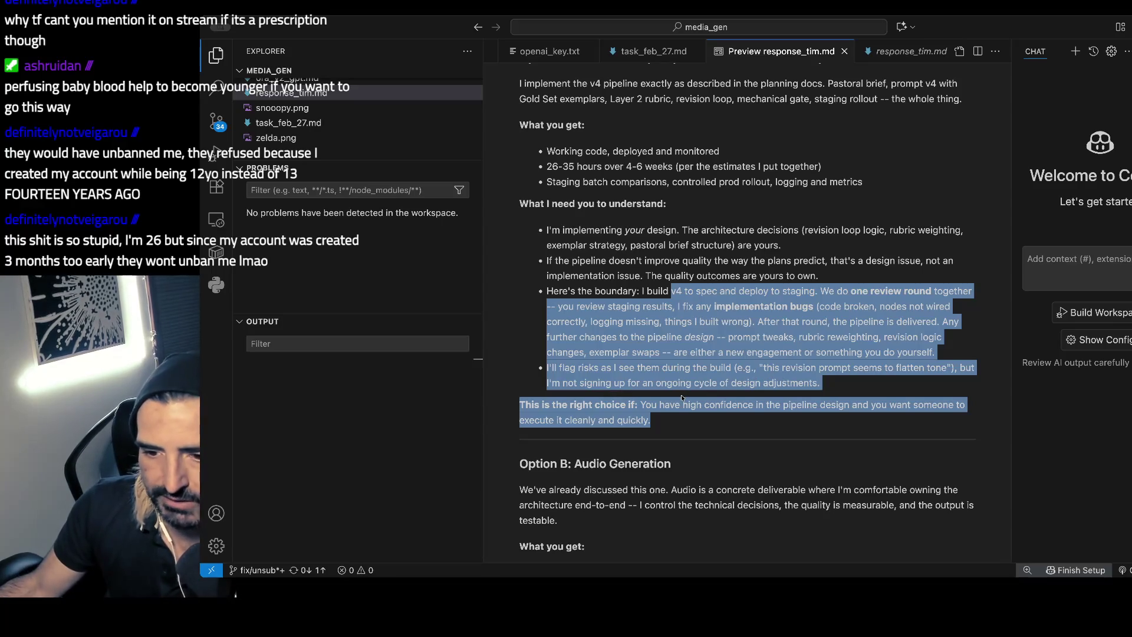
- Single out the '26-35 hours over 4-6 weeks' estimate line, then return to Excalidraw
{"action": "scroll", "coordinate": [682, 397], "scroll_direction": "down", "scroll_amount": 1}
{"action": "left_click", "coordinate": [664, 401]}
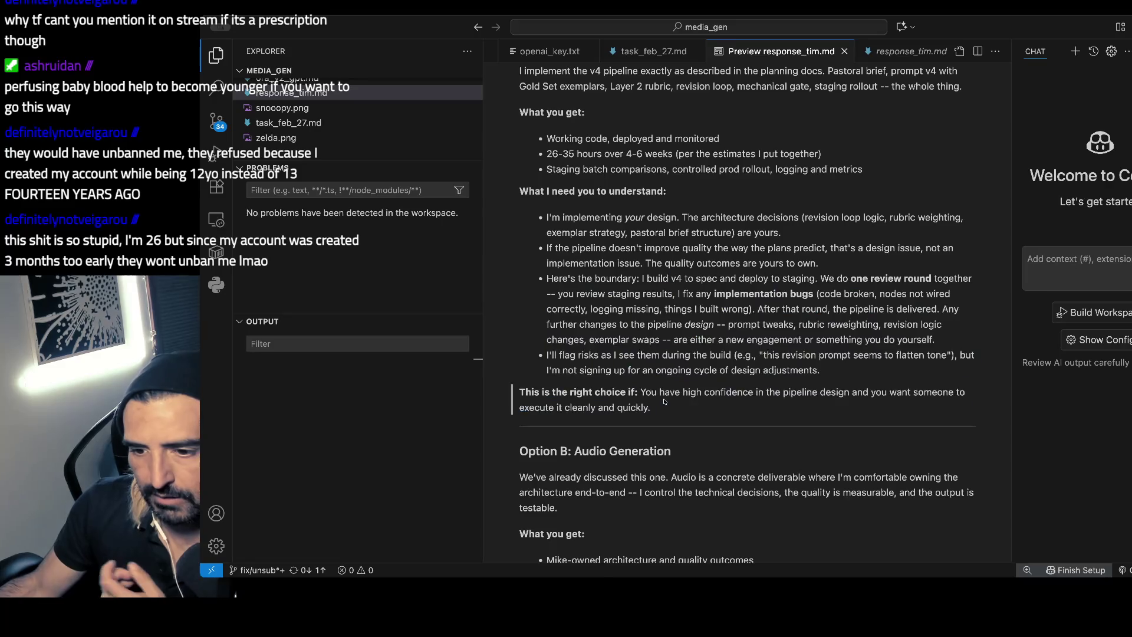
{"action": "left_click_drag", "start_coordinate": [663, 394], "coordinate": [664, 425]}
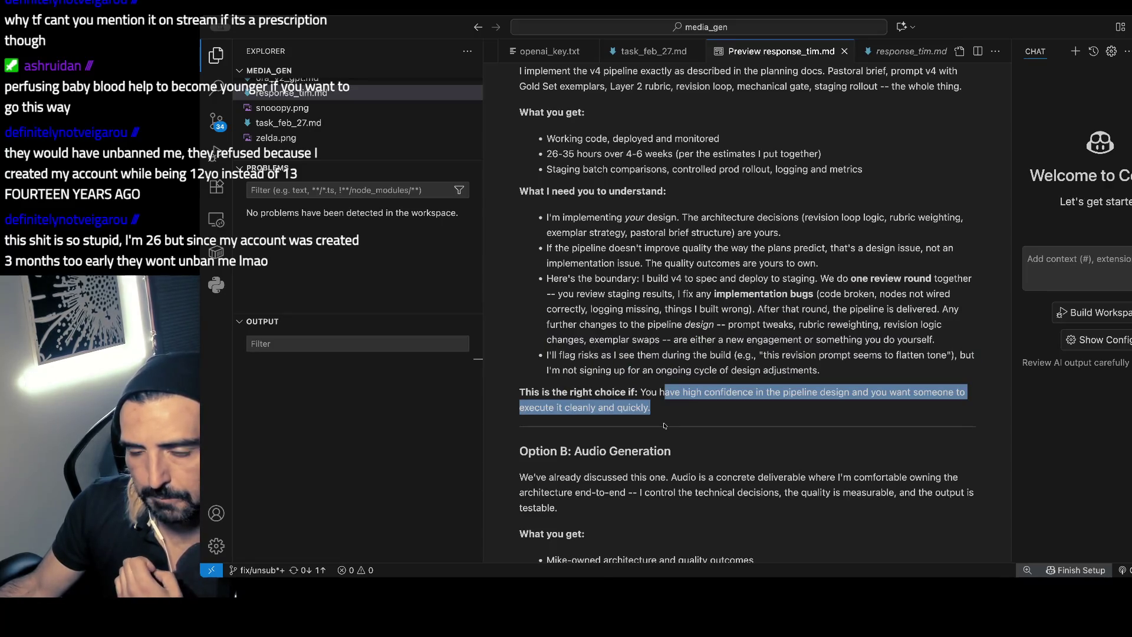
{"action": "left_click", "coordinate": [603, 210]}
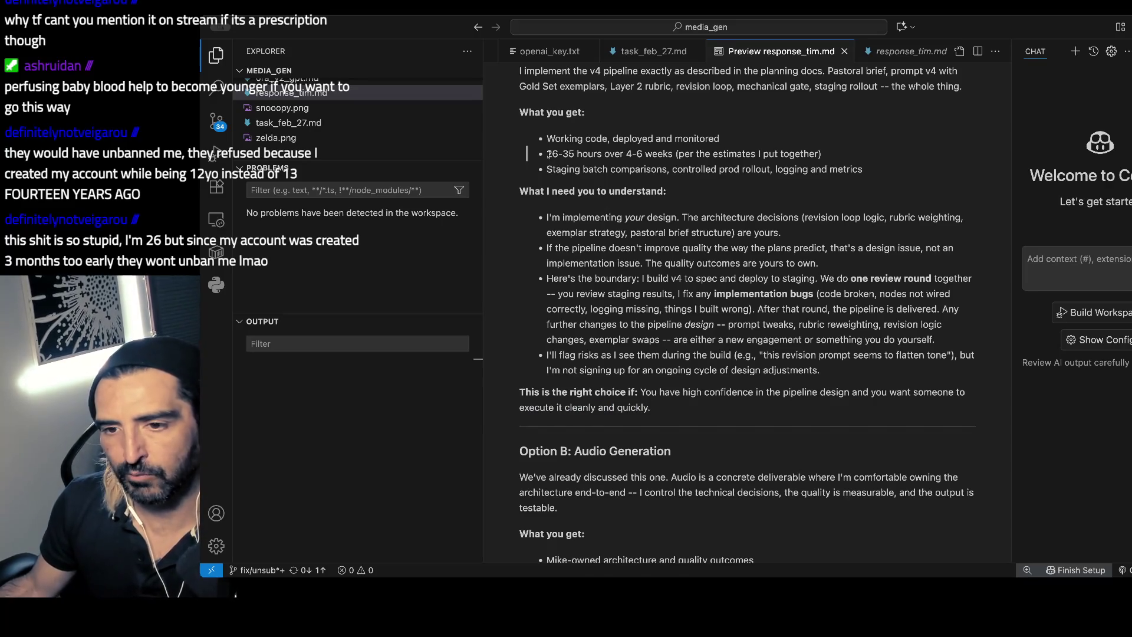
{"action": "left_click_drag", "start_coordinate": [830, 160], "coordinate": [543, 158]}
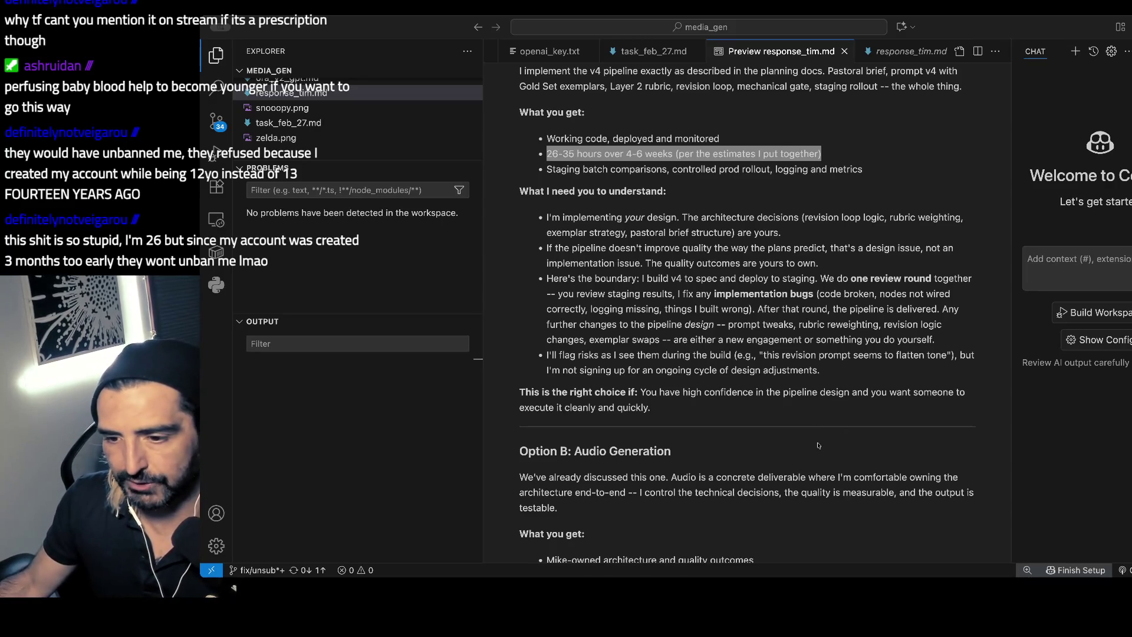
{"action": "key", "text": "super+Tab"}
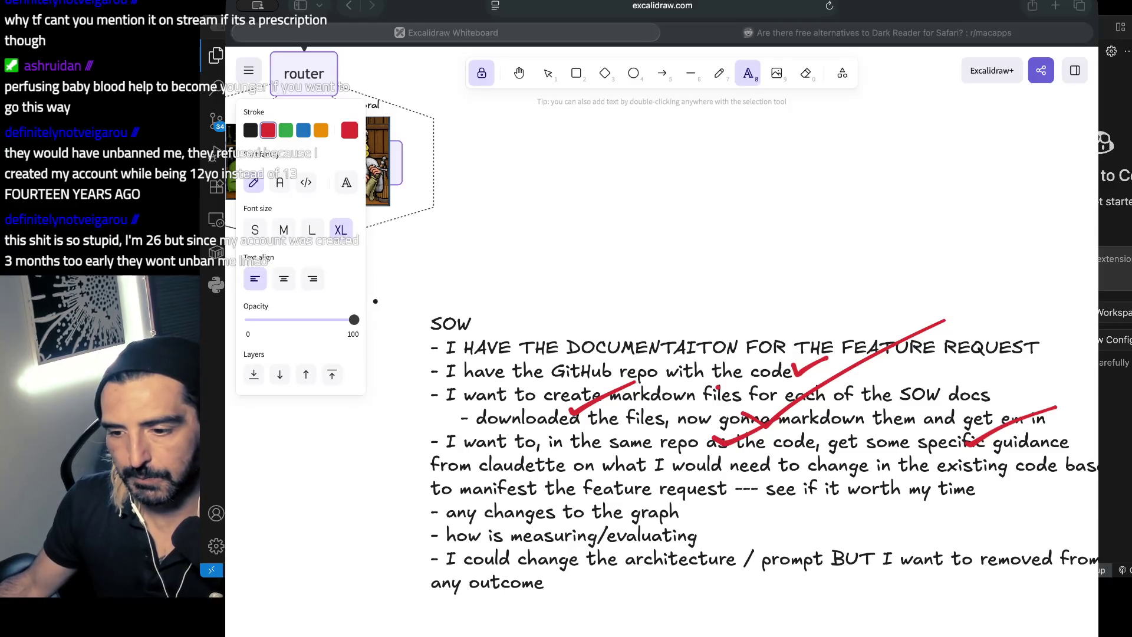
- Ask Claude Code in plan mode to drop the '26-35 hours over 4-6 weeks' time estimate
{"action": "key", "text": "super+Tab"}
{"action": "key", "text": "super+Tab"}
{"action": "key", "text": "super+Tab"}
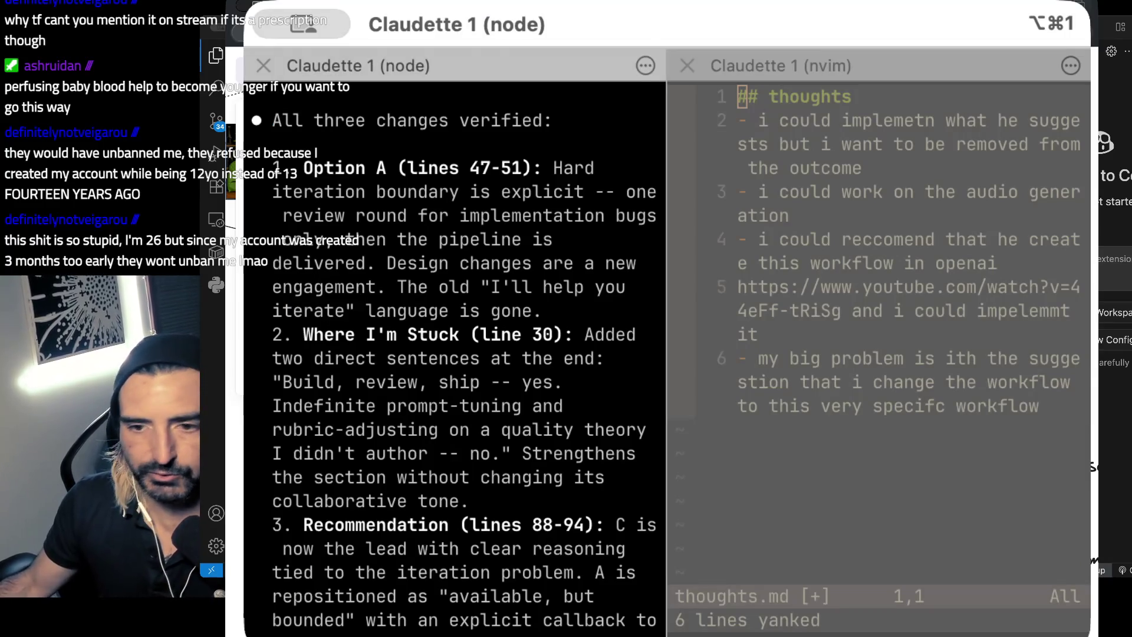
{"action": "scroll", "coordinate": [271, 502], "scroll_direction": "down", "scroll_amount": 5}
{"action": "type", "text": "wee"}
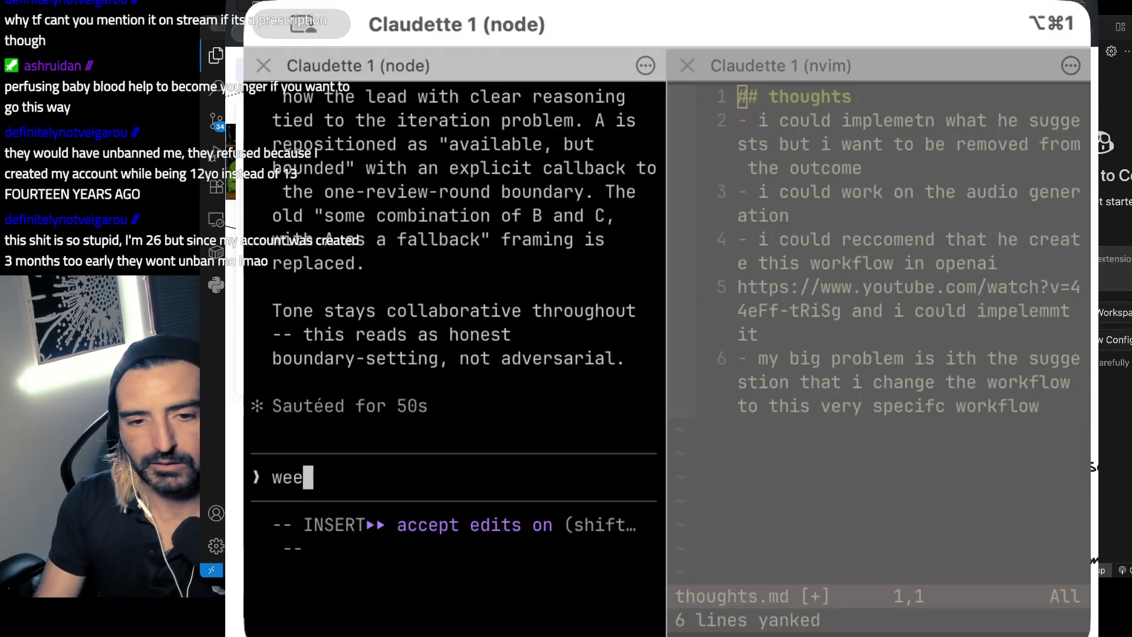
{"action": "type", "text": " need to take out 26-35 hours over 4-6 weeks (per the estimates I put together)"}
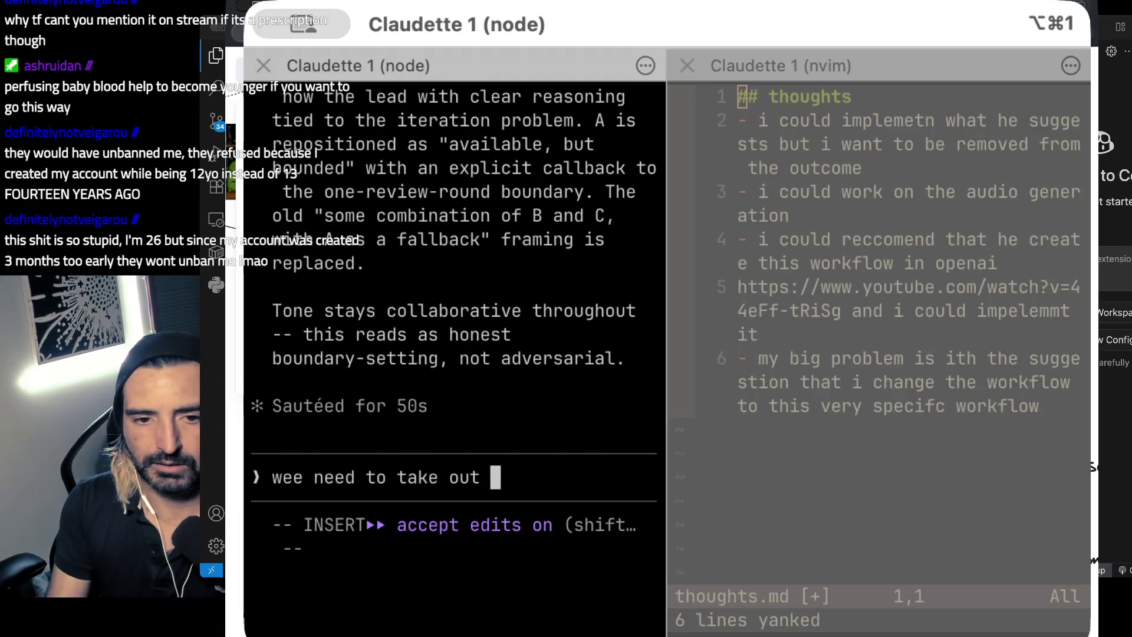
{"action": "key", "text": "shift+Tab"}
{"action": "type", "text": ". i dont want to stipu"}
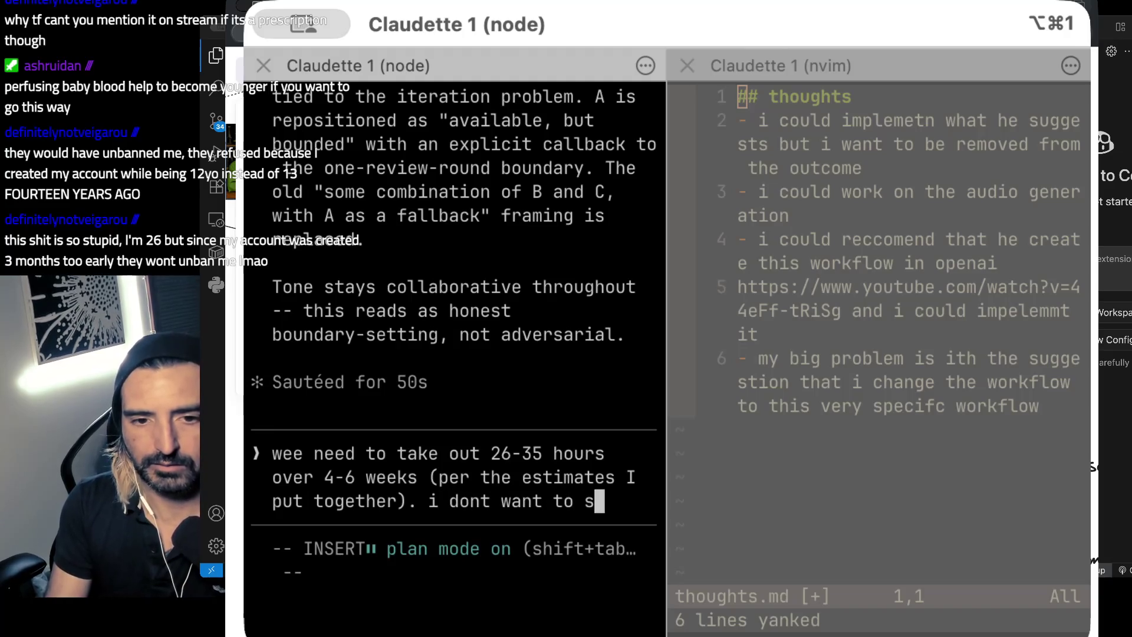
{"action": "type", "text": "late "}
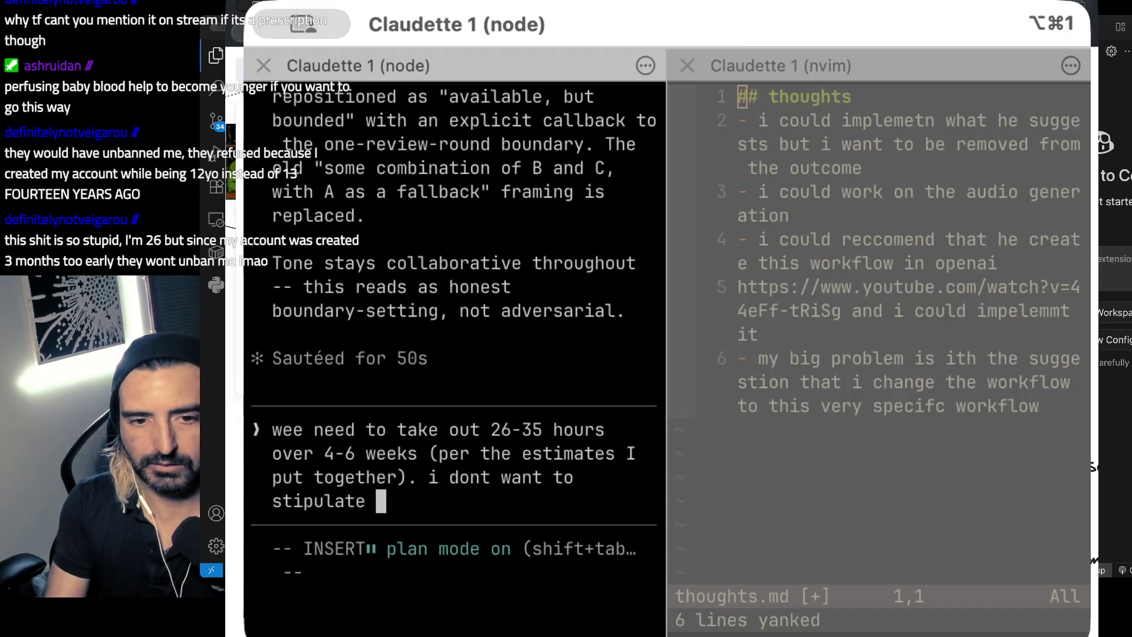
{"action": "type", "text": "the amoutn of time"}
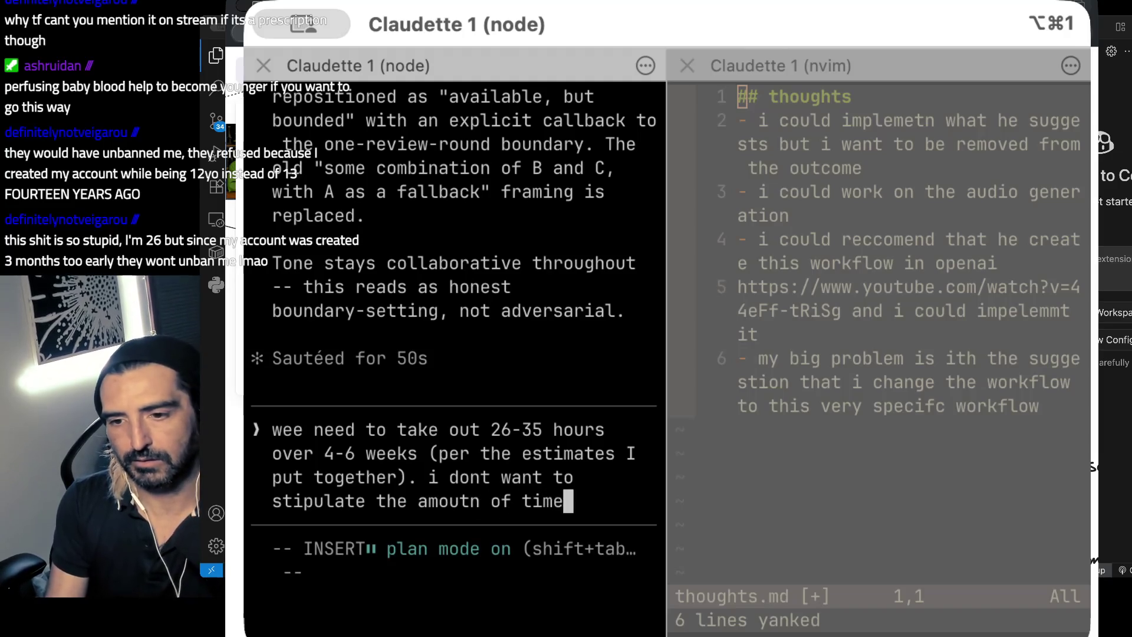
{"action": "type", "text": " something like this will take"}
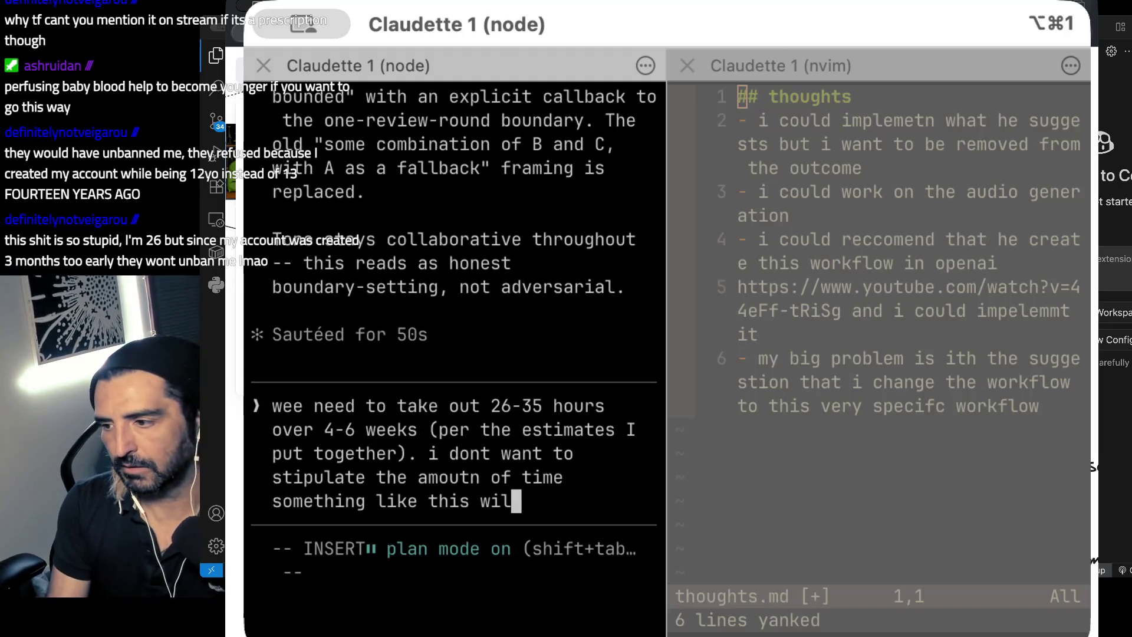
{"action": "key", "text": "Return"}
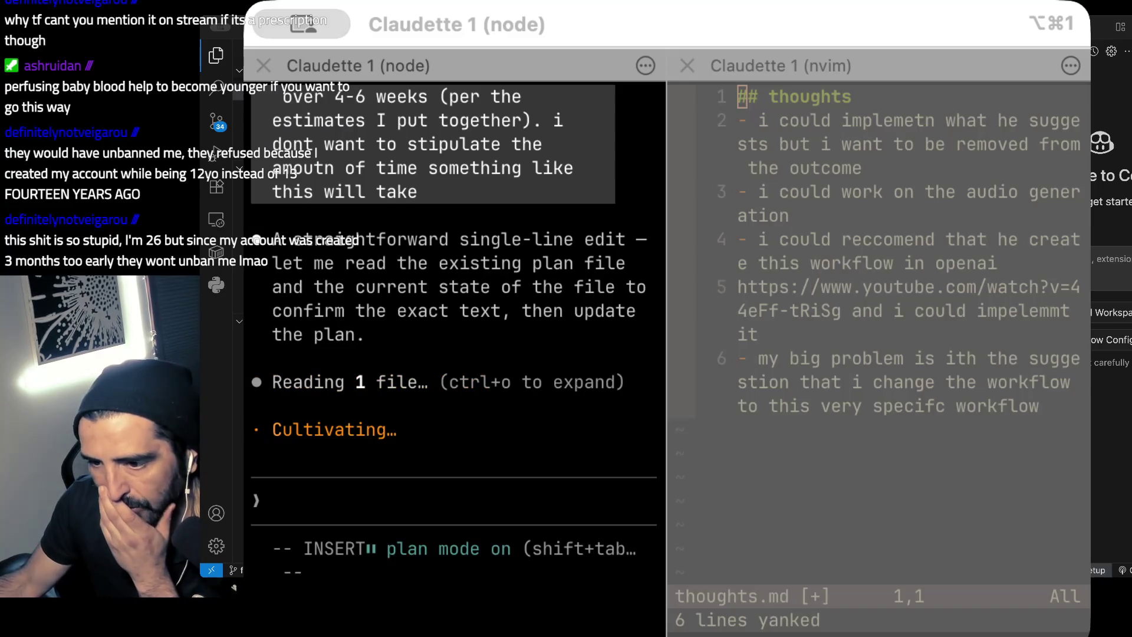
{"action": "key", "text": "super+Tab"}
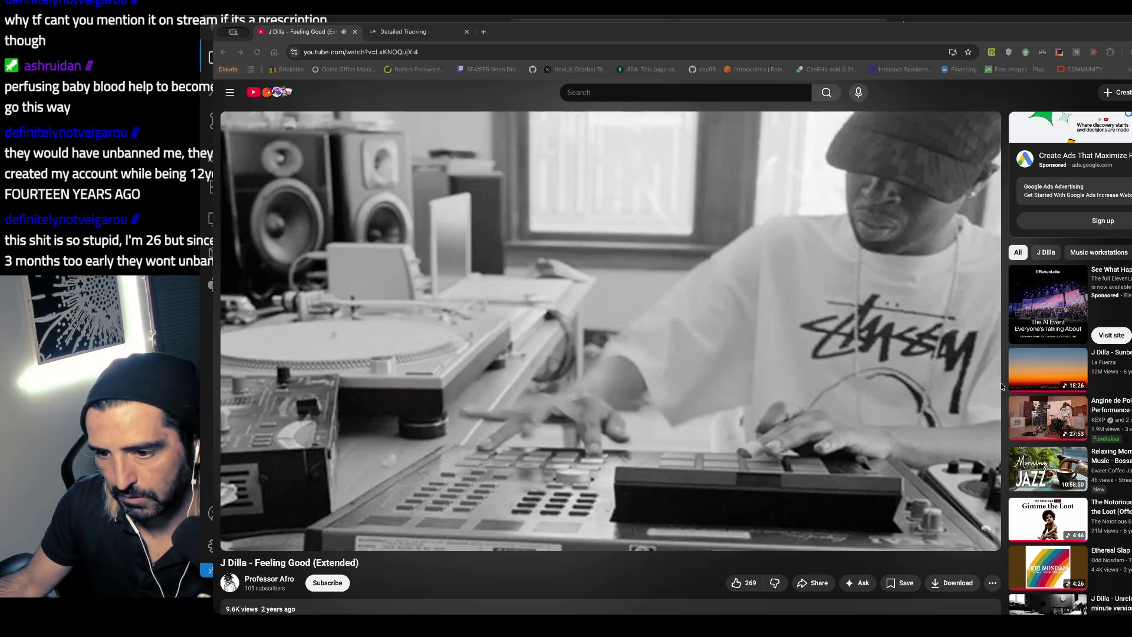
{"action": "key", "text": "super+Tab"}
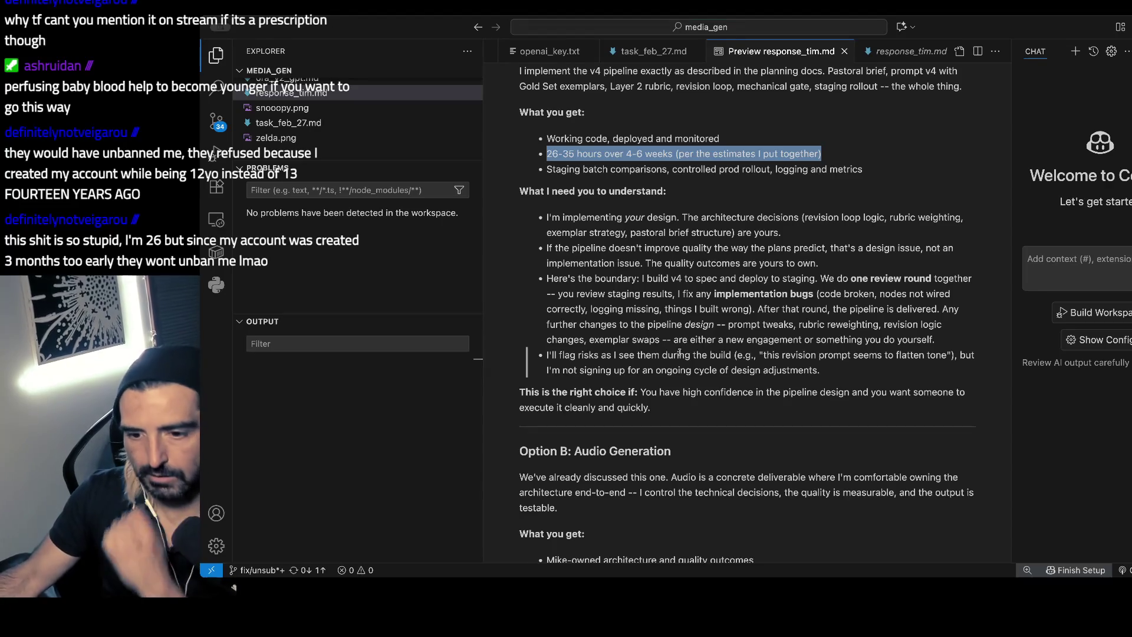
- Read through Option B, Option C and the 'Lead with C' recommendation down to Next Steps
{"action": "scroll", "coordinate": [680, 353], "scroll_direction": "down", "scroll_amount": 5}
{"action": "scroll", "coordinate": [678, 357], "scroll_direction": "down", "scroll_amount": 8}
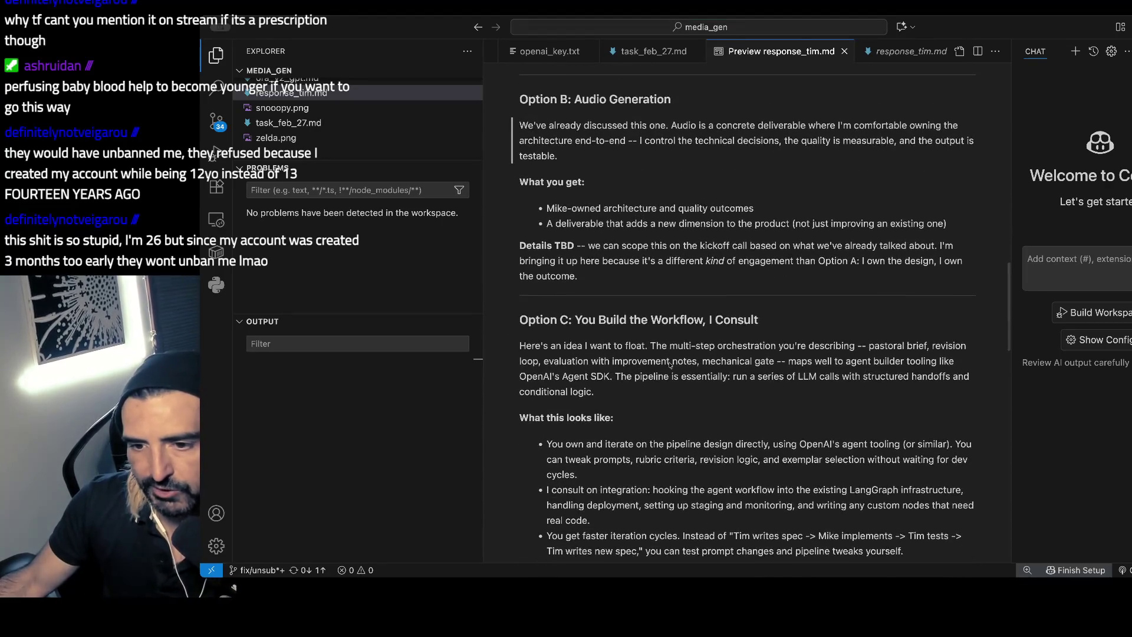
{"action": "scroll", "coordinate": [654, 327], "scroll_direction": "down", "scroll_amount": 7}
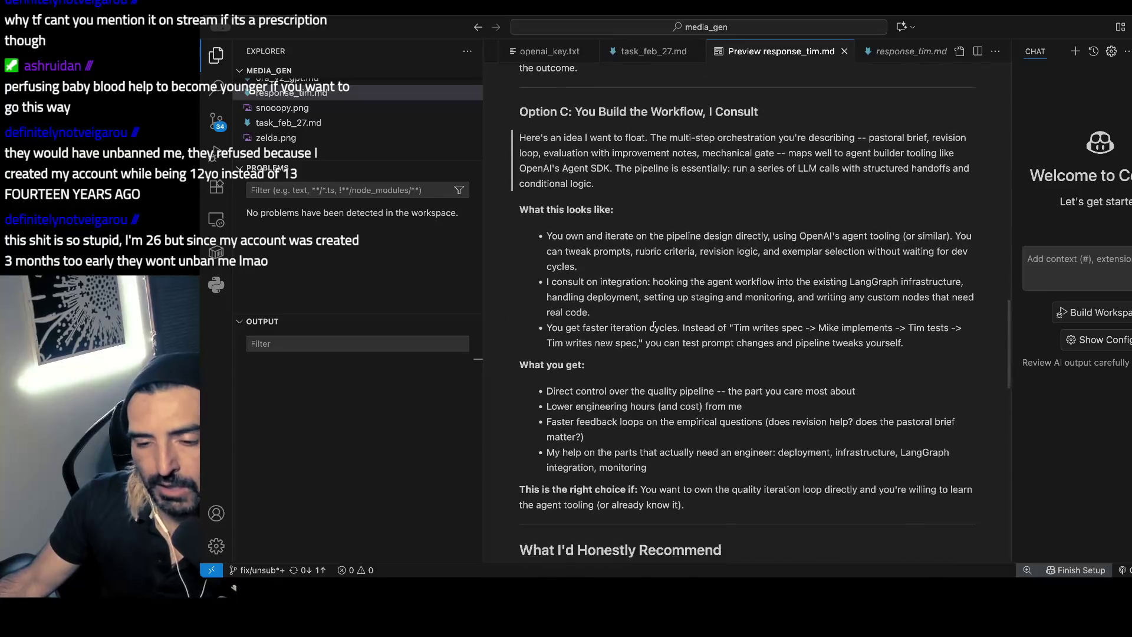
{"action": "scroll", "coordinate": [653, 326], "scroll_direction": "down", "scroll_amount": 11}
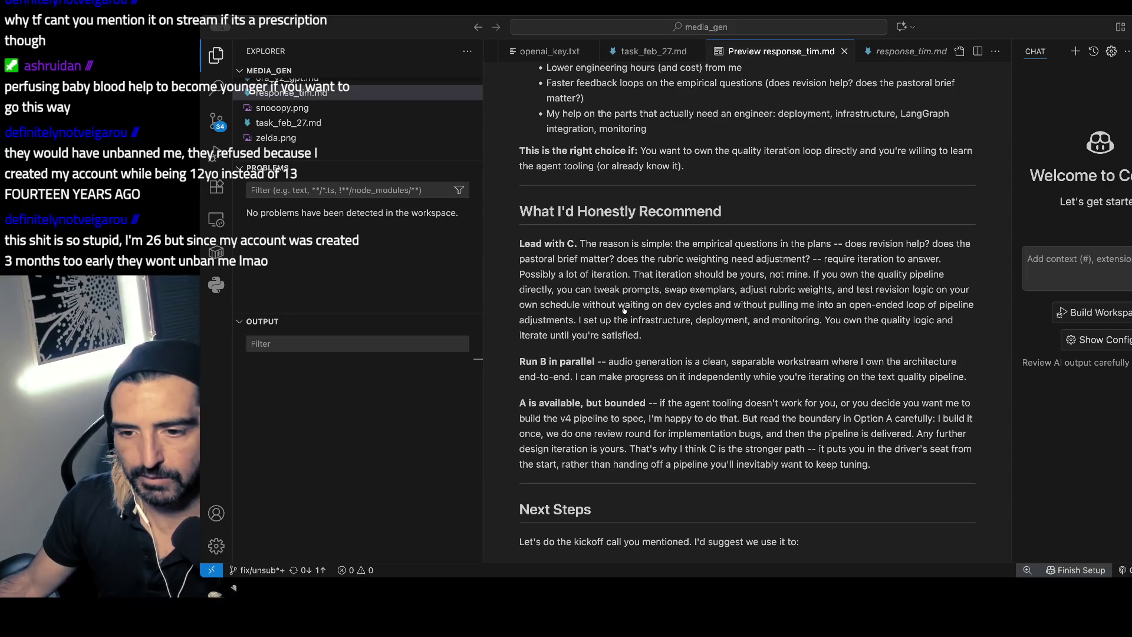
{"action": "key", "text": "super+Tab"}
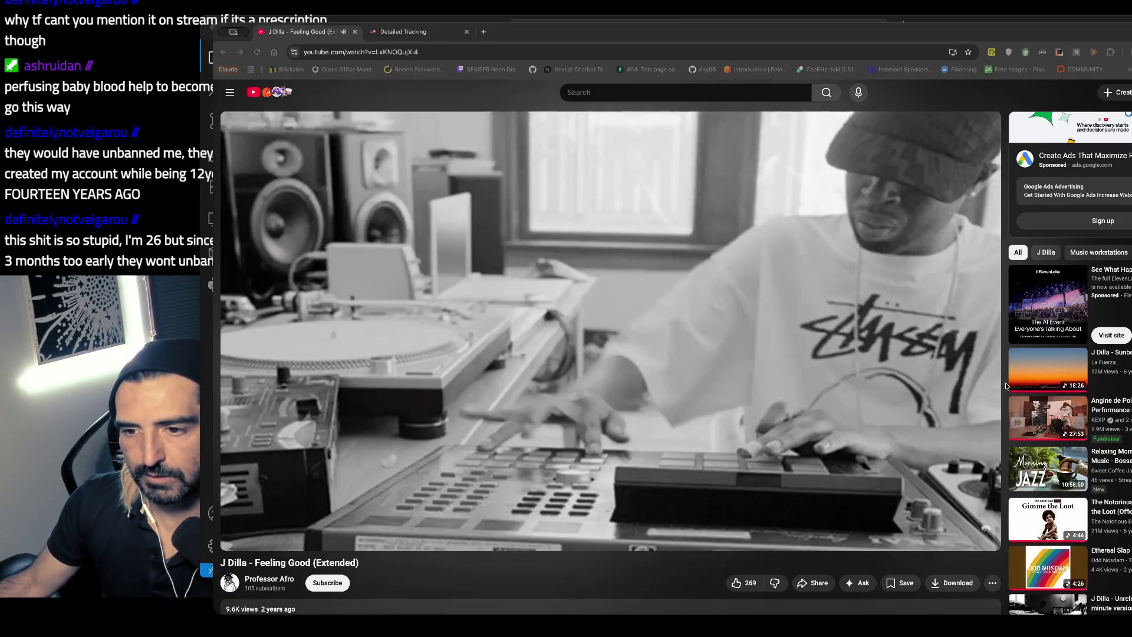
{"action": "key", "text": "super+Tab"}
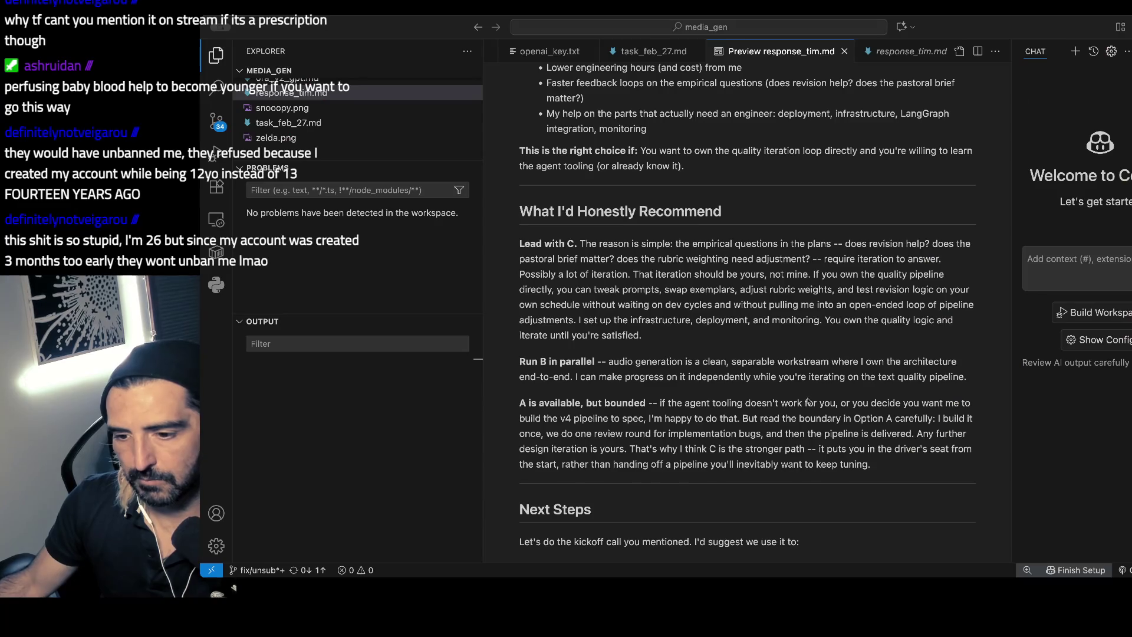
{"action": "key", "text": "super+Tab"}
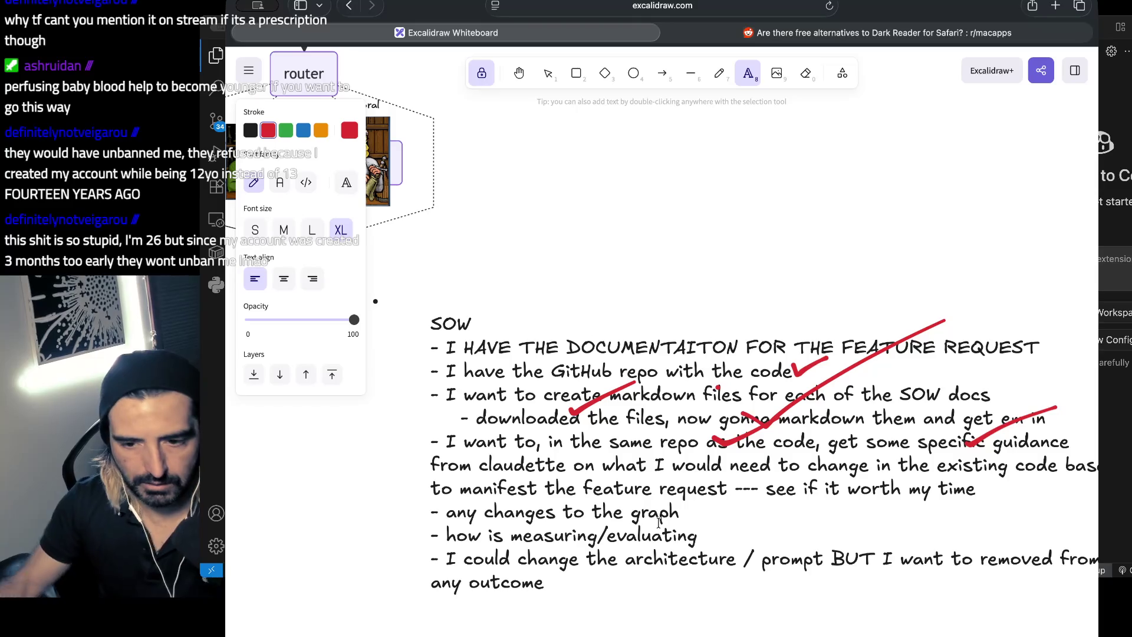
- Draw red ticks beside the graph changes, measuring/evaluating and architecture/prompt SOW items
{"action": "scroll", "coordinate": [636, 601], "scroll_direction": "down", "scroll_amount": 2}
{"action": "scroll", "coordinate": [636, 601], "scroll_direction": "right", "scroll_amount": 2}
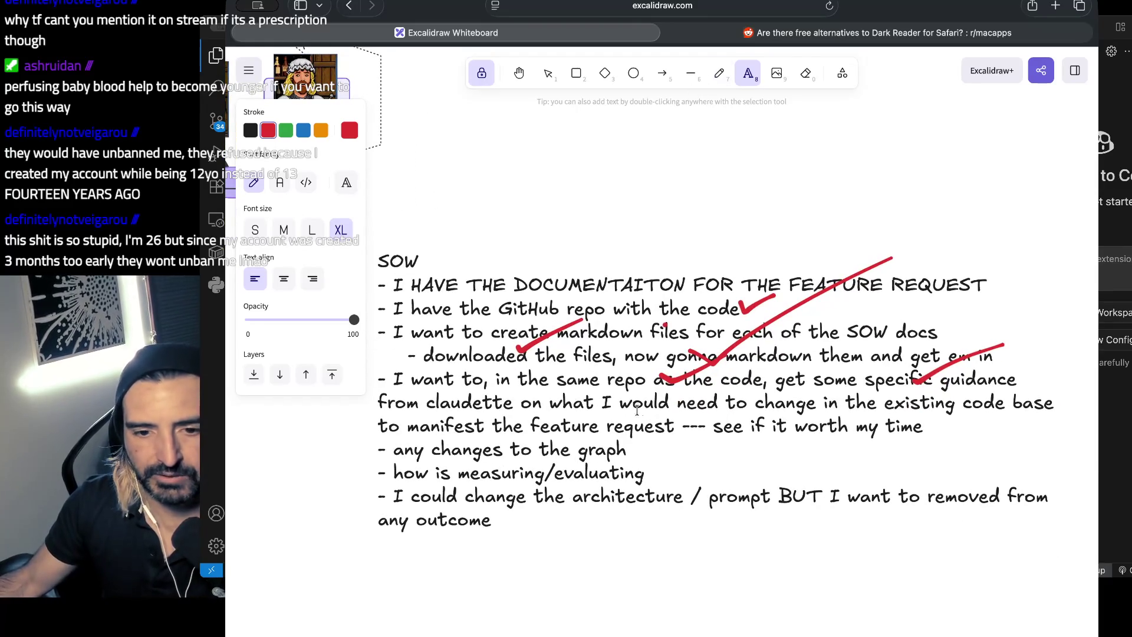
{"action": "scroll", "coordinate": [557, 519], "scroll_direction": "right", "scroll_amount": 1}
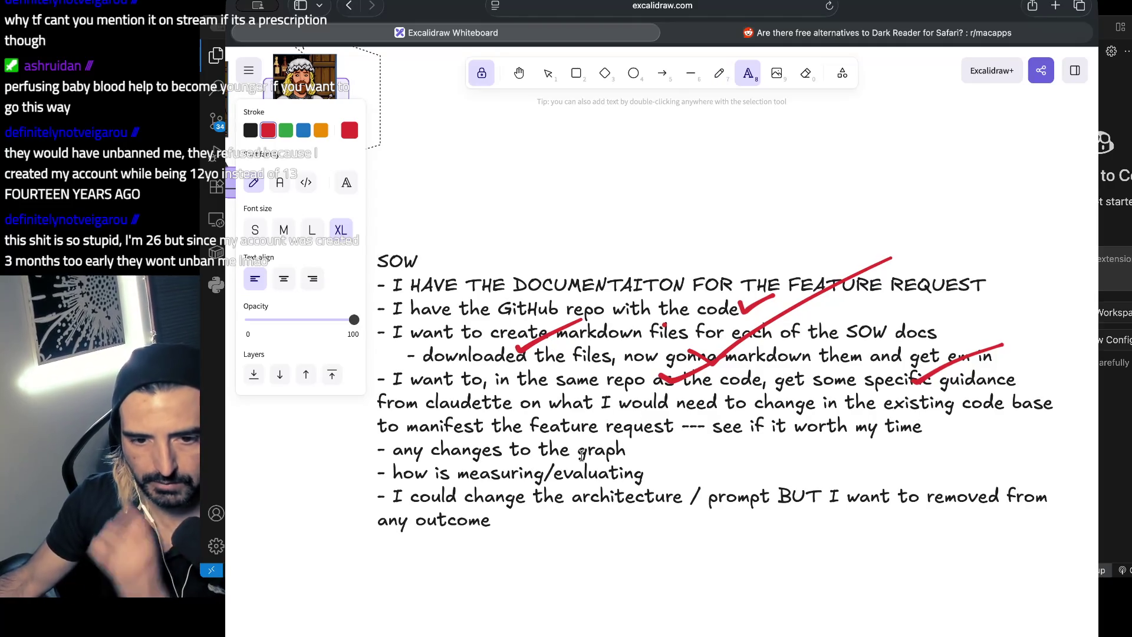
{"action": "left_click", "coordinate": [719, 72]}
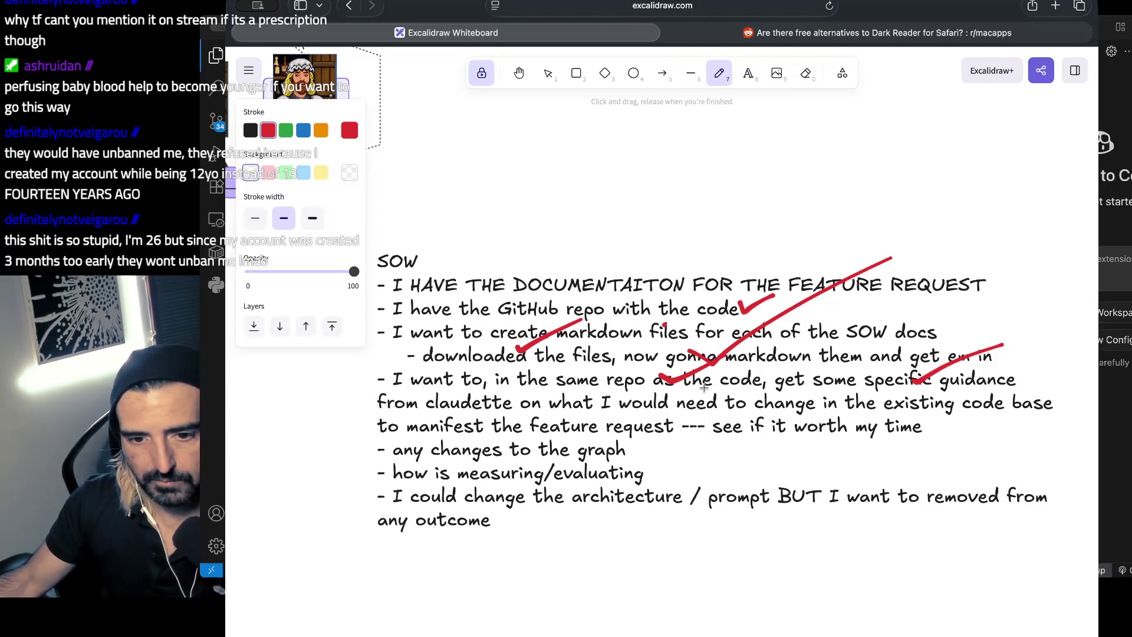
{"action": "mouse_move", "coordinate": [632, 442]}
{"action": "left_mouse_down"}
{"action": "mouse_move", "coordinate": [632, 464]}
{"action": "mouse_move", "coordinate": [666, 433]}
{"action": "mouse_move", "coordinate": [733, 431]}
{"action": "left_mouse_up"}
{"action": "mouse_move", "coordinate": [668, 481]}
{"action": "left_mouse_down"}
{"action": "mouse_move", "coordinate": [671, 500]}
{"action": "mouse_move", "coordinate": [733, 477]}
{"action": "left_mouse_up"}
{"action": "left_click", "coordinate": [757, 76]}
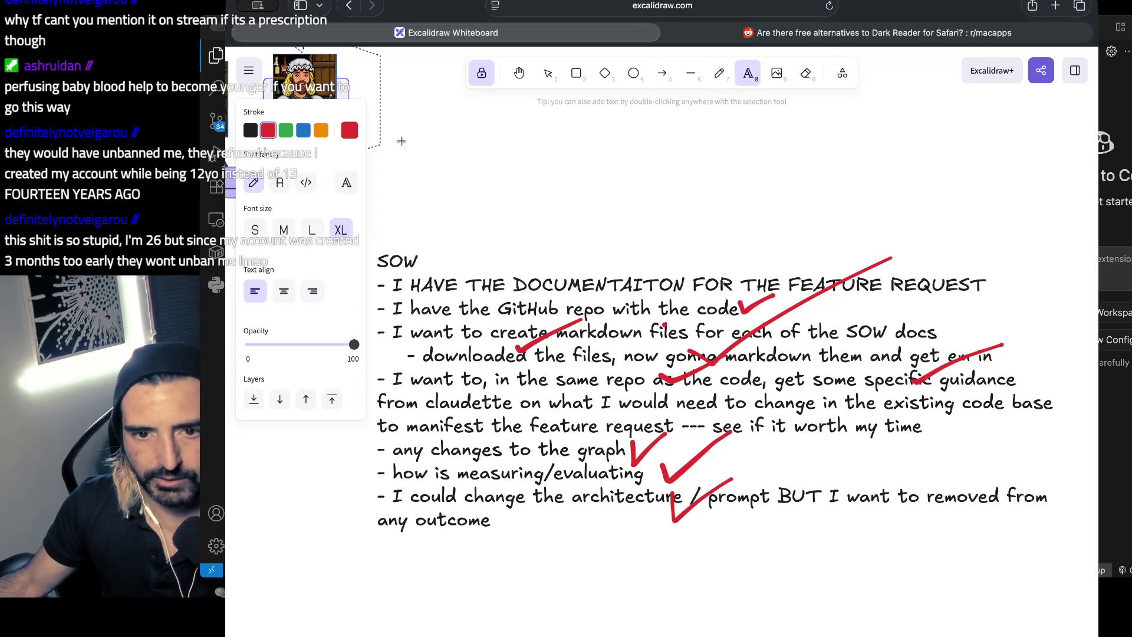
{"action": "left_click", "coordinate": [476, 538]}
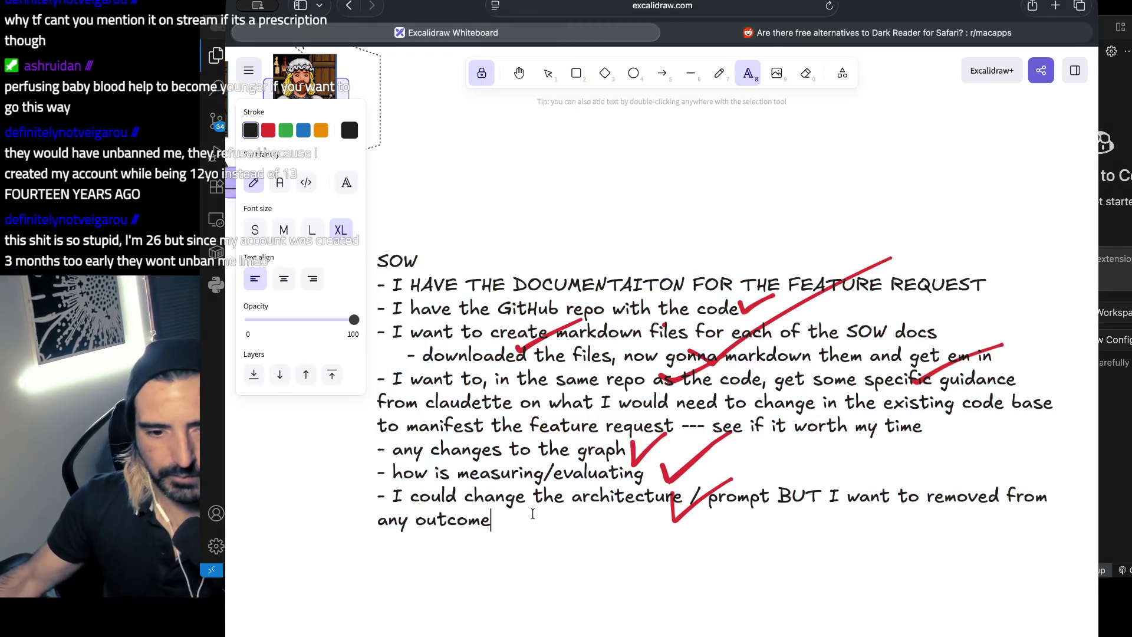
- Note that shipping the response needs a 'Next steps' such as 'let me know which option you want'
{"action": "key", "text": "Return"}
{"action": "type", "text": "- in order to ship the response, I need to provide a \"Next steps\". Something like w"}
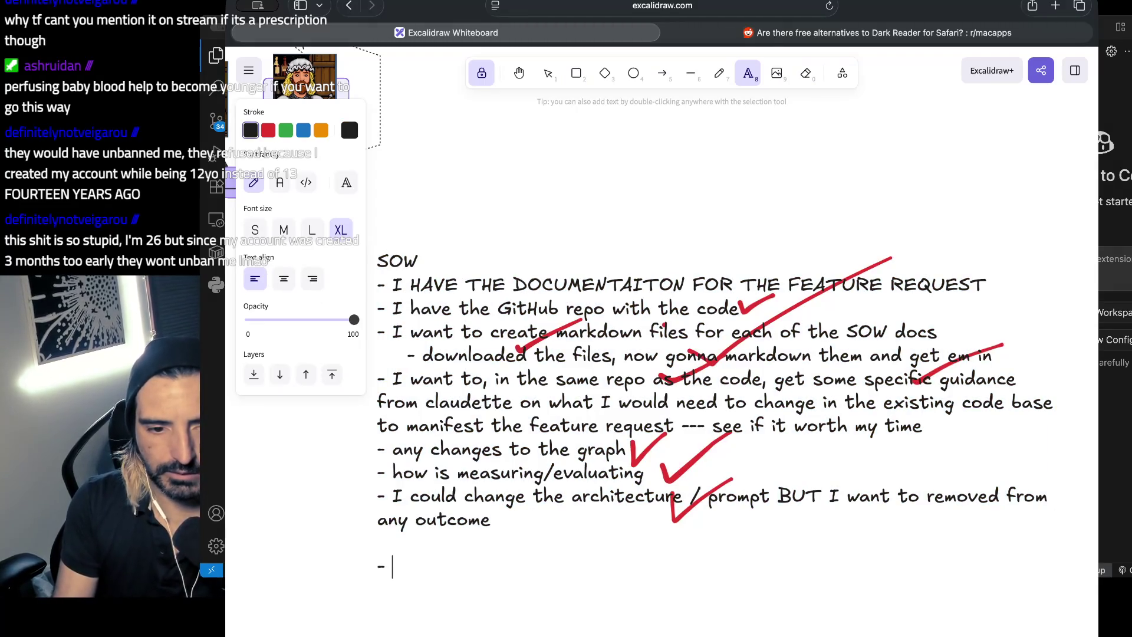
{"action": "key", "text": "BackSpace"}
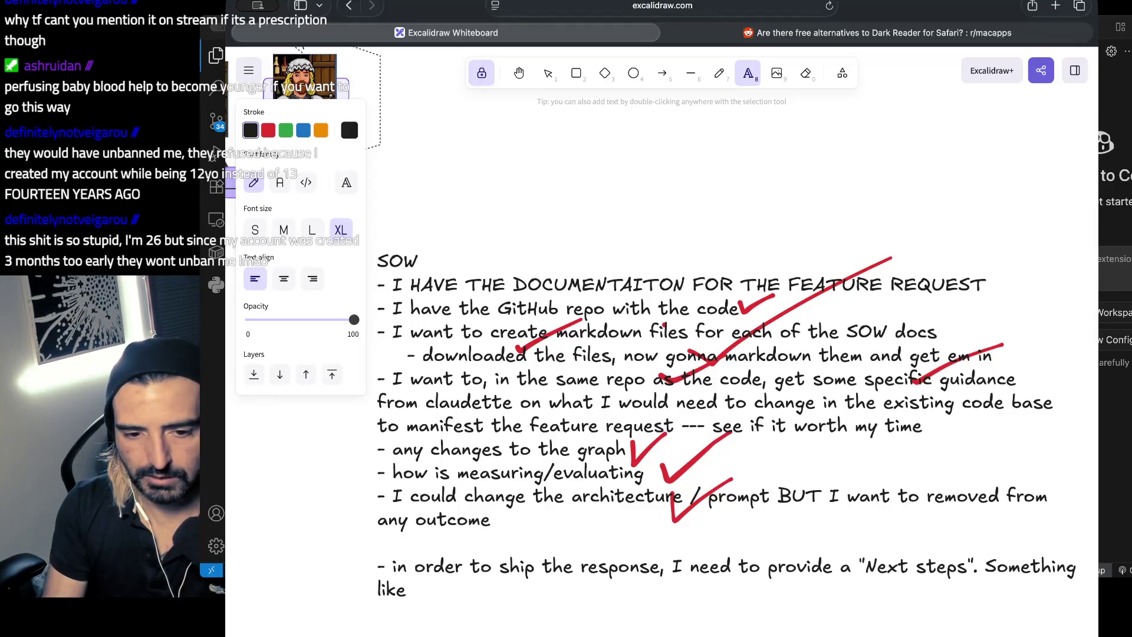
{"action": "type", "text": "let"}
{"action": "key", "text": "BackSpace"}
{"action": "key", "text": "BackSpace"}
{"action": "key", "text": "BackSpace"}
{"action": "type", "text": "'let me know which option"}
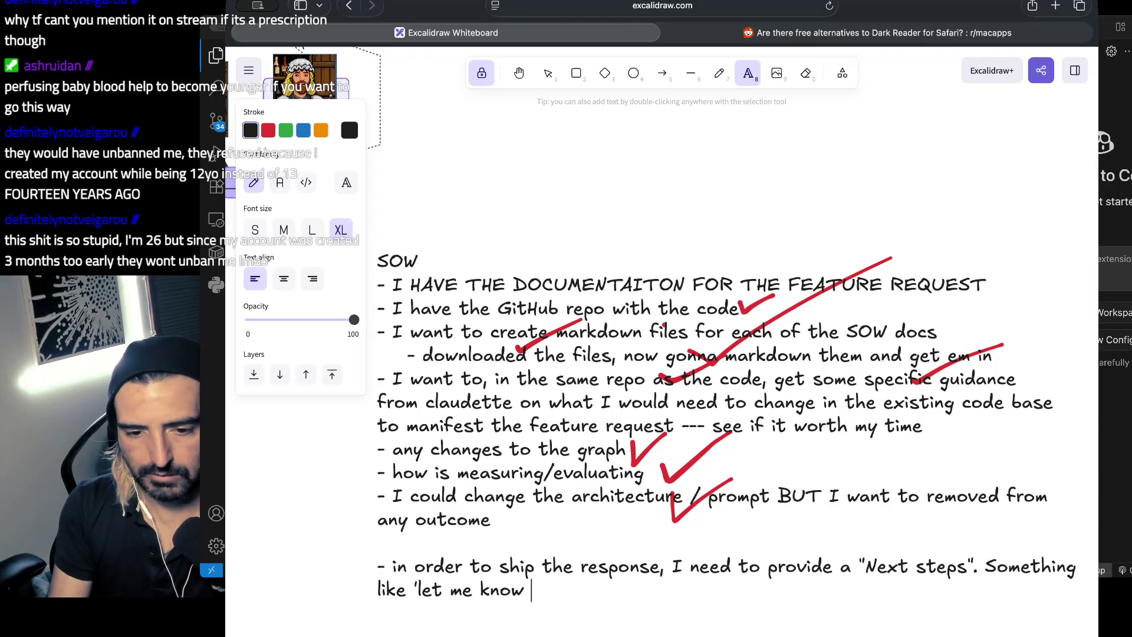
{"action": "type", "text": " you w"}
{"action": "key", "text": "BackSpace"}
{"action": "type", "text": "you want'     "}
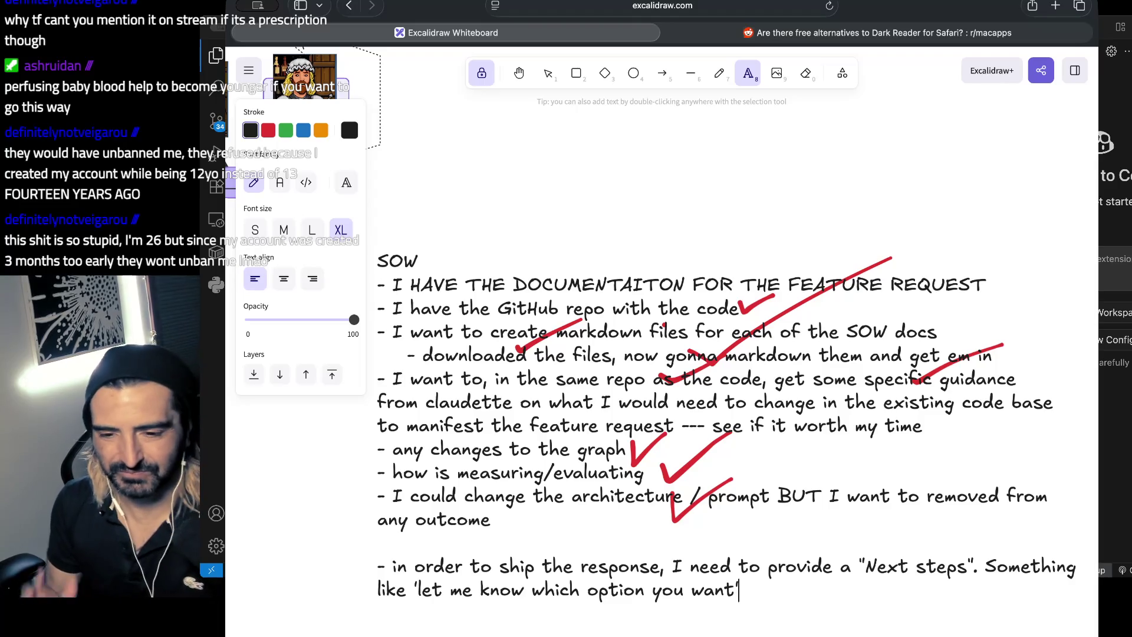
{"action": "type", "text": "-"}
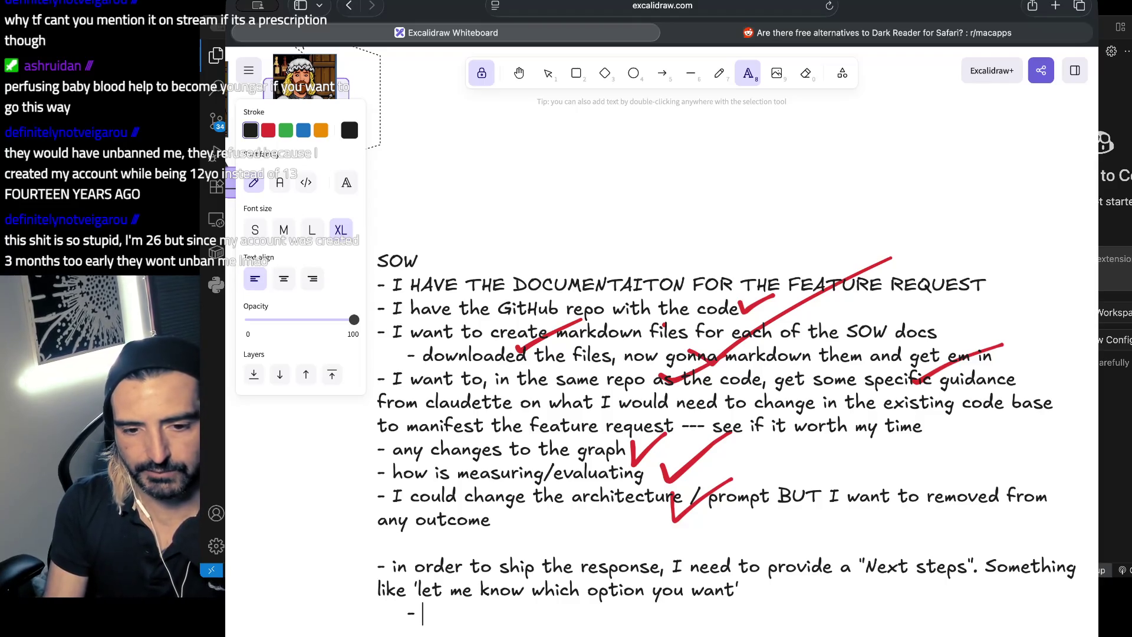
{"action": "type", "text": " DO "}
{"action": "type", "text": "I EVEN WANT"}
{"action": "type", "text": " to get involv"}
{"action": "type", "text": "ed in this"}
- Add 'DO I EVEN WANT to get involved in even one iteration' and '- With option C, we ned to review'
{"action": "key", "text": "BackSpace"}
{"action": "key", "text": "BackSpace"}
{"action": "key", "text": "BackSpace"}
{"action": "key", "text": "BackSpace"}
{"action": "type", "text": "on"}
{"action": "key", "text": "BackSpace"}
{"action": "key", "text": "BackSpace"}
{"action": "type", "text": "even one itatio"}
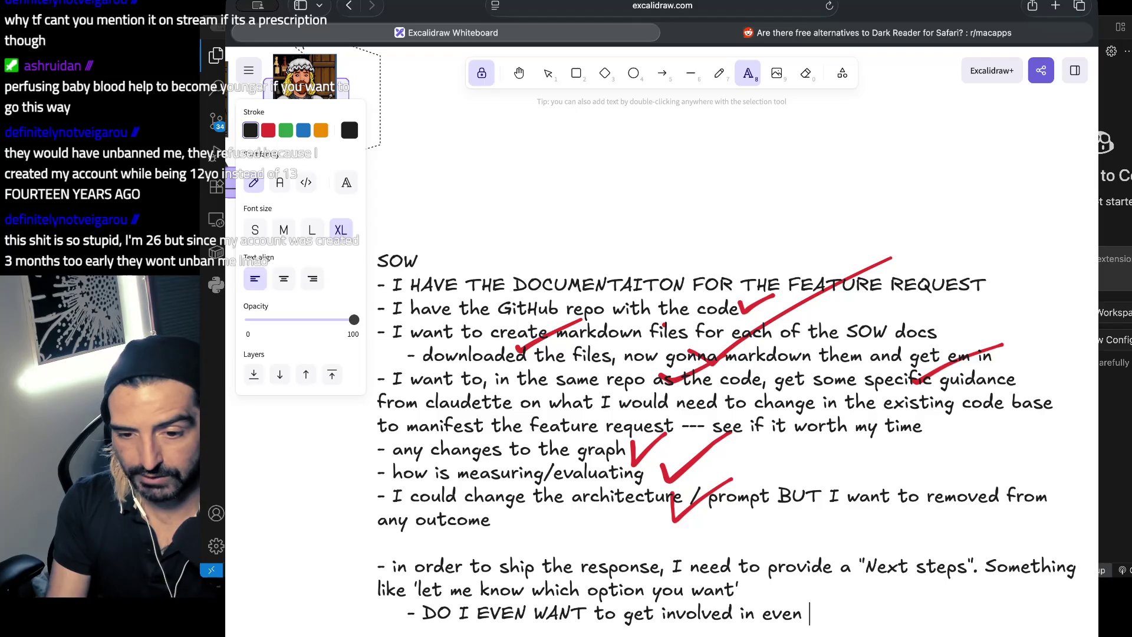
{"action": "key", "text": "BackSpace"}
{"action": "key", "text": "BackSpace"}
{"action": "key", "text": "BackSpace"}
{"action": "type", "text": "eration"}
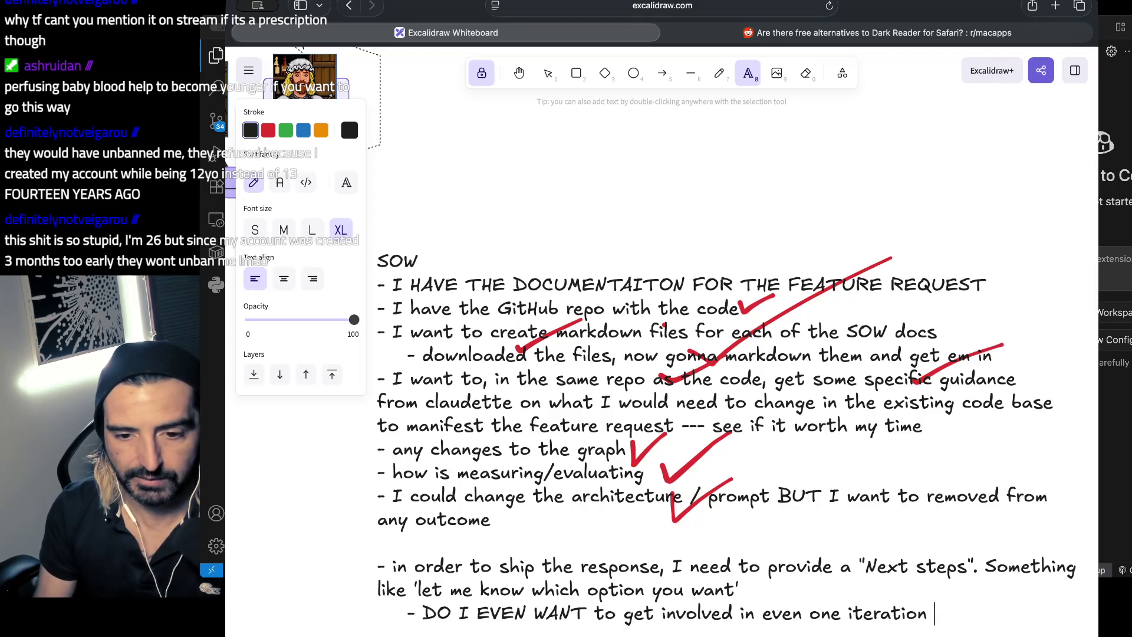
{"action": "type", "text": "- "}
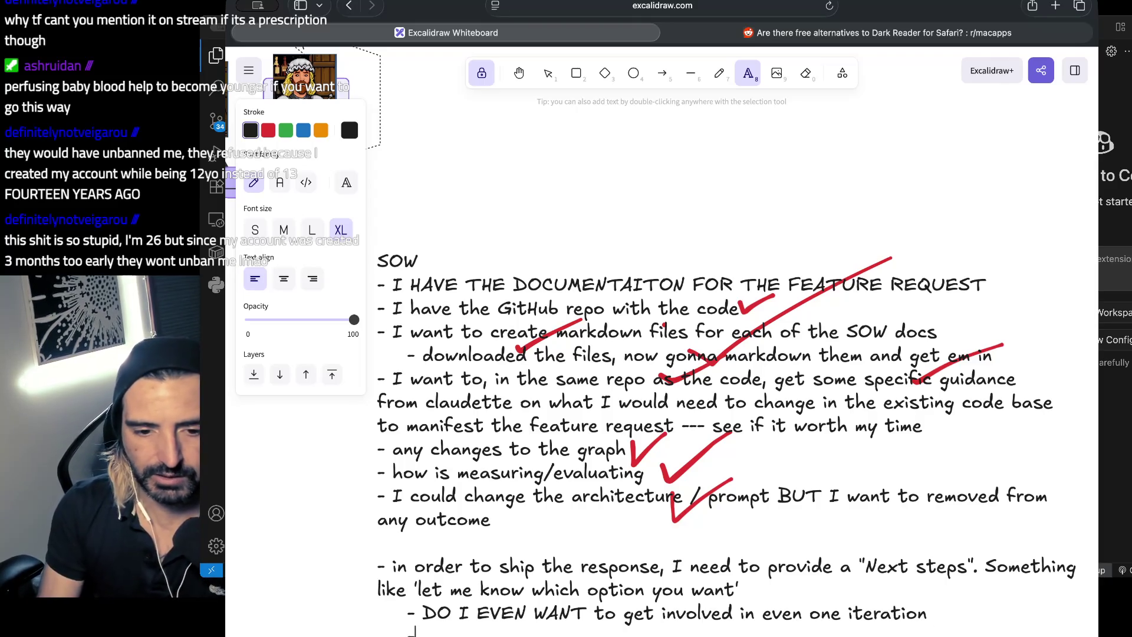
{"action": "type", "text": "Wi"}
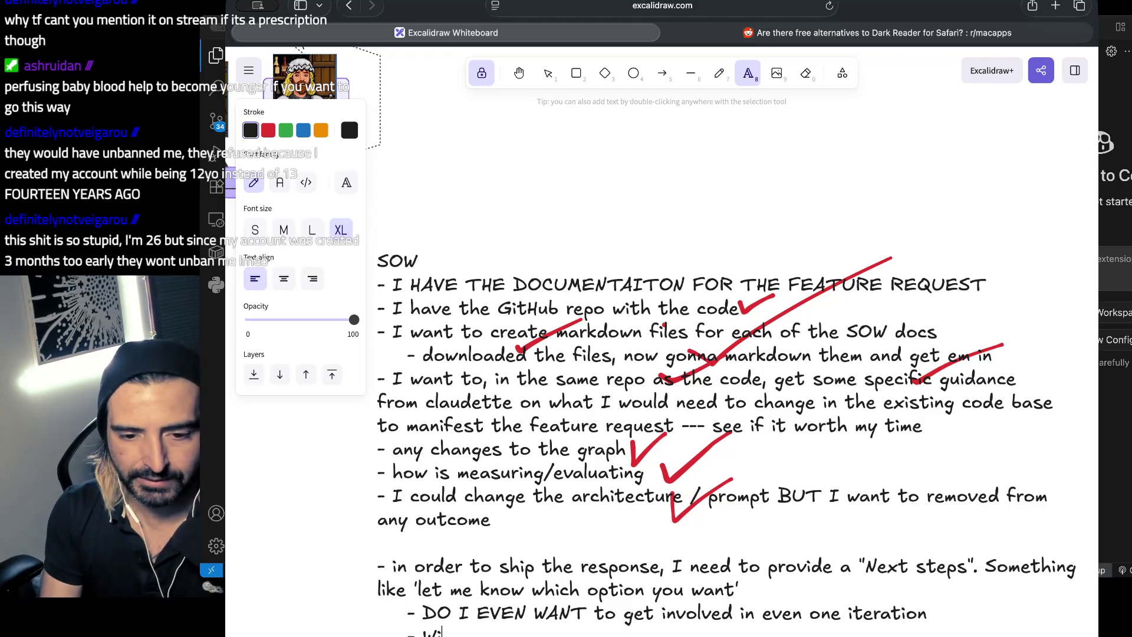
{"action": "type", "text": "th option C, "}
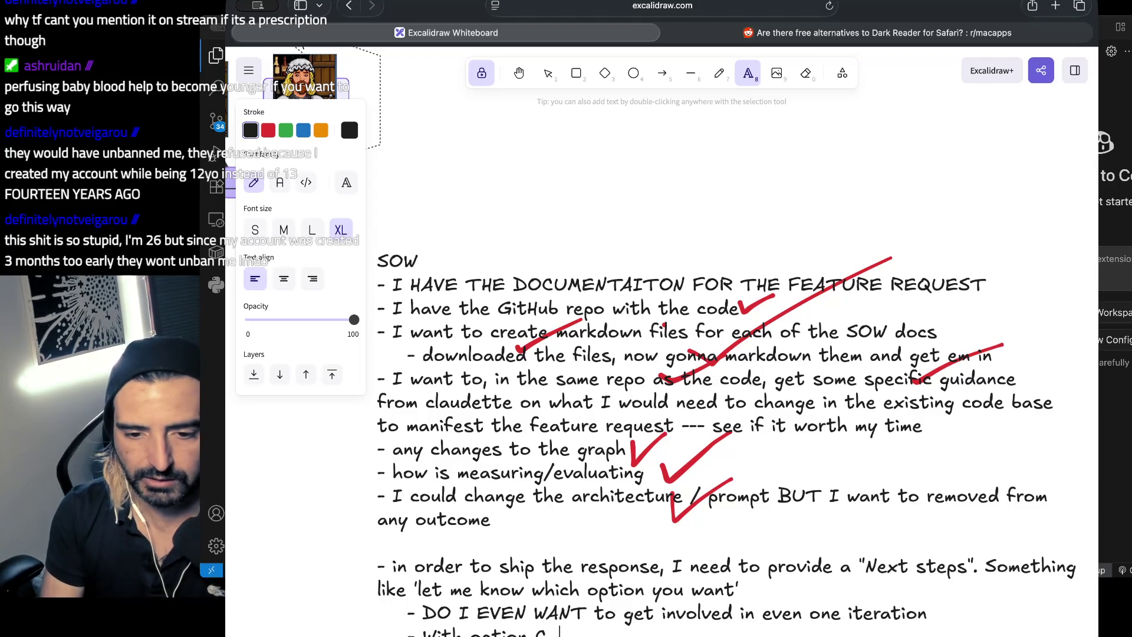
{"action": "type", "text": "we ned to review"}
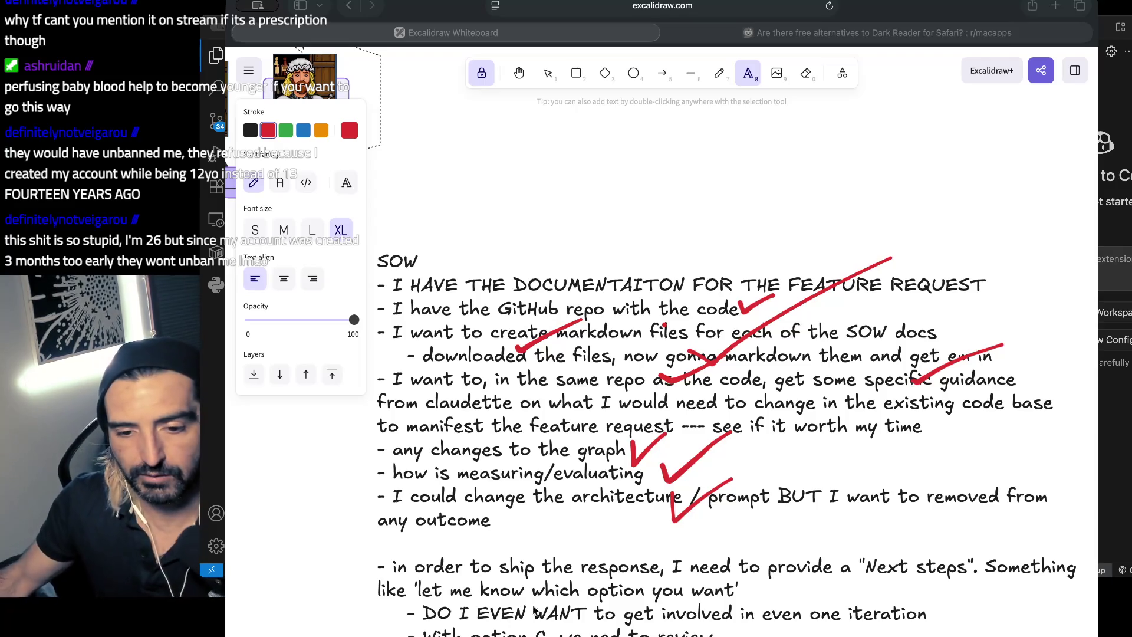
{"action": "left_click", "coordinate": [567, 606]}
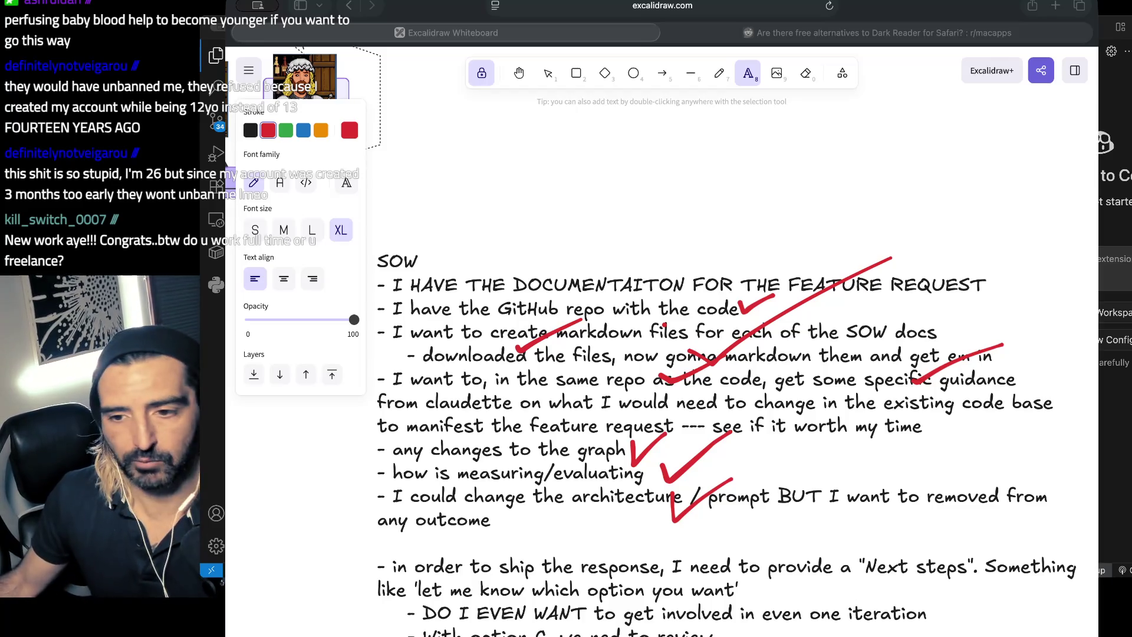
{"action": "key", "text": "super+Tab"}
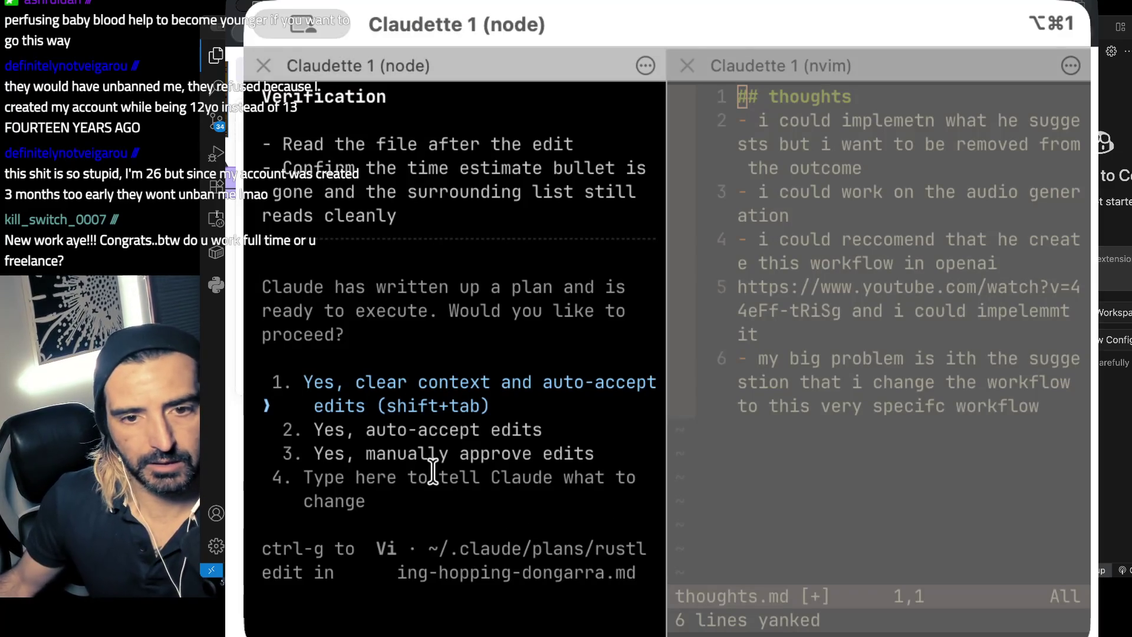
- Scroll back through Claude's plan and highlight its description of removing the time estimate
{"action": "scroll", "coordinate": [433, 471], "scroll_direction": "up", "scroll_amount": 2}
{"action": "scroll", "coordinate": [434, 471], "scroll_direction": "up", "scroll_amount": 7}
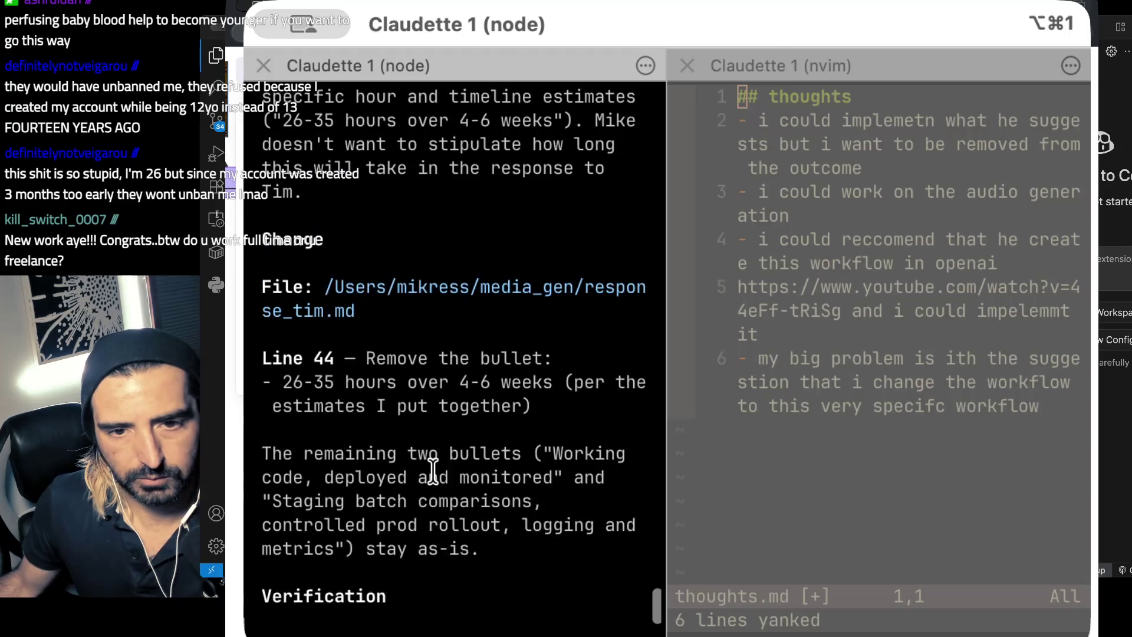
{"action": "scroll", "coordinate": [434, 472], "scroll_direction": "up", "scroll_amount": 2}
{"action": "scroll", "coordinate": [433, 472], "scroll_direction": "up", "scroll_amount": 4}
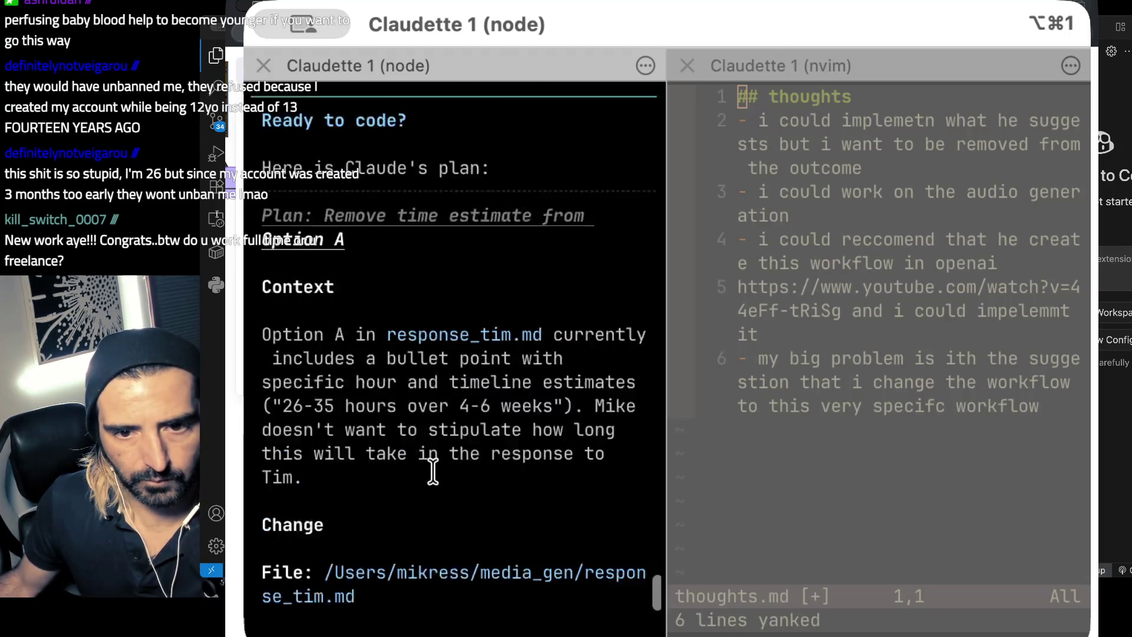
{"action": "scroll", "coordinate": [433, 471], "scroll_direction": "down", "scroll_amount": 9}
{"action": "scroll", "coordinate": [424, 465], "scroll_direction": "up", "scroll_amount": 3}
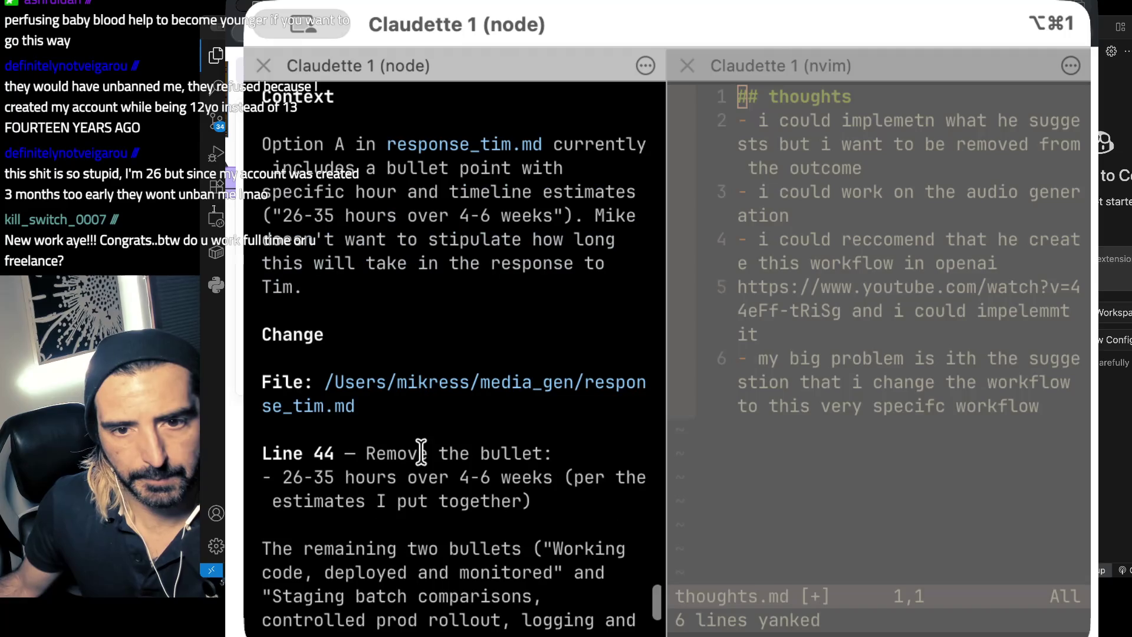
{"action": "left_click_drag", "start_coordinate": [376, 168], "coordinate": [386, 263]}
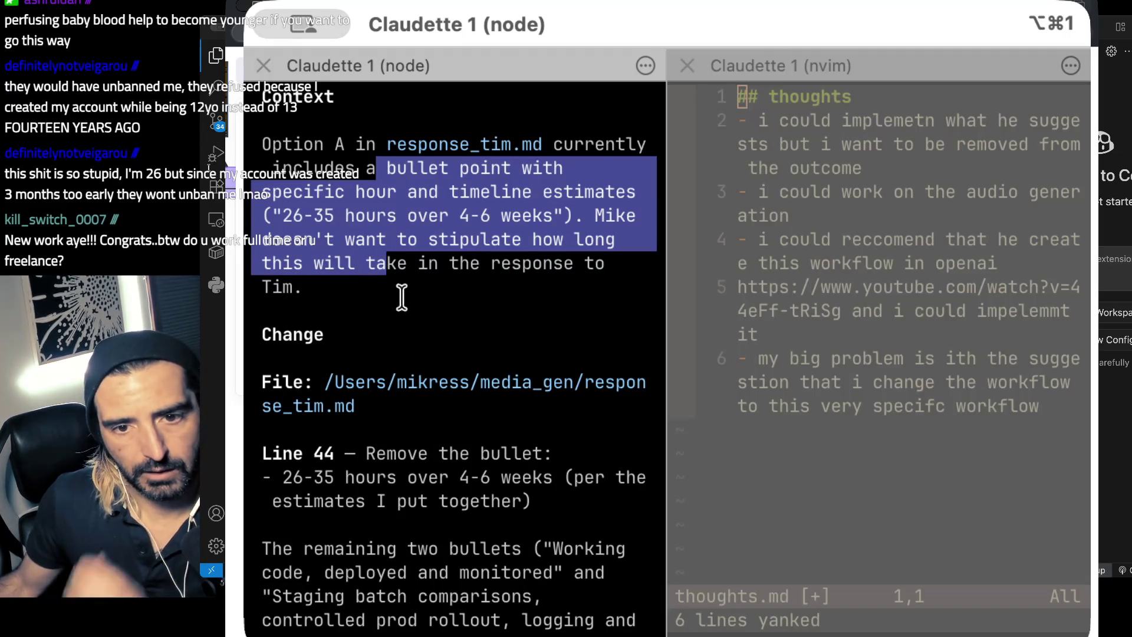
- Approve the plan so Claude deletes the time-estimate bullet from Option A
{"action": "scroll", "coordinate": [485, 298], "scroll_direction": "down", "scroll_amount": 3}
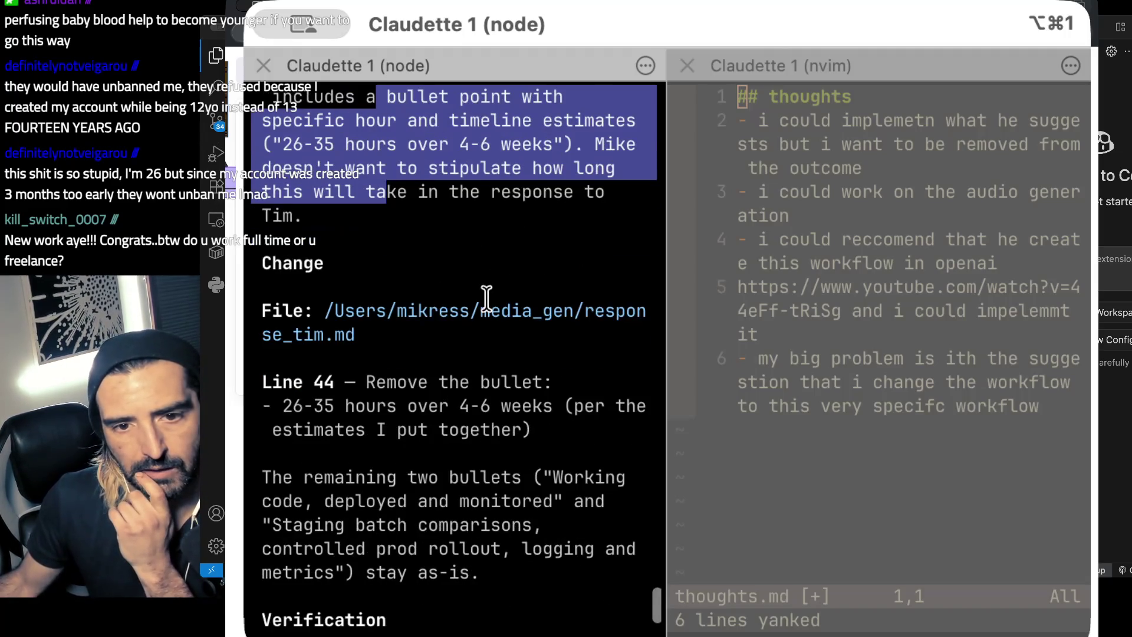
{"action": "scroll", "coordinate": [515, 351], "scroll_direction": "down", "scroll_amount": 2}
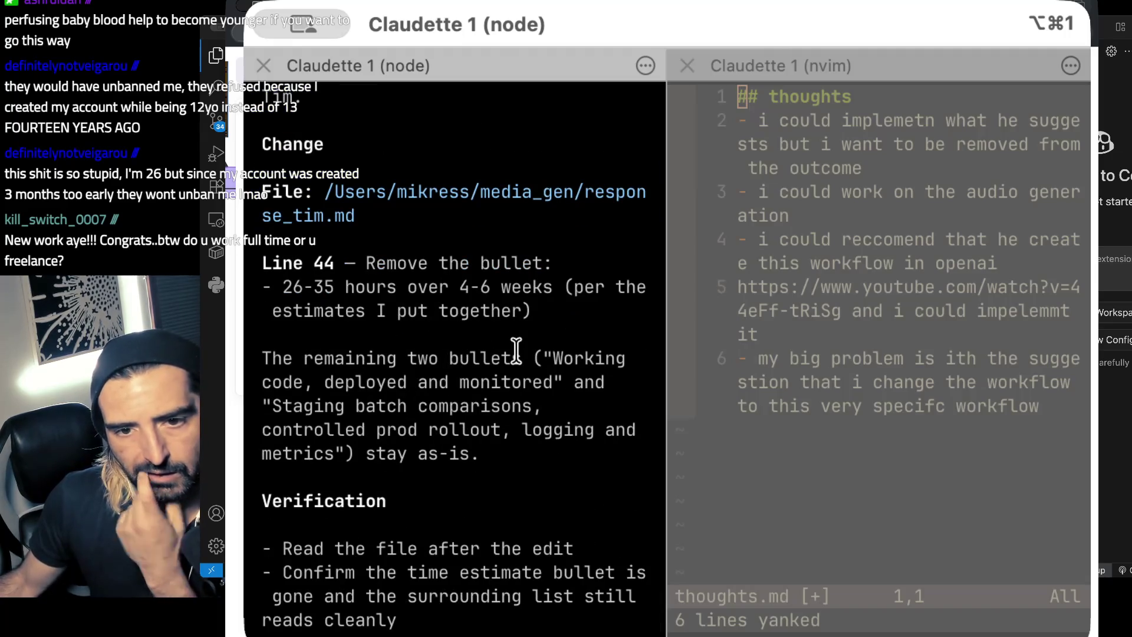
{"action": "scroll", "coordinate": [516, 351], "scroll_direction": "down", "scroll_amount": 8}
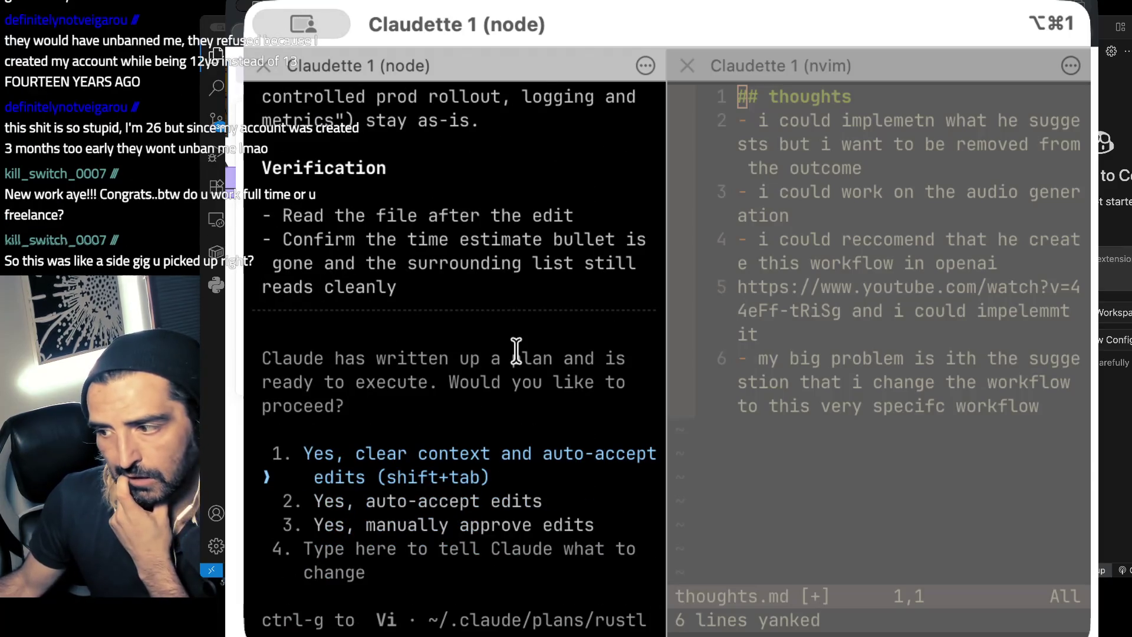
{"action": "scroll", "coordinate": [516, 351], "scroll_direction": "down", "scroll_amount": 2}
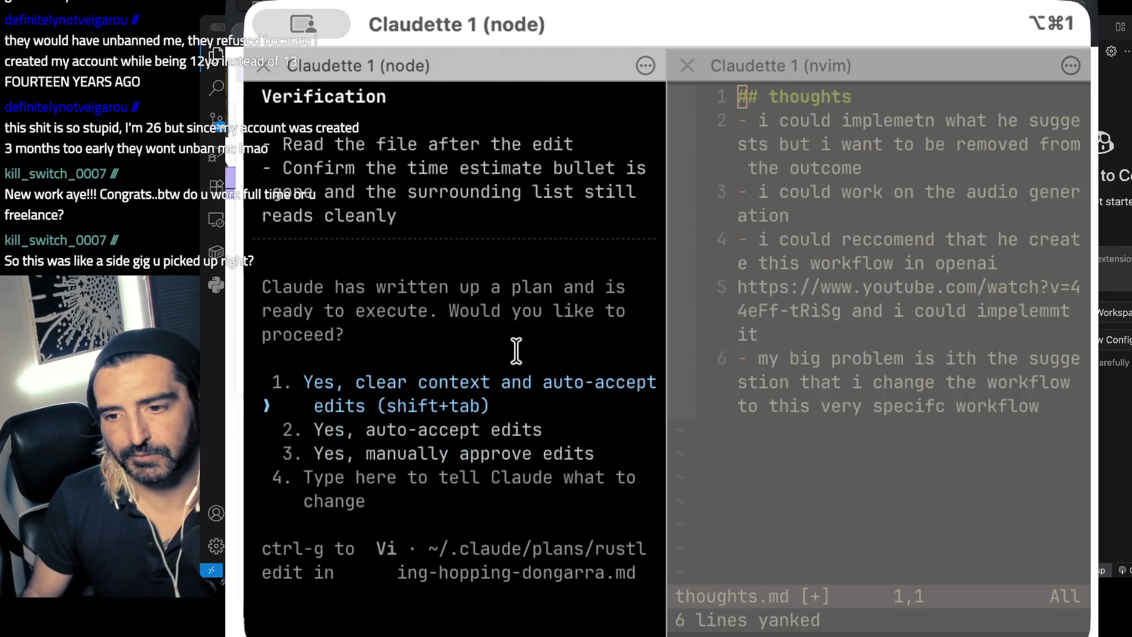
{"action": "key", "text": "Return"}
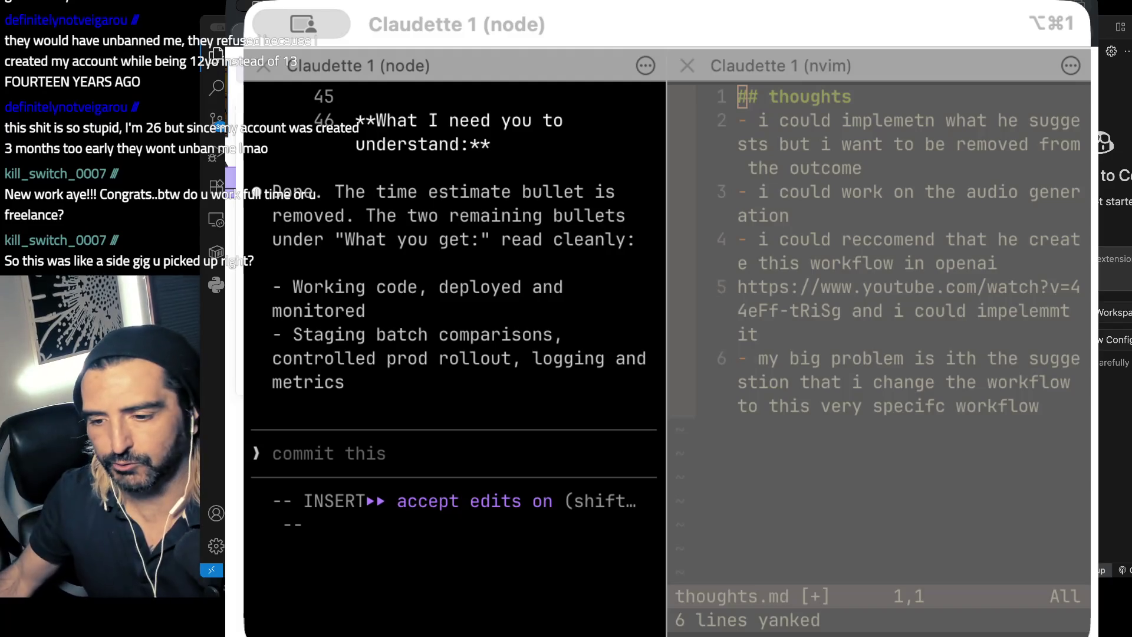
{"action": "key", "text": "super+Tab"}
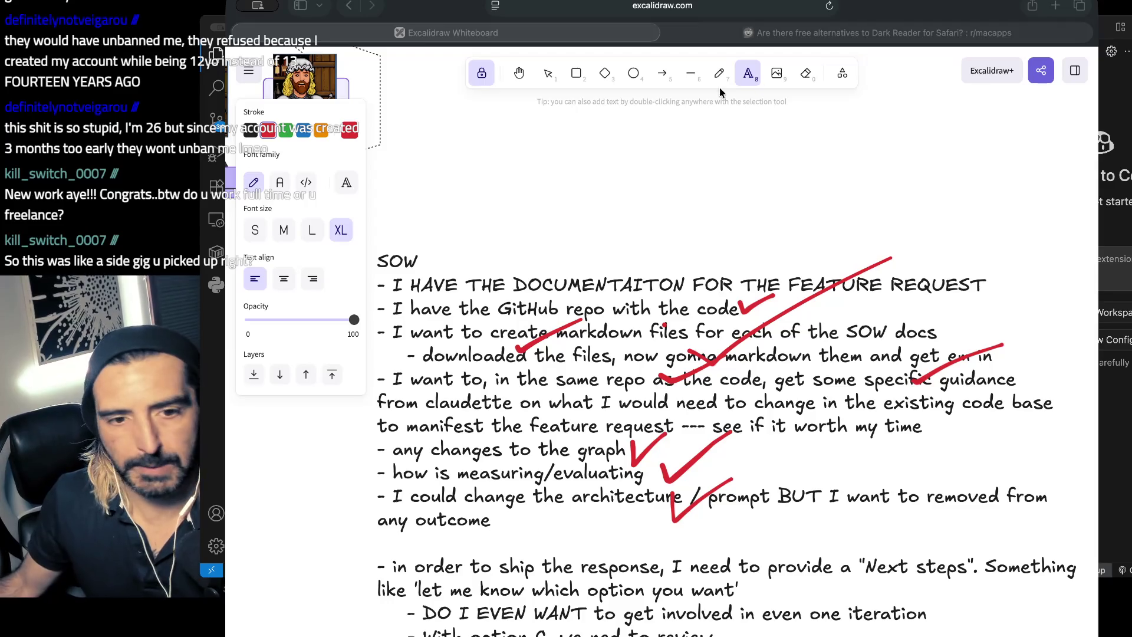
- Edit the SOW notes text and select its last two lines
{"action": "left_click", "coordinate": [1017, 412]}
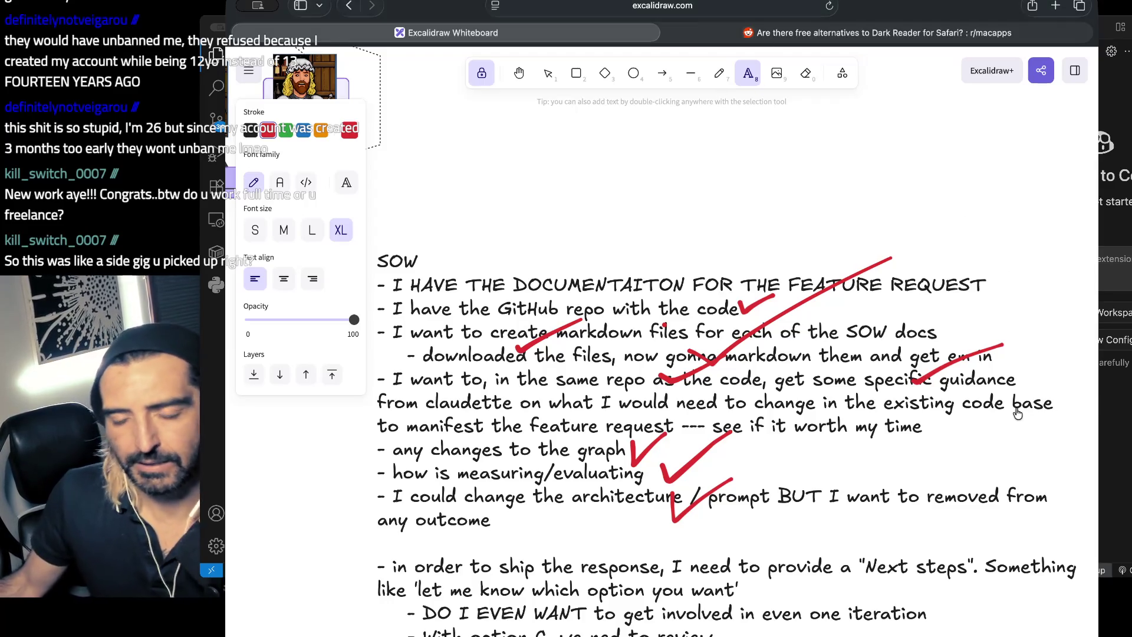
{"action": "scroll", "coordinate": [816, 454], "scroll_direction": "down", "scroll_amount": 1}
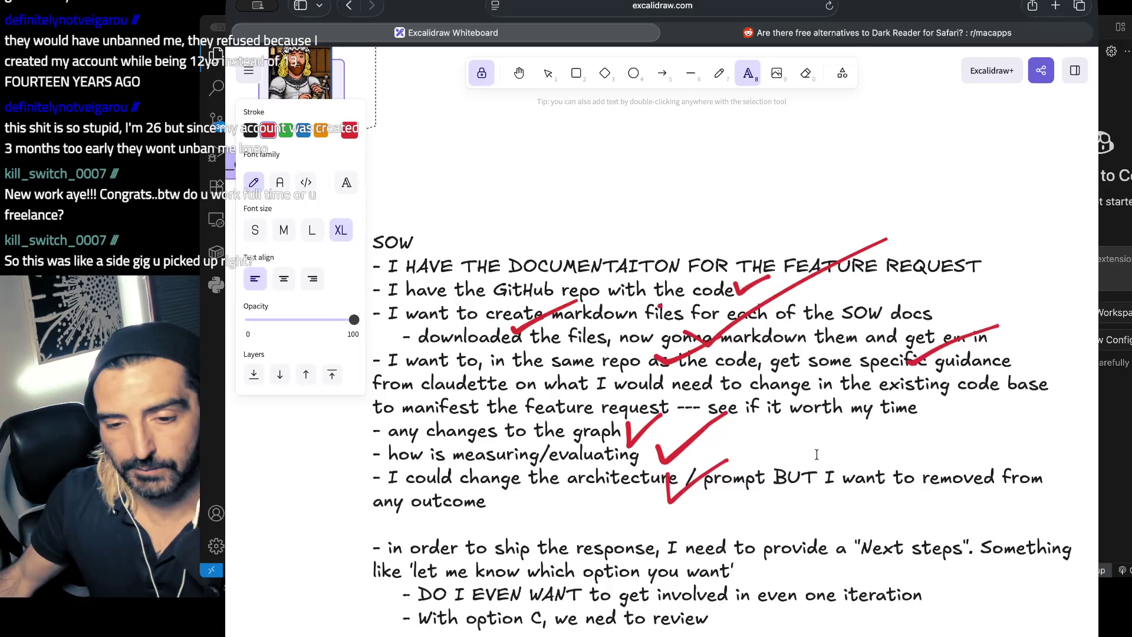
{"action": "scroll", "coordinate": [816, 454], "scroll_direction": "down", "scroll_amount": 5}
{"action": "left_click", "coordinate": [681, 490]}
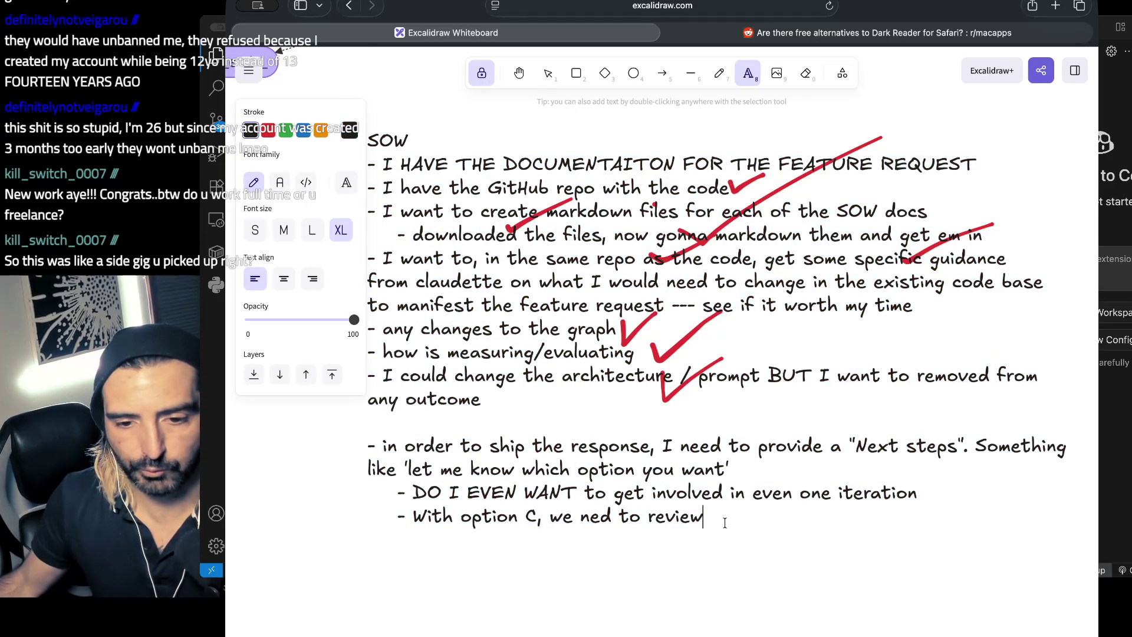
{"action": "mouse_move", "coordinate": [722, 518]}
{"action": "left_mouse_down"}
{"action": "mouse_move", "coordinate": [390, 512]}
{"action": "mouse_move", "coordinate": [385, 501]}
{"action": "left_mouse_up"}
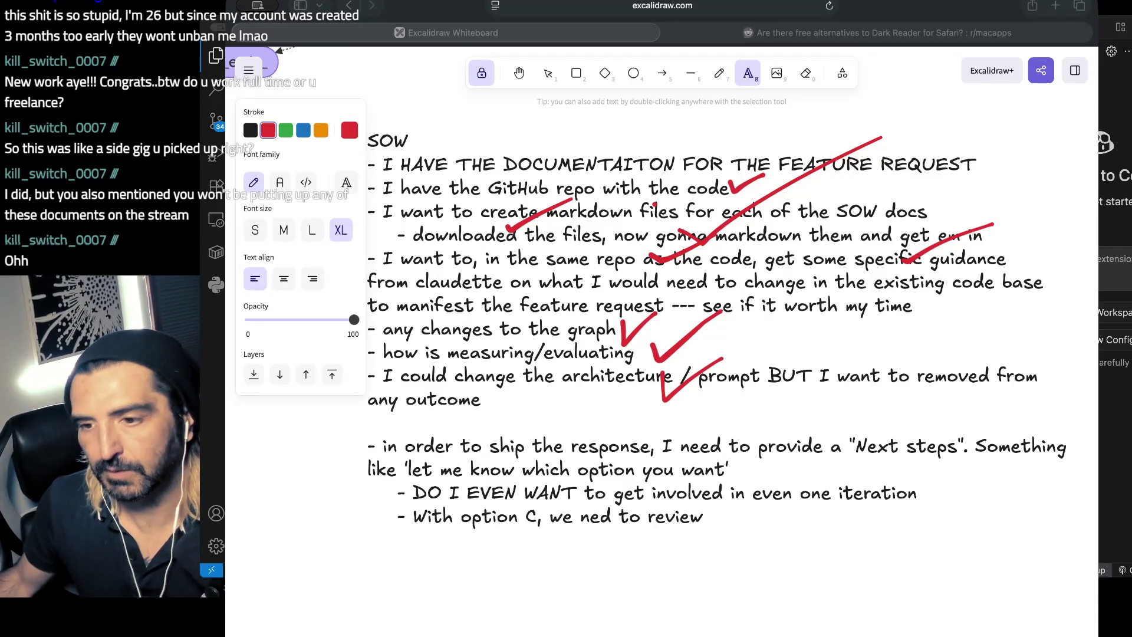
- Cycle through the YouTube, Claude Code and whiteboard windows toward the response_tim.md preview
{"action": "key", "text": "super+Tab"}
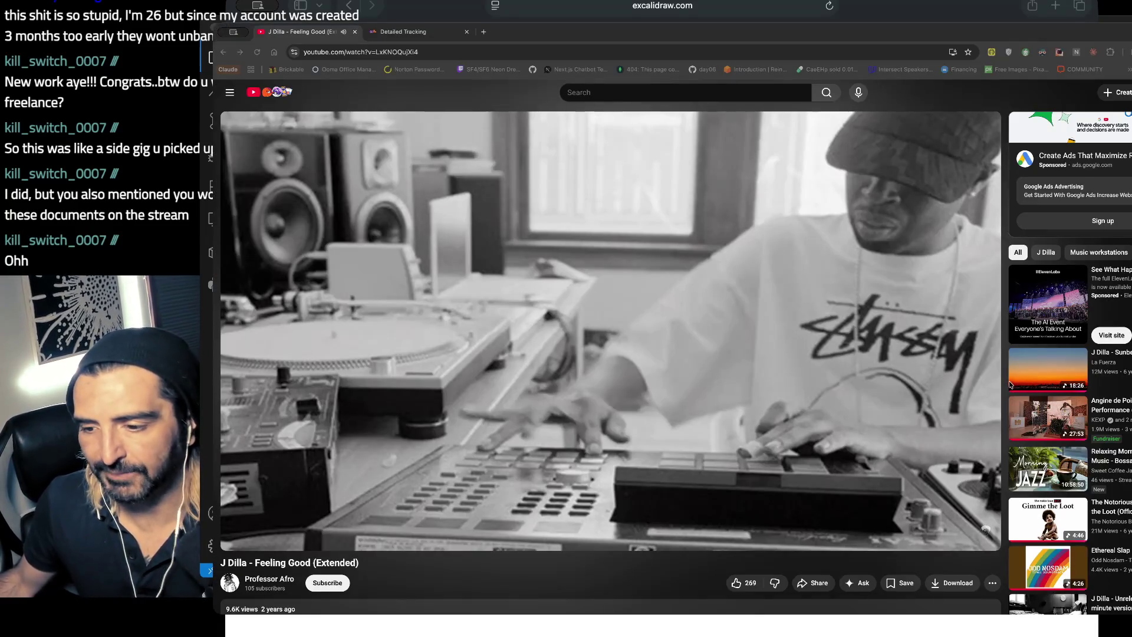
{"action": "key", "text": "super+Tab"}
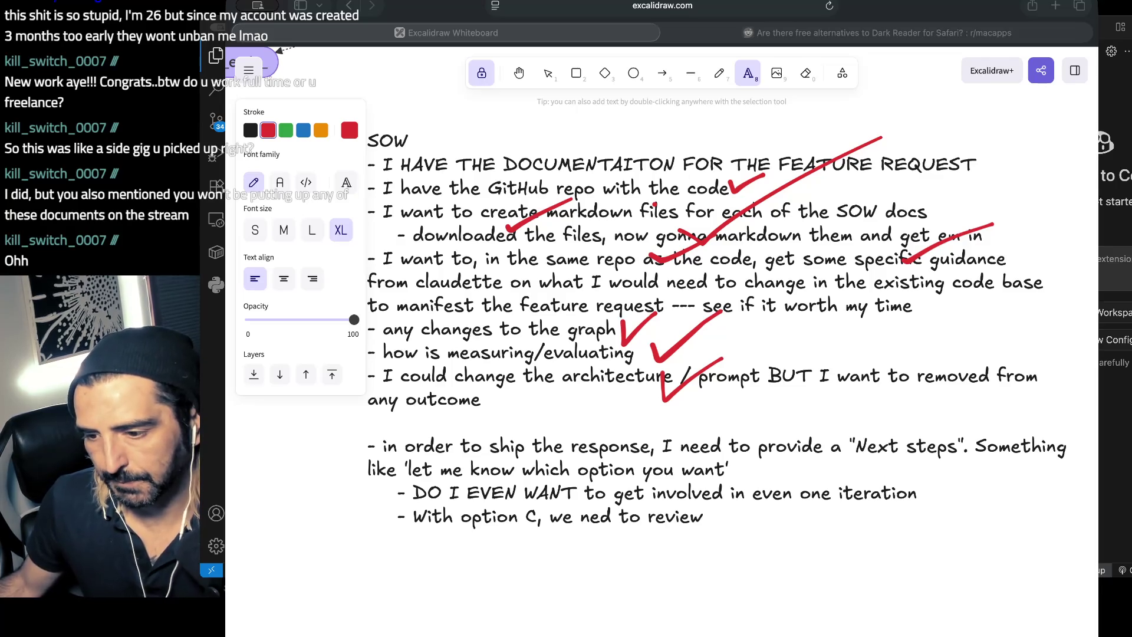
{"action": "key", "text": "super+Tab"}
{"action": "key", "text": "super+Tab"}
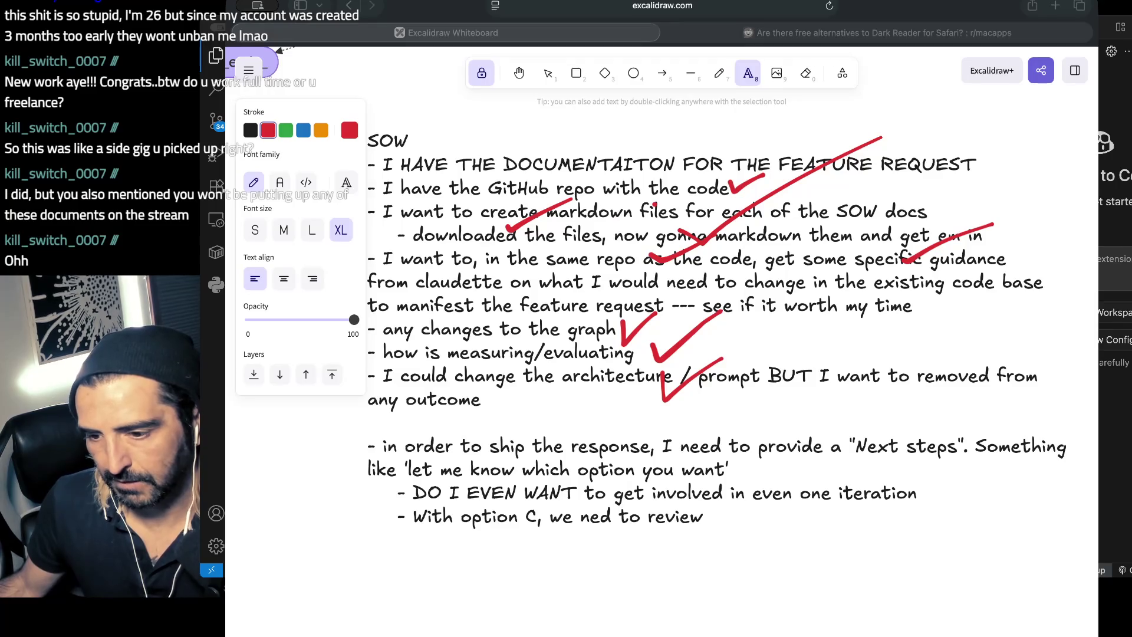
{"action": "key", "text": "super+Tab"}
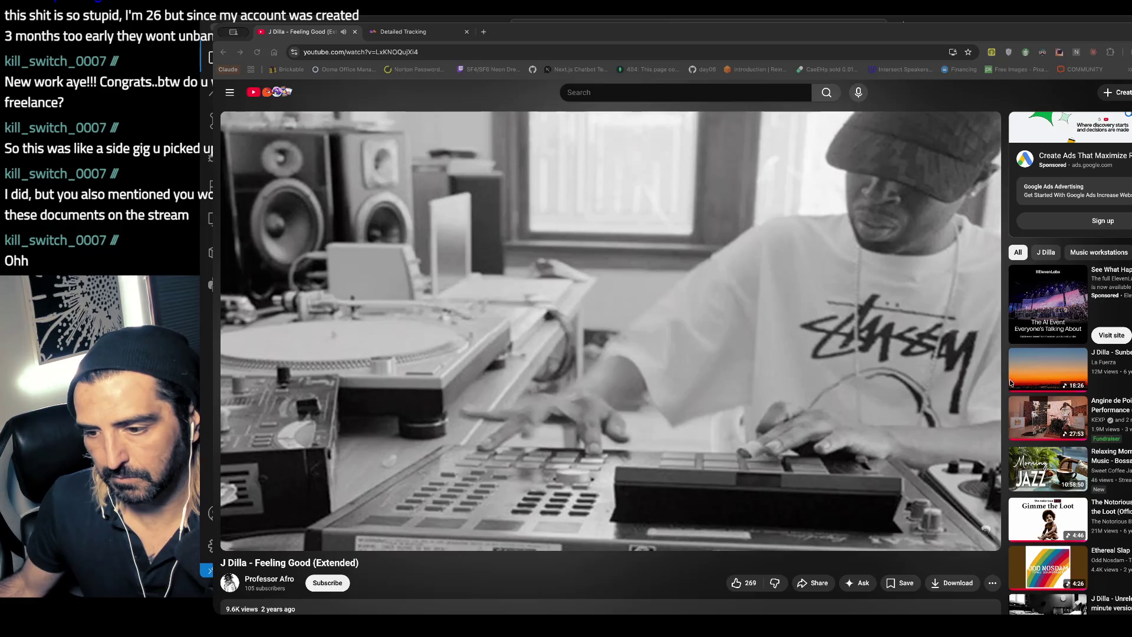
{"action": "key", "text": "super+Tab"}
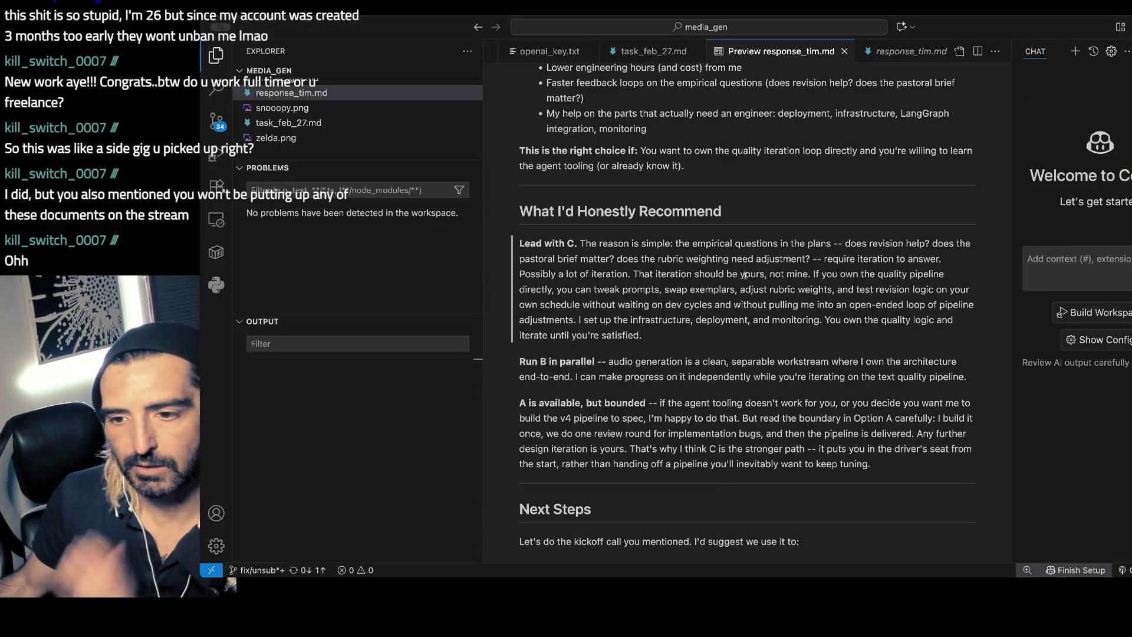
{"action": "scroll", "coordinate": [744, 275], "scroll_direction": "up", "scroll_amount": 15}
{"action": "scroll", "coordinate": [744, 276], "scroll_direction": "down", "scroll_amount": 10}
{"action": "scroll", "coordinate": [742, 295], "scroll_direction": "up", "scroll_amount": 5}
{"action": "scroll", "coordinate": [649, 283], "scroll_direction": "down", "scroll_amount": 2}
{"action": "scroll", "coordinate": [590, 276], "scroll_direction": "up", "scroll_amount": 1}
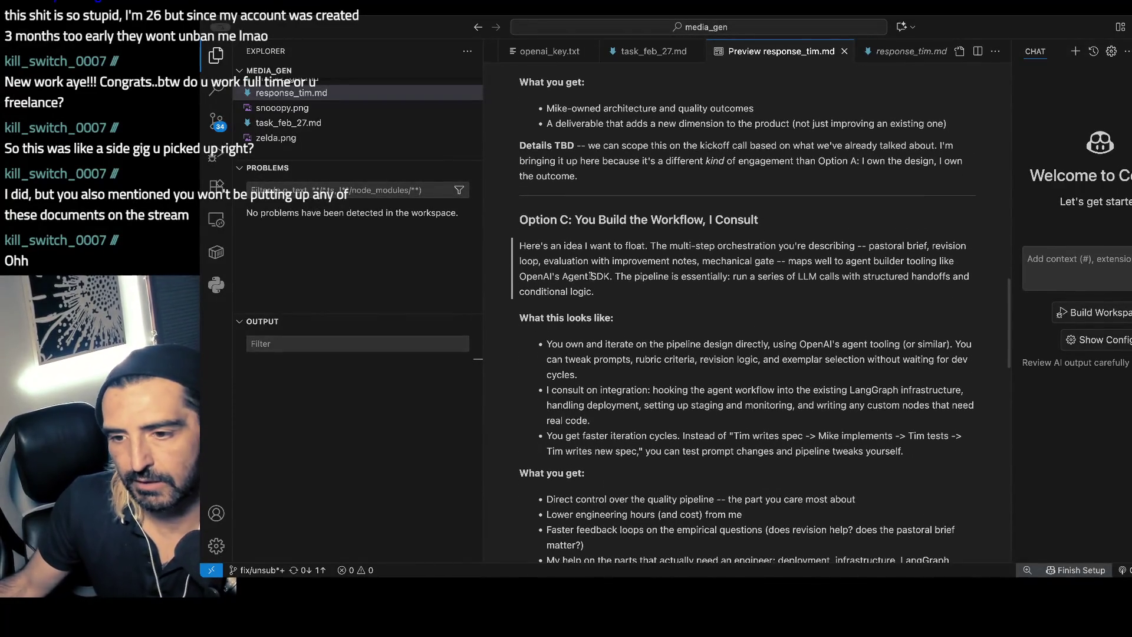
{"action": "left_click_drag", "start_coordinate": [594, 291], "coordinate": [711, 261]}
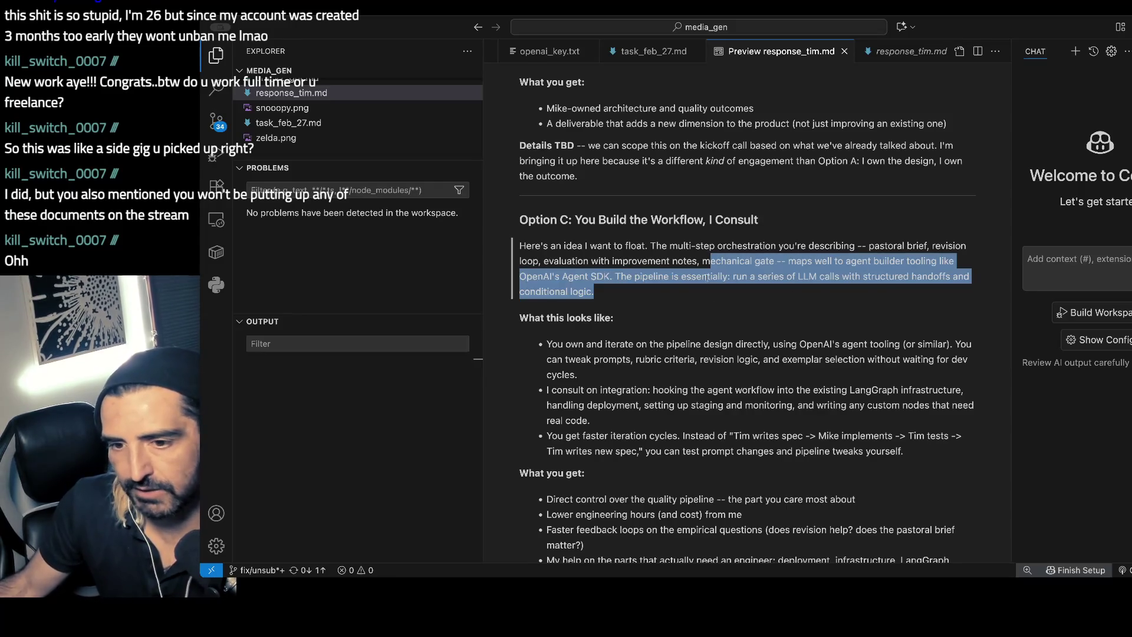
{"action": "scroll", "coordinate": [707, 278], "scroll_direction": "down", "scroll_amount": 2}
{"action": "scroll", "coordinate": [789, 247], "scroll_direction": "down", "scroll_amount": 1}
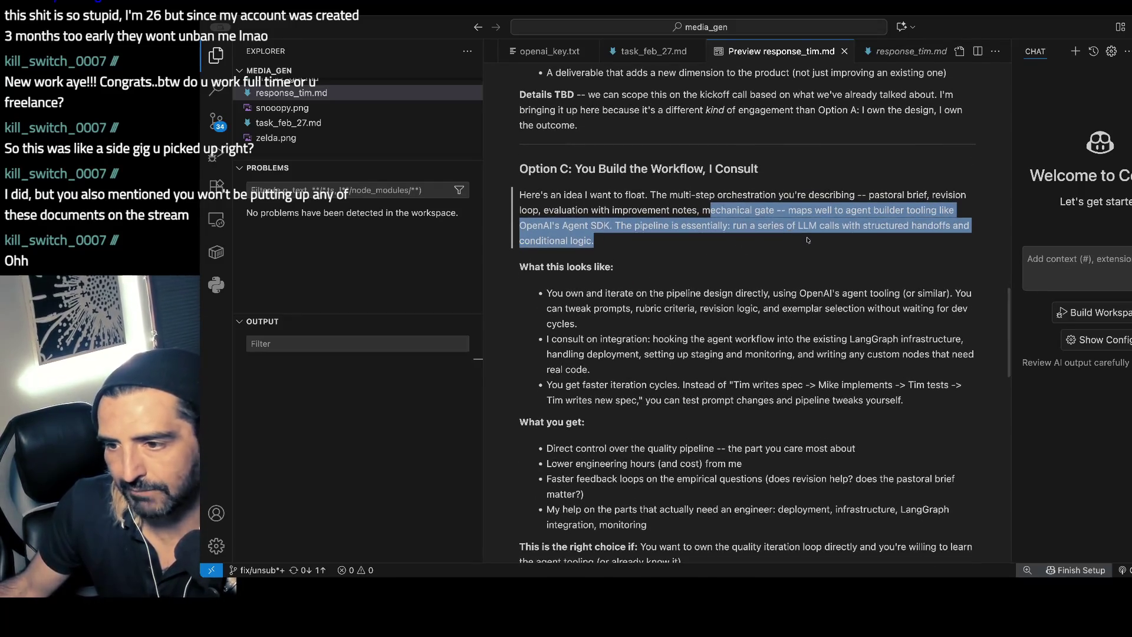
{"action": "left_click", "coordinate": [808, 240]}
{"action": "left_click_drag", "start_coordinate": [807, 210], "coordinate": [595, 241]}
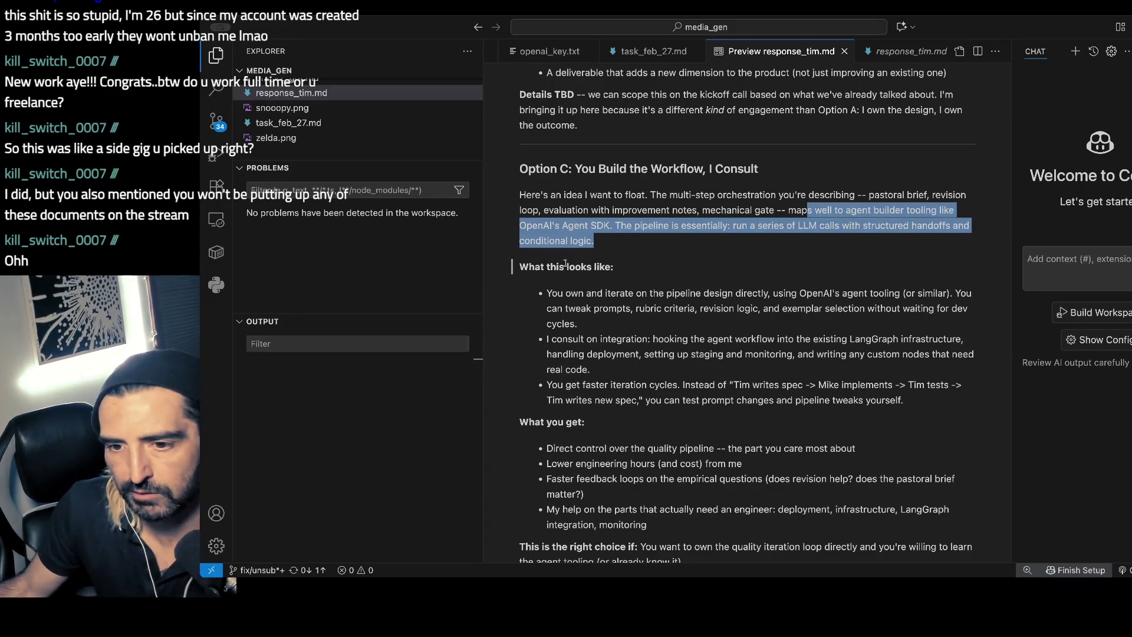
{"action": "scroll", "coordinate": [708, 234], "scroll_direction": "down", "scroll_amount": 1}
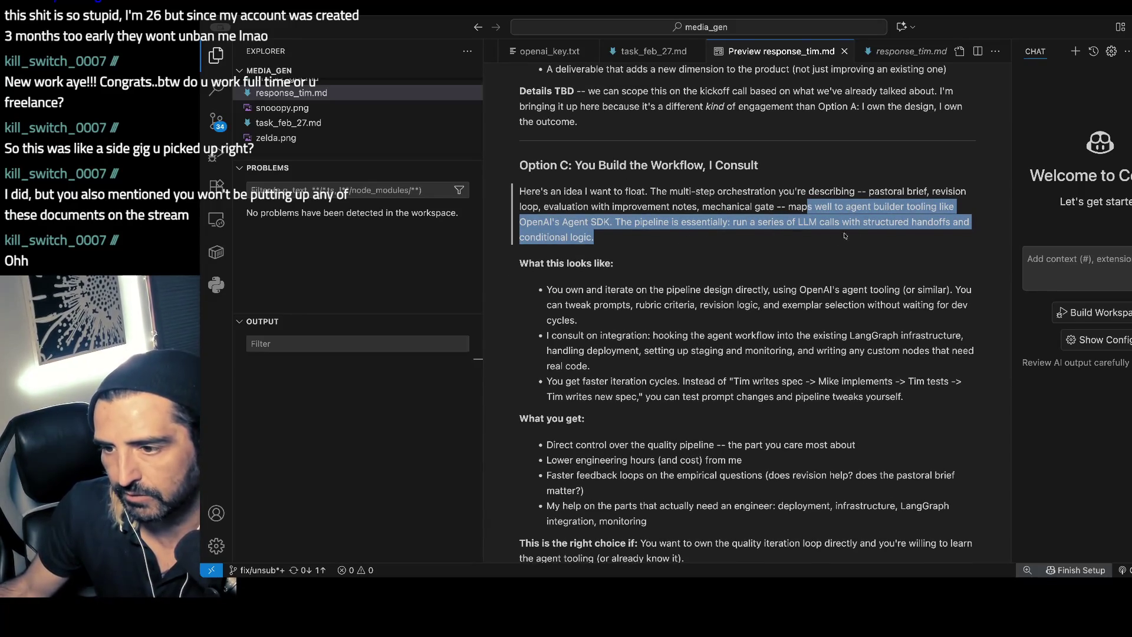
{"action": "scroll", "coordinate": [831, 234], "scroll_direction": "down", "scroll_amount": 1}
{"action": "mouse_move", "coordinate": [546, 267]}
{"action": "left_mouse_down"}
{"action": "mouse_move", "coordinate": [627, 268]}
{"action": "mouse_move", "coordinate": [621, 285]}
{"action": "left_mouse_up"}
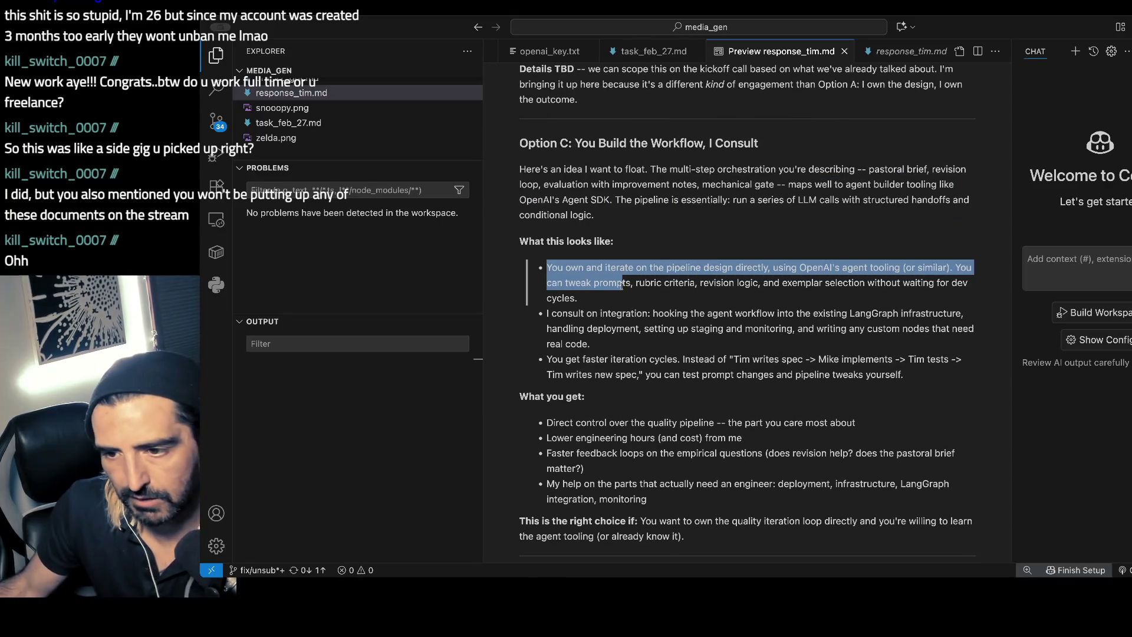
{"action": "scroll", "coordinate": [621, 285], "scroll_direction": "down", "scroll_amount": 1}
{"action": "scroll", "coordinate": [673, 251], "scroll_direction": "down", "scroll_amount": 1}
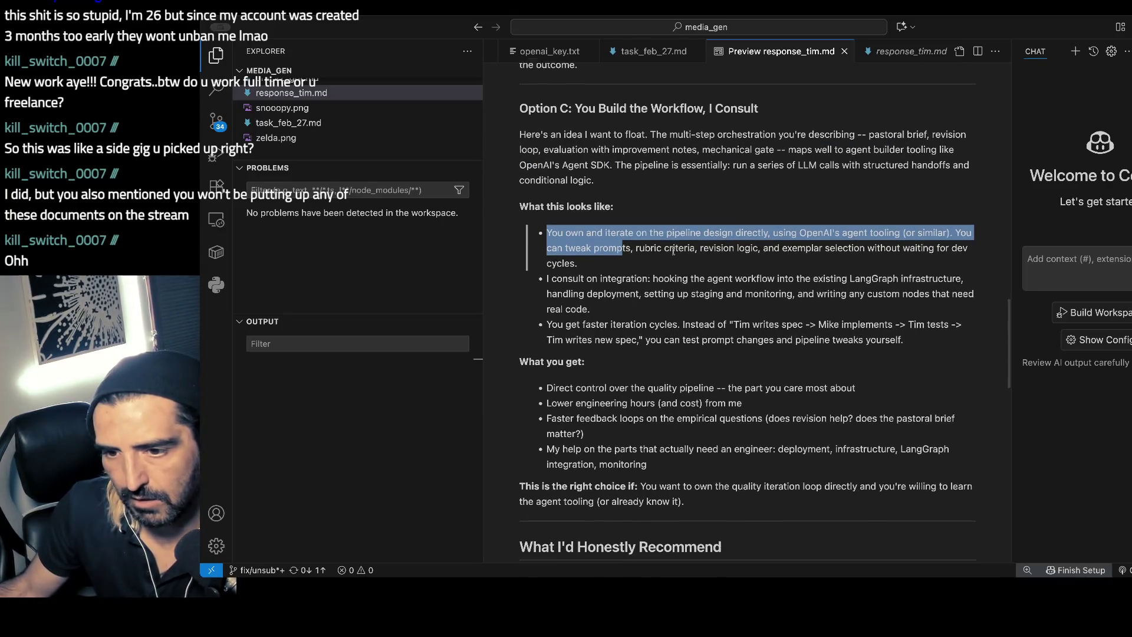
{"action": "scroll", "coordinate": [672, 251], "scroll_direction": "down", "scroll_amount": 1}
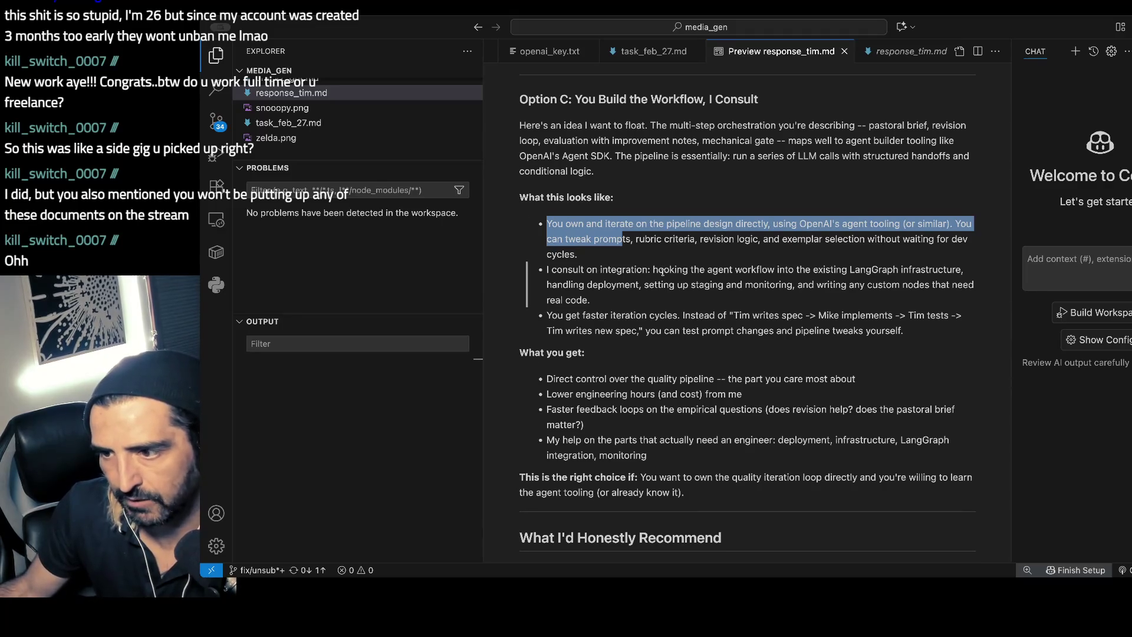
{"action": "scroll", "coordinate": [662, 271], "scroll_direction": "down", "scroll_amount": 1}
{"action": "left_click", "coordinate": [662, 272]}
{"action": "left_click_drag", "start_coordinate": [651, 266], "coordinate": [649, 327]}
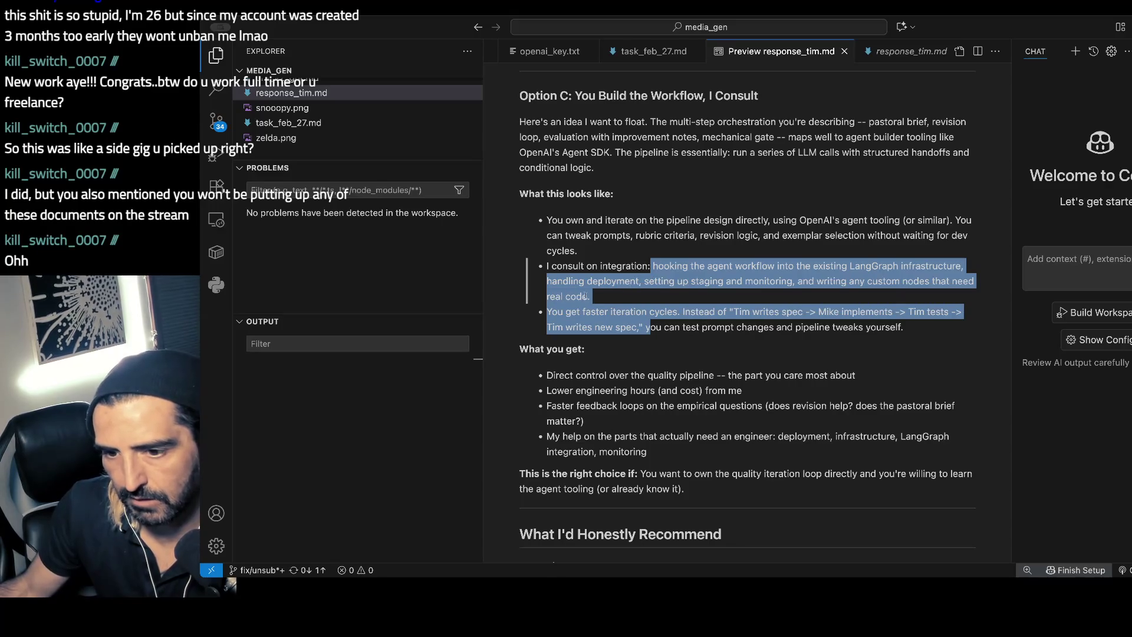
{"action": "scroll", "coordinate": [579, 293], "scroll_direction": "down", "scroll_amount": 2}
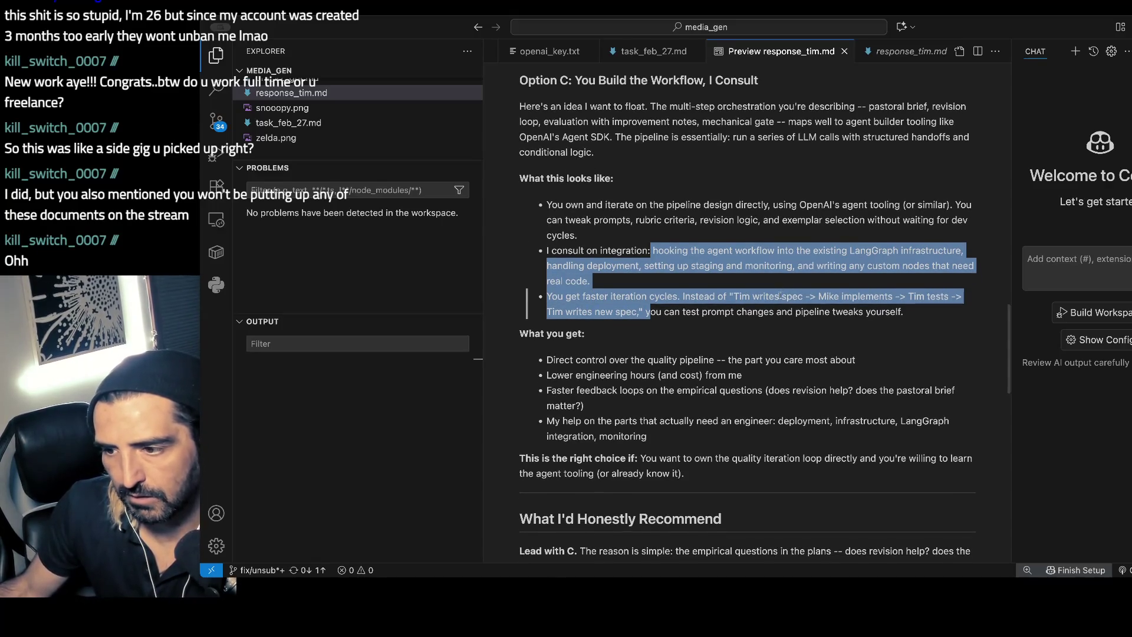
{"action": "scroll", "coordinate": [780, 295], "scroll_direction": "down", "scroll_amount": 2}
{"action": "scroll", "coordinate": [796, 293], "scroll_direction": "down", "scroll_amount": 3}
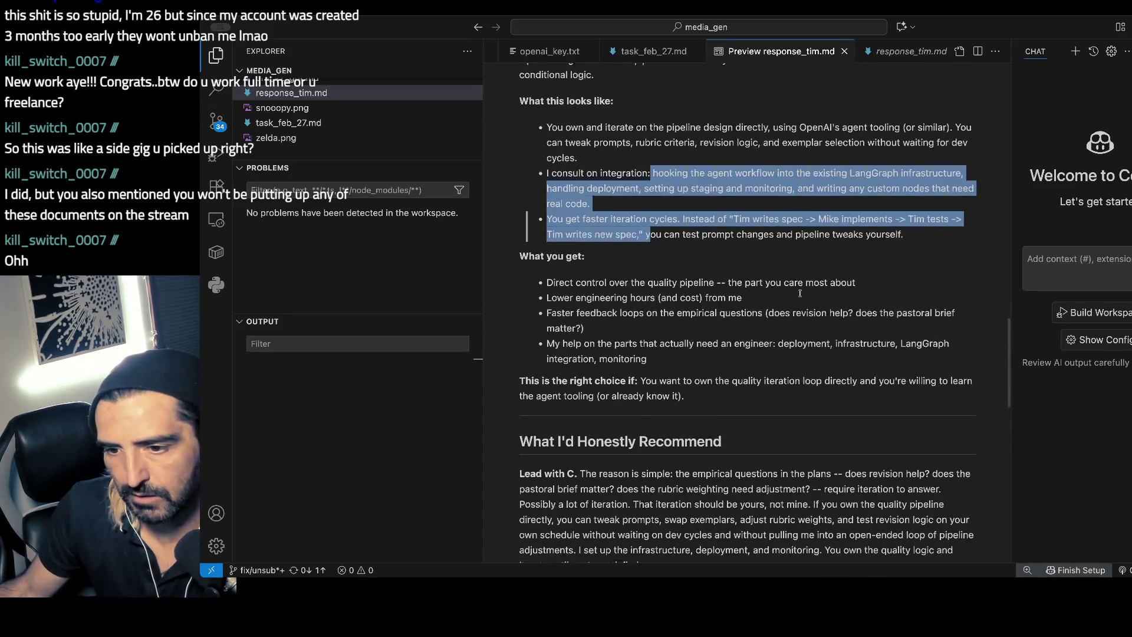
{"action": "left_click_drag", "start_coordinate": [684, 257], "coordinate": [683, 371]}
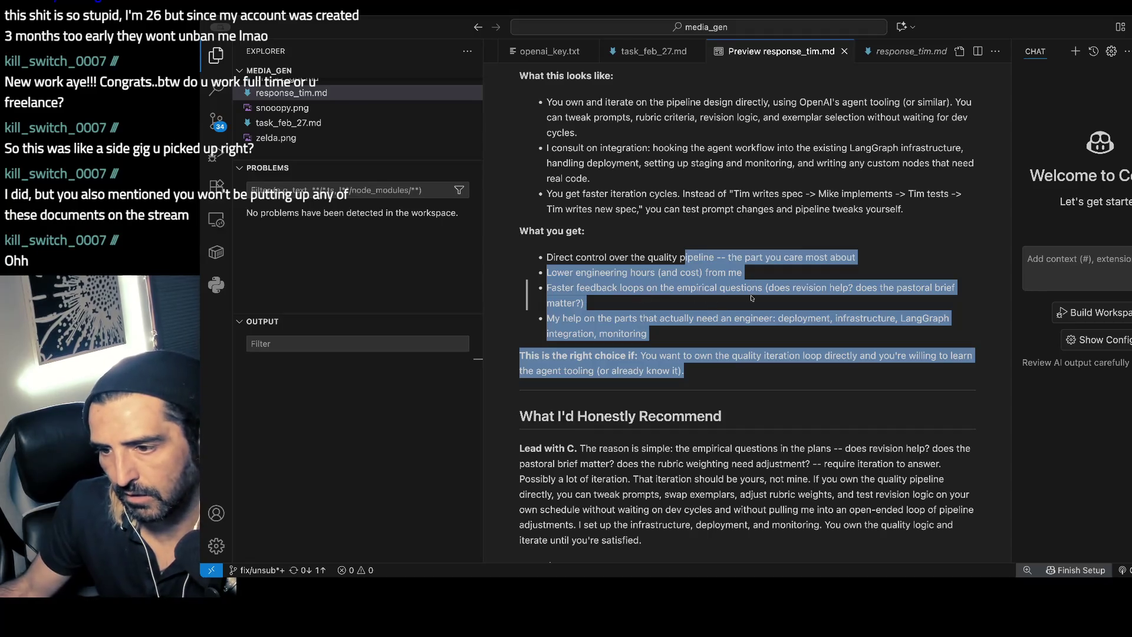
{"action": "left_click", "coordinate": [621, 330]}
{"action": "scroll", "coordinate": [731, 212], "scroll_direction": "up", "scroll_amount": 1}
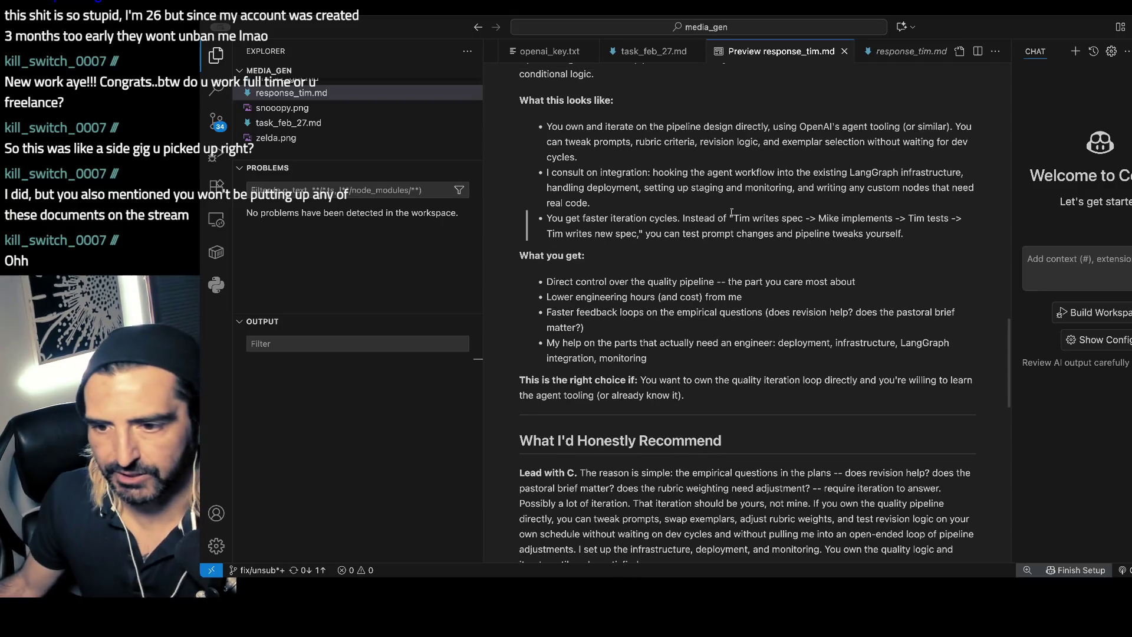
{"action": "scroll", "coordinate": [731, 212], "scroll_direction": "up", "scroll_amount": 1}
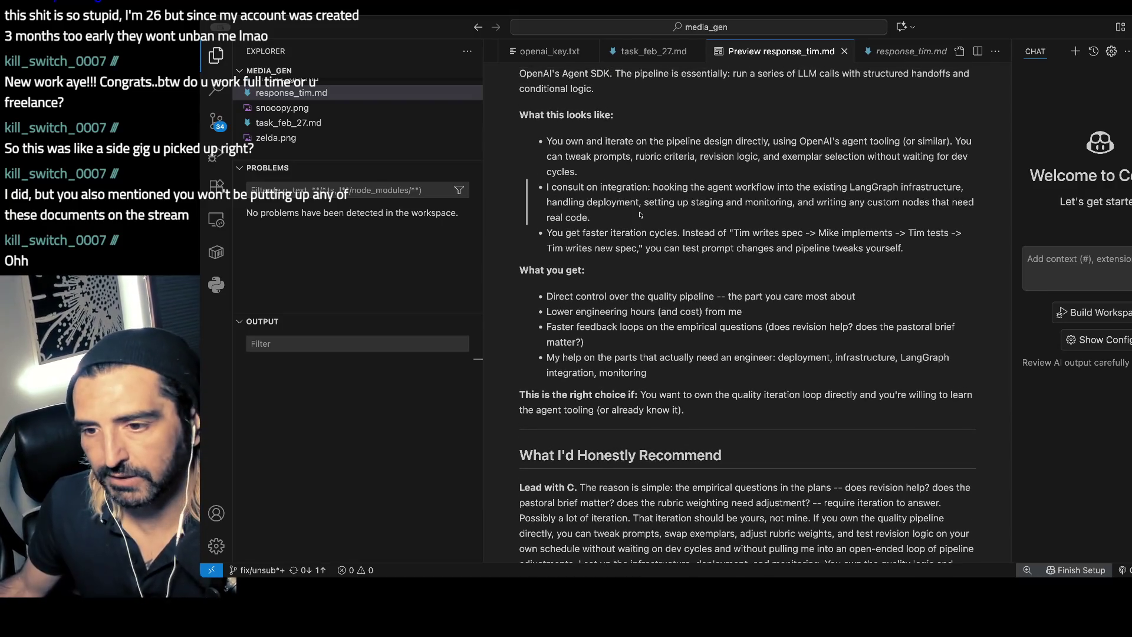
{"action": "left_click_drag", "start_coordinate": [618, 187], "coordinate": [631, 247]}
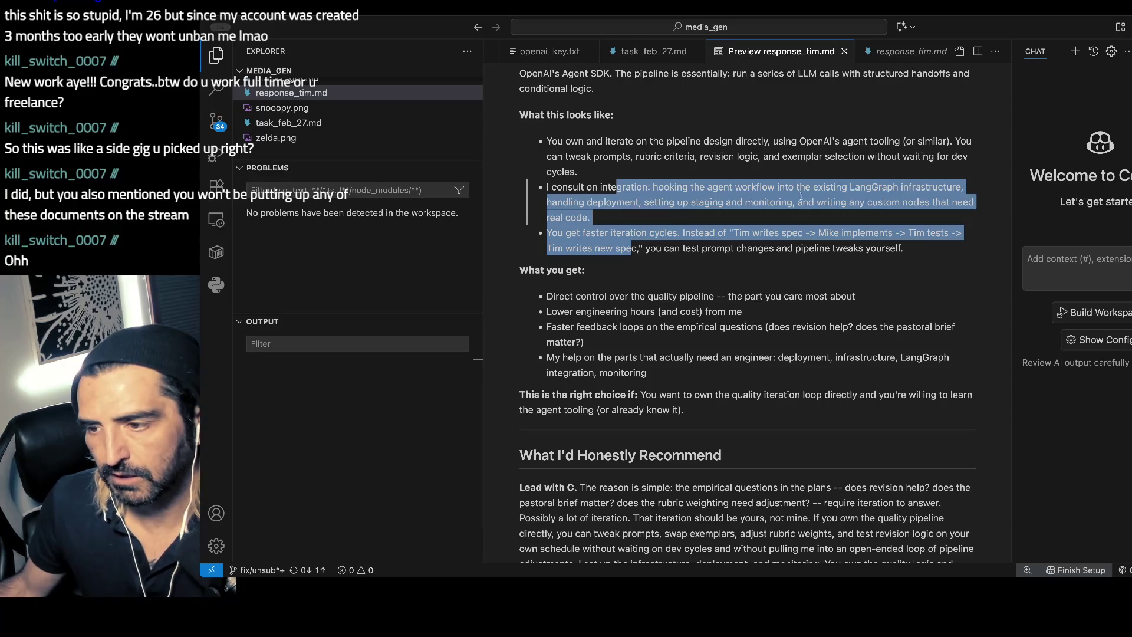
{"action": "left_click", "coordinate": [753, 189]}
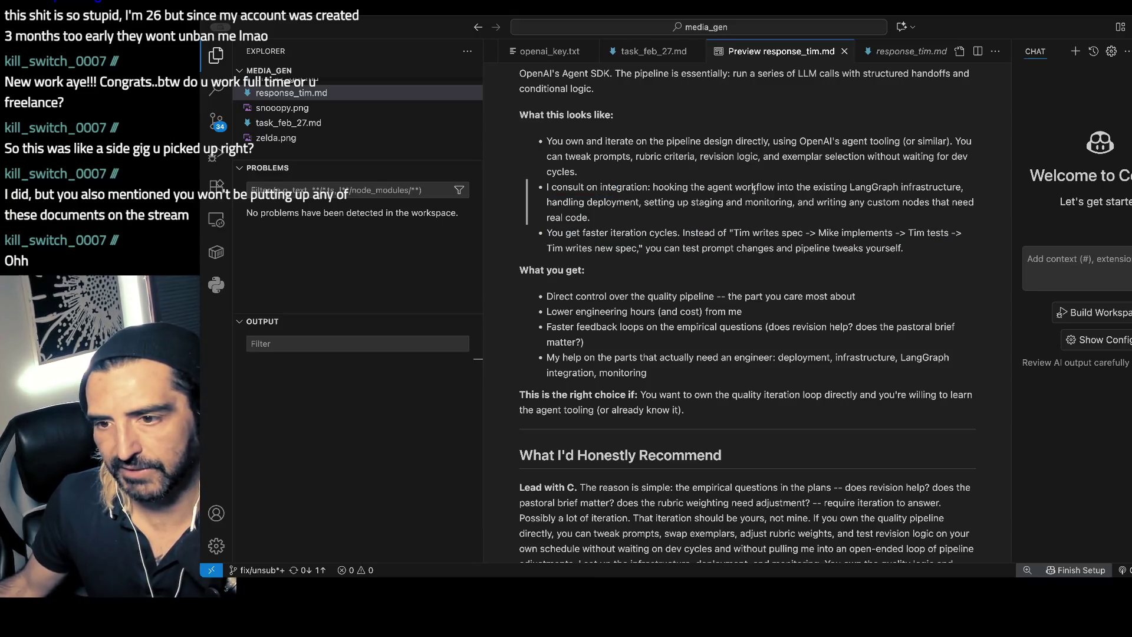
{"action": "scroll", "coordinate": [753, 190], "scroll_direction": "up", "scroll_amount": 2}
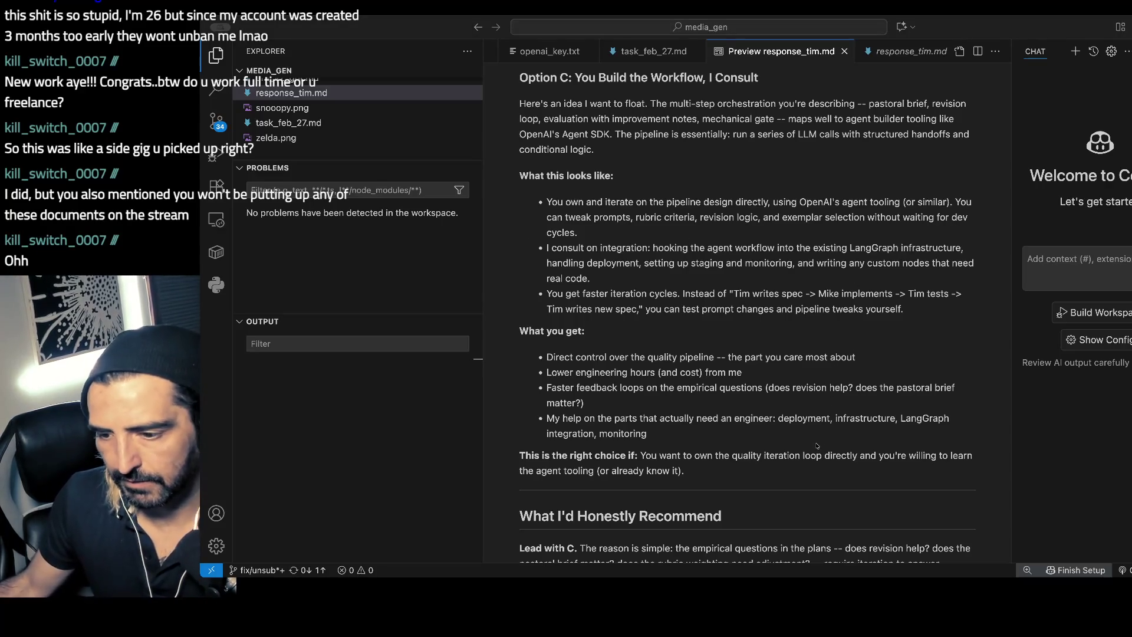
{"action": "key", "text": "super+Tab"}
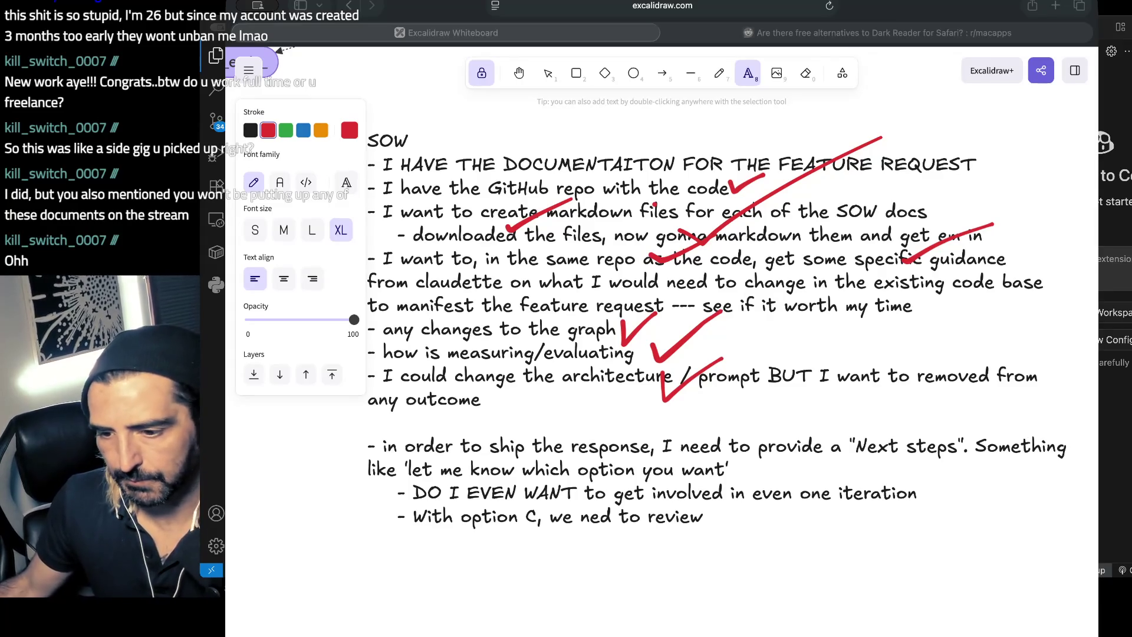
- Draft the prompt in the editor under '## updates': for option c, de-emphasize
{"action": "key", "text": "super+Tab"}
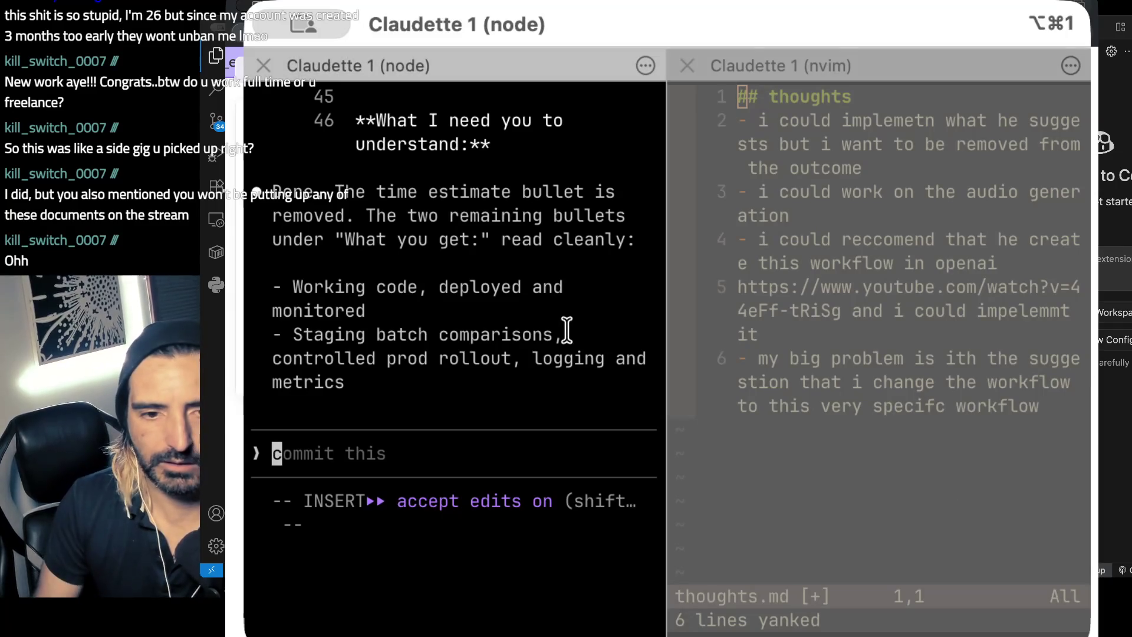
{"action": "type", "text": "foro"}
{"action": "key", "text": "BackSpace"}
{"action": "key", "text": "ctrl+g"}
{"action": "type", "text": "i## updates"}
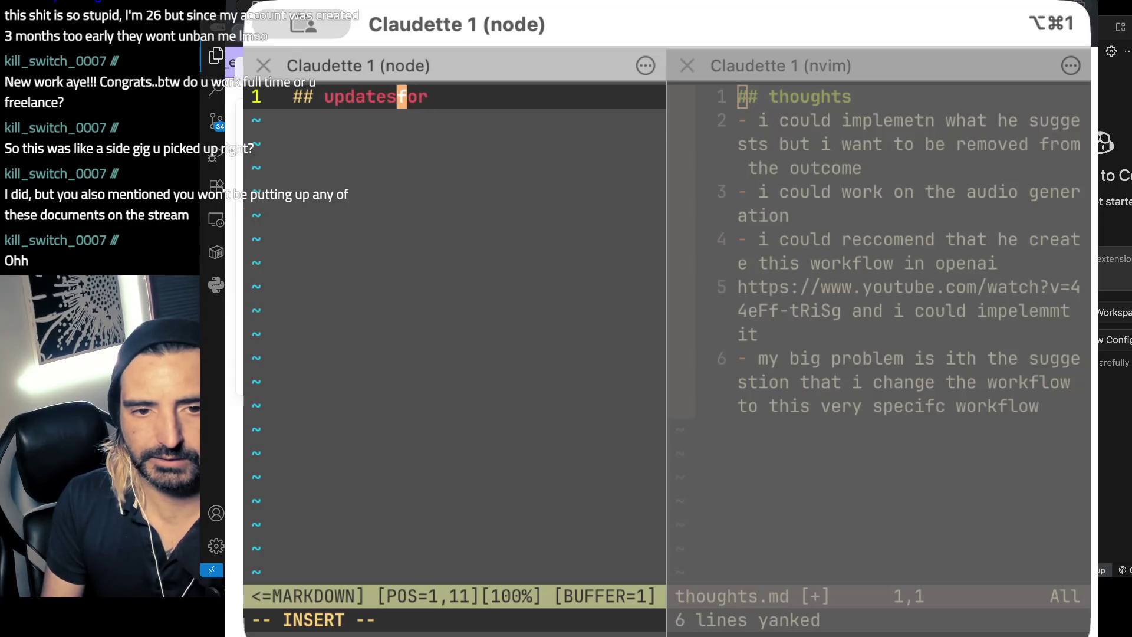
{"action": "key", "text": "Return"}
{"action": "type", "text": "f"}
{"action": "key", "text": "Right"}
{"action": "key", "text": "BackSpace"}
{"action": "key", "text": "Right"}
{"action": "key", "text": "BackSpace"}
{"action": "key", "text": "Right"}
{"action": "type", "text": "option c"}
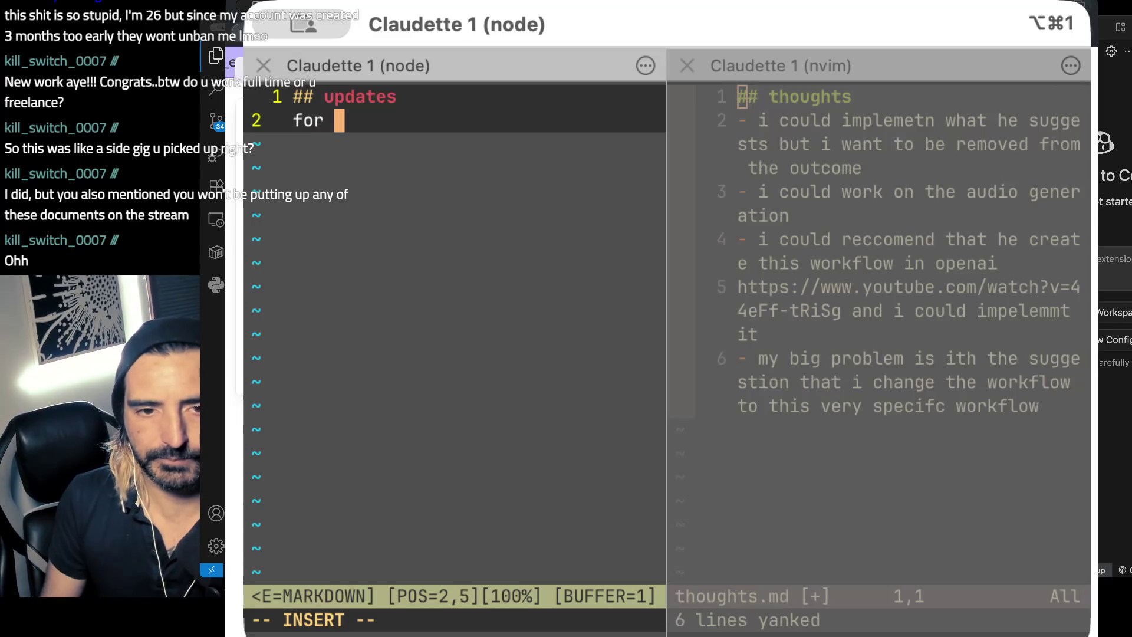
{"action": "type", "text": ", lets demp"}
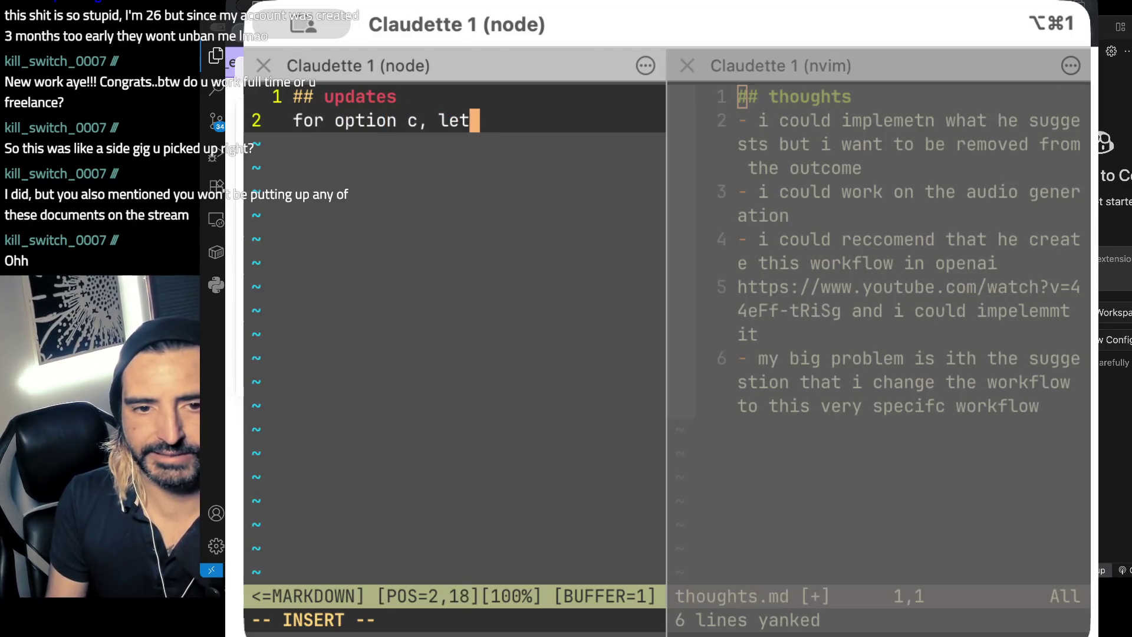
{"action": "key", "text": "BackSpace"}
{"action": "type", "text": "phasize"}
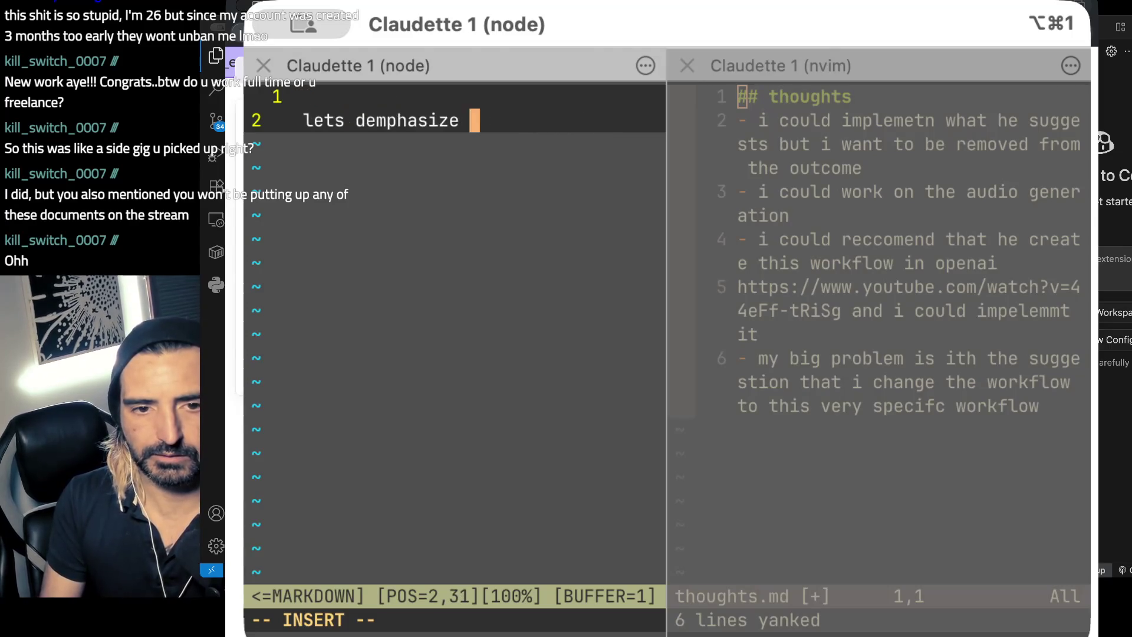
- Add that OpenAI agent builder and n8n are products the client can use to iterate on the pipeline
{"action": "key", "text": "Return"}
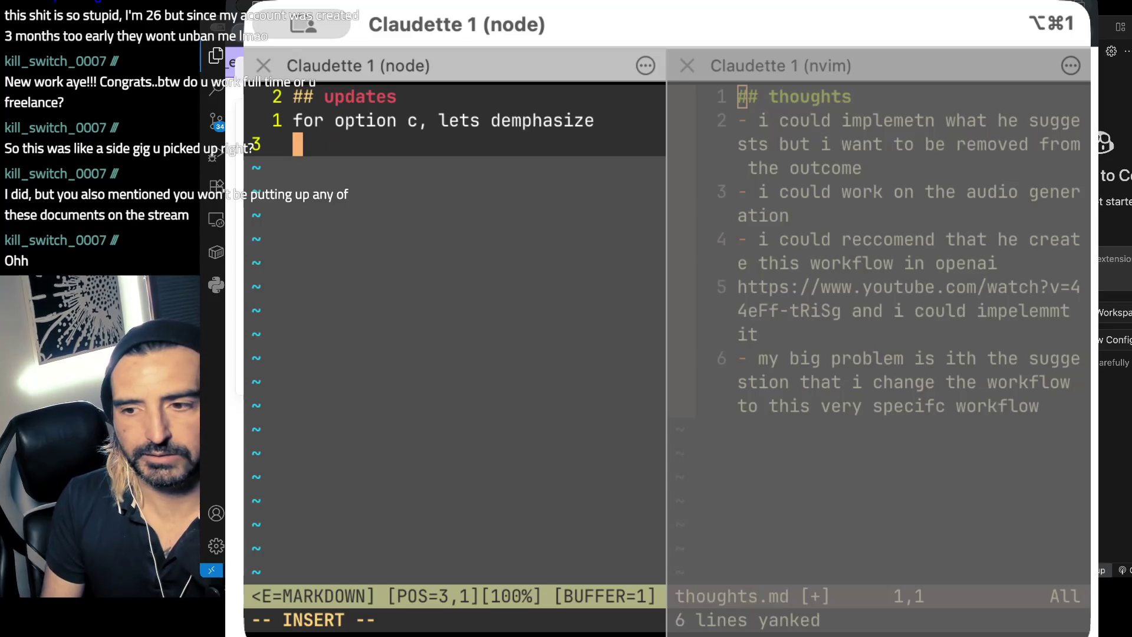
{"action": "type", "text": "O"}
{"action": "key", "text": "BackSpace"}
{"action": "type", "text": "OpenAI agent "}
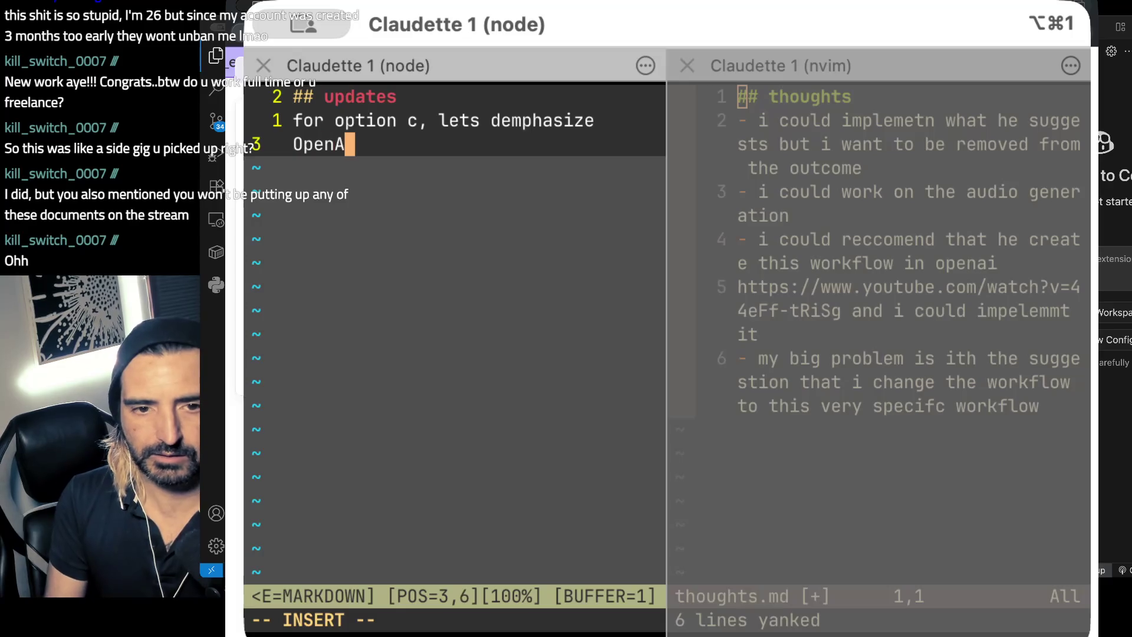
{"action": "type", "text": "builder"}
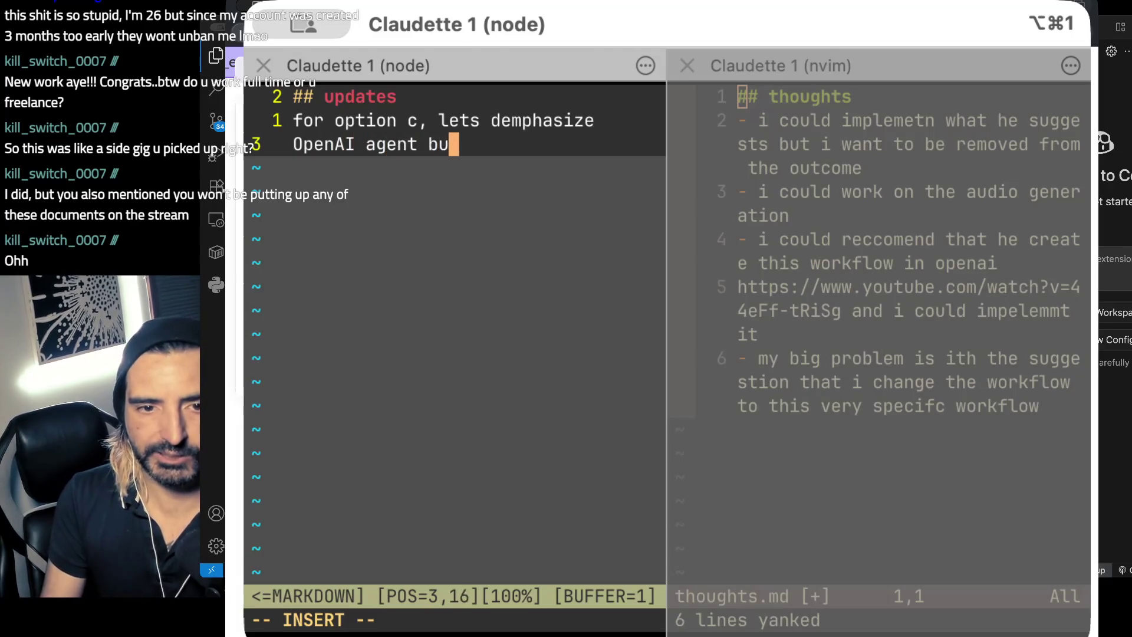
{"action": "key", "text": "Return"}
{"action": "type", "text": "f"}
{"action": "key", "text": "BackSpace"}
{"action": "type", "text": "and "}
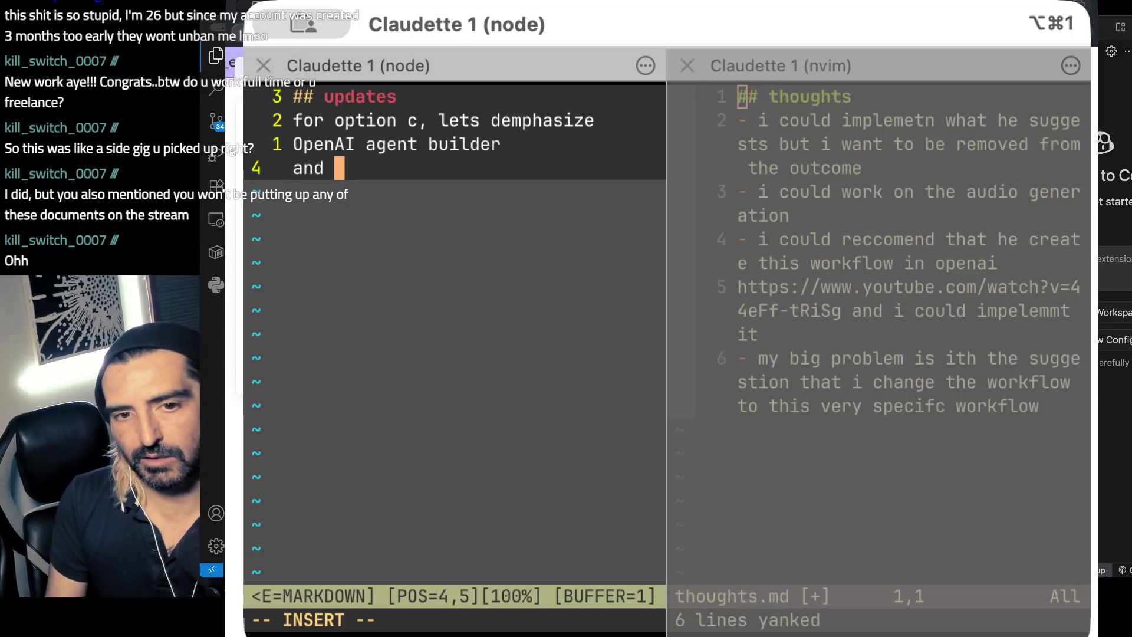
{"action": "type", "text": "explain that n8n and"}
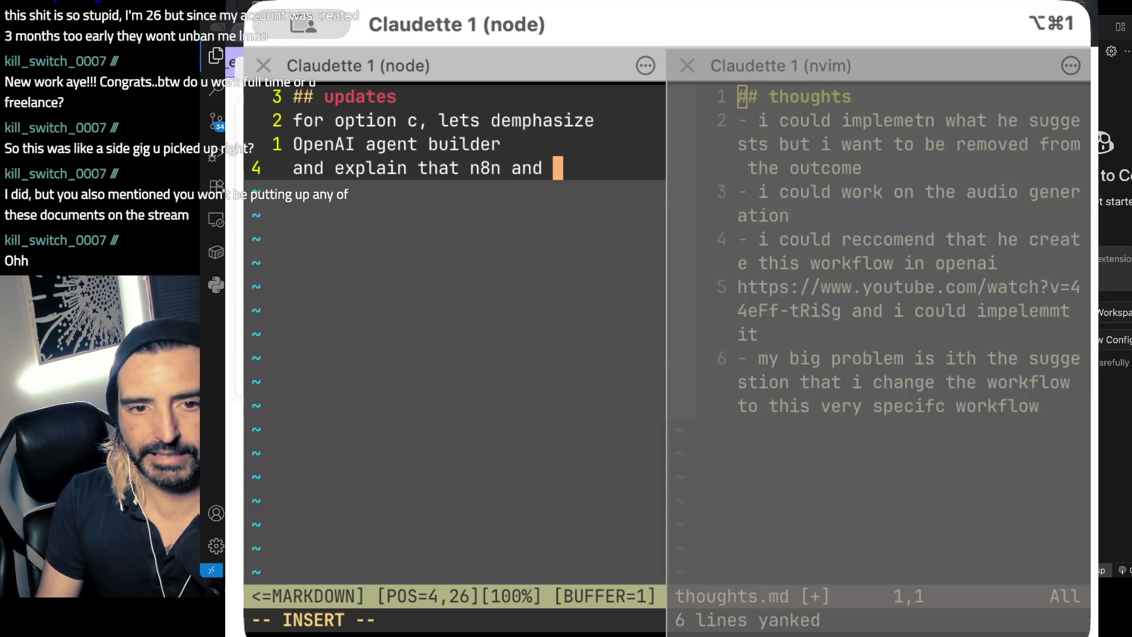
{"action": "key", "text": "Return"}
{"action": "type", "text": "agent builder a"}
{"action": "type", "text": "re among the produc"}
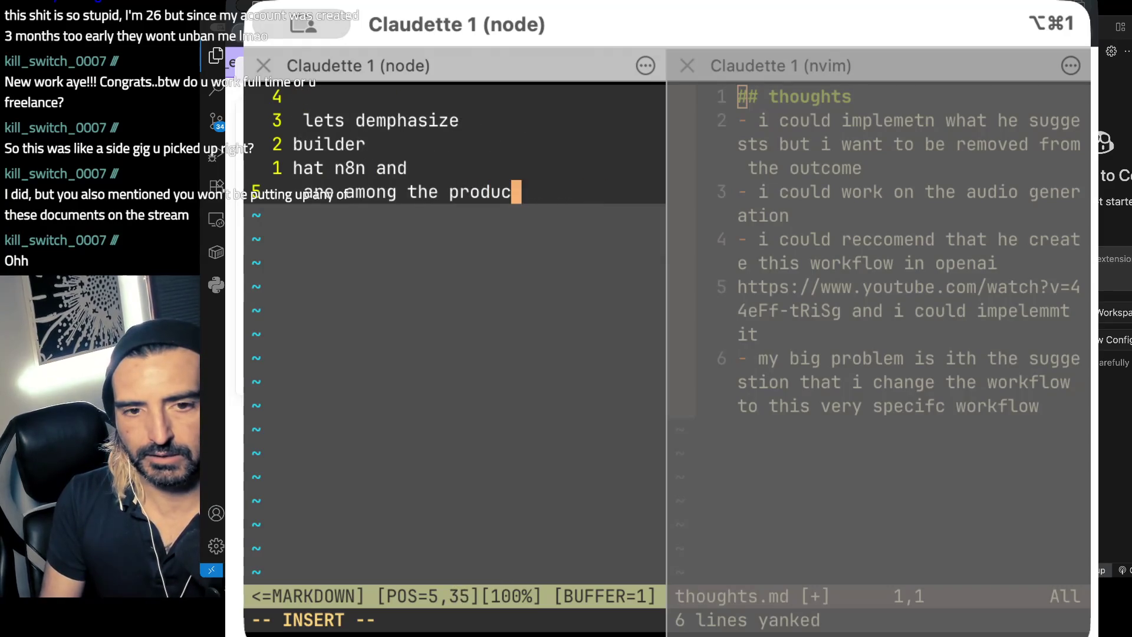
{"action": "type", "text": "t"}
{"action": "key", "text": "Return"}
{"action": "type", "text": "that you, Tim, can use to iterate"}
{"action": "key", "text": "Return"}
{"action": "type", "text": "on the "}
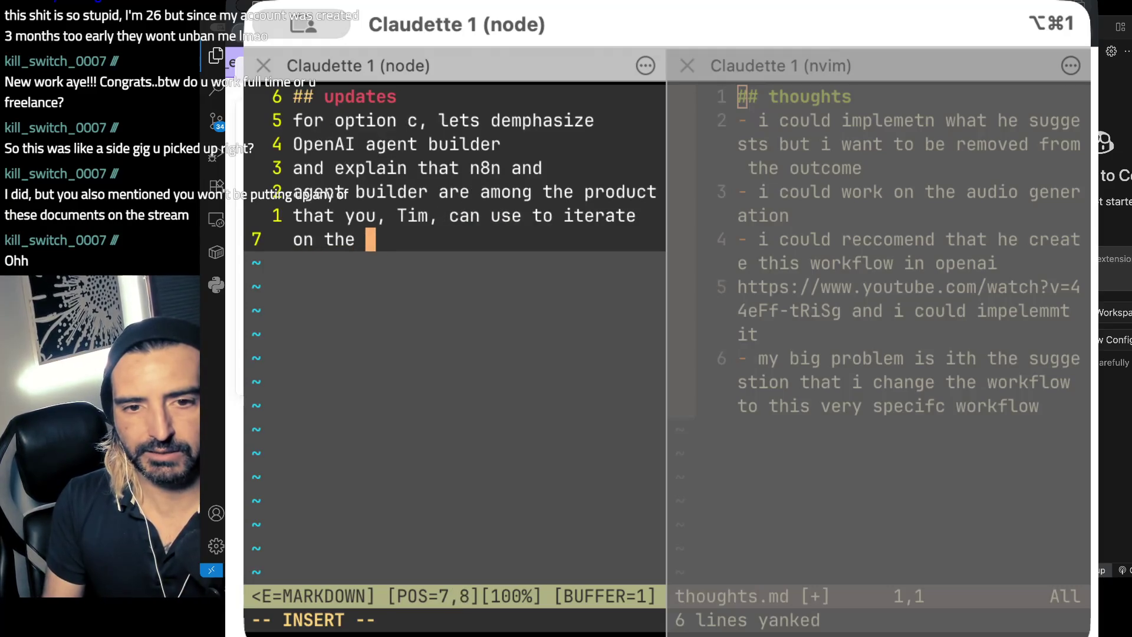
{"action": "type", "text": "pipeline. A"}
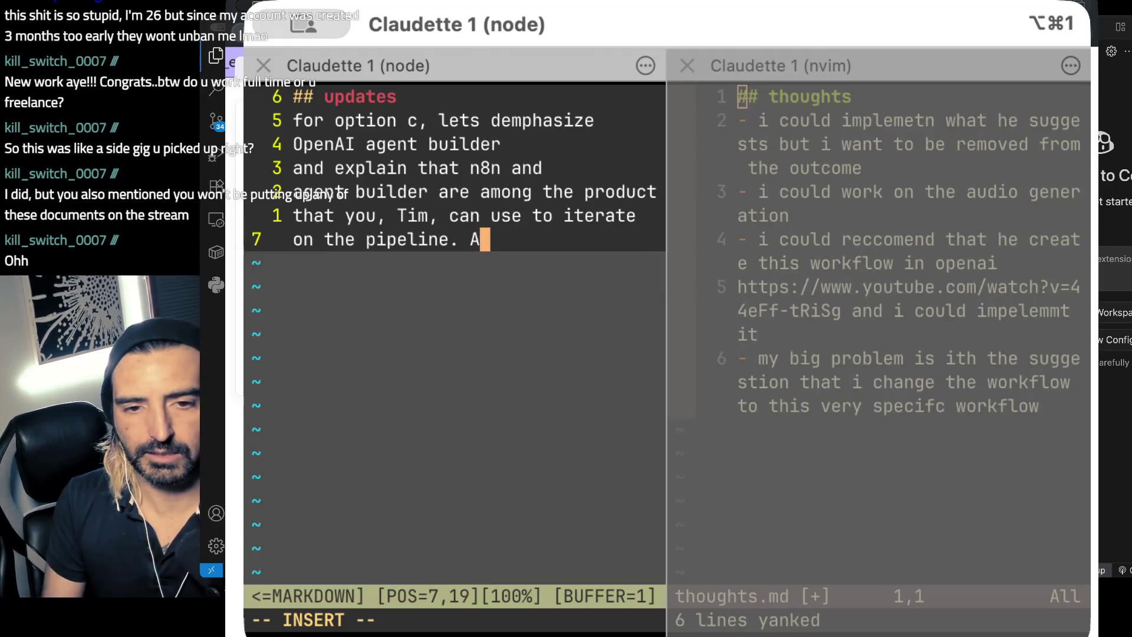
{"action": "type", "text": "fterwards,"}
- Finish with converting it to LangGraph and POSTing to our microservice, then submit the prompt
{"action": "key", "text": "Return"}
{"action": "type", "text": "I can covert to"}
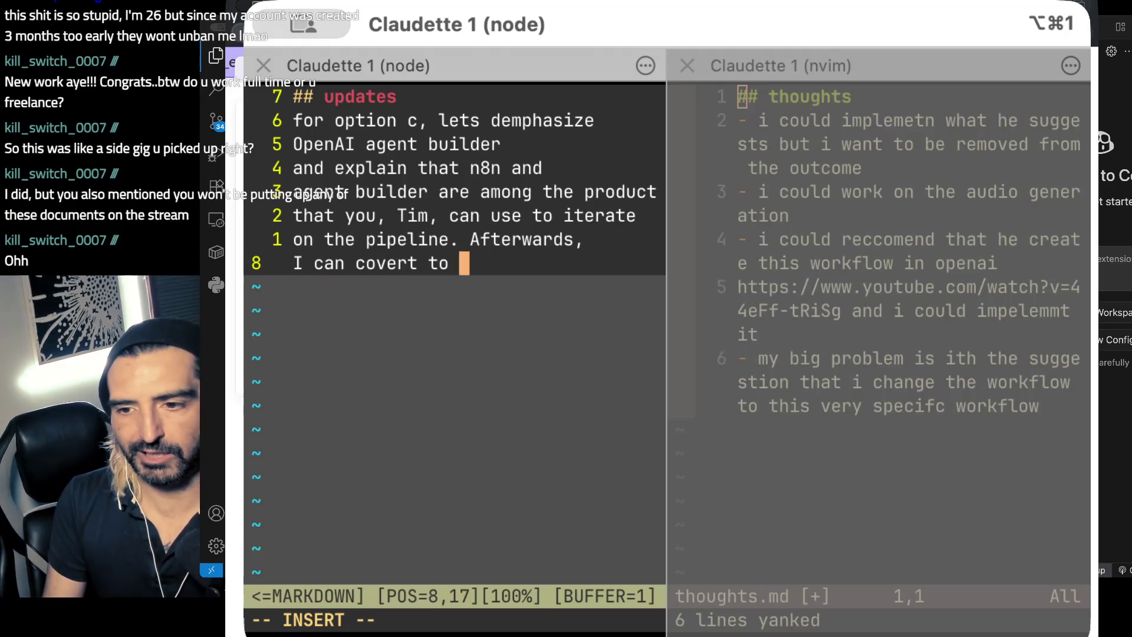
{"action": "key", "text": "BackSpace"}
{"action": "key", "text": "BackSpace"}
{"action": "key", "text": "BackSpace"}
{"action": "type", "text": "it to langga"}
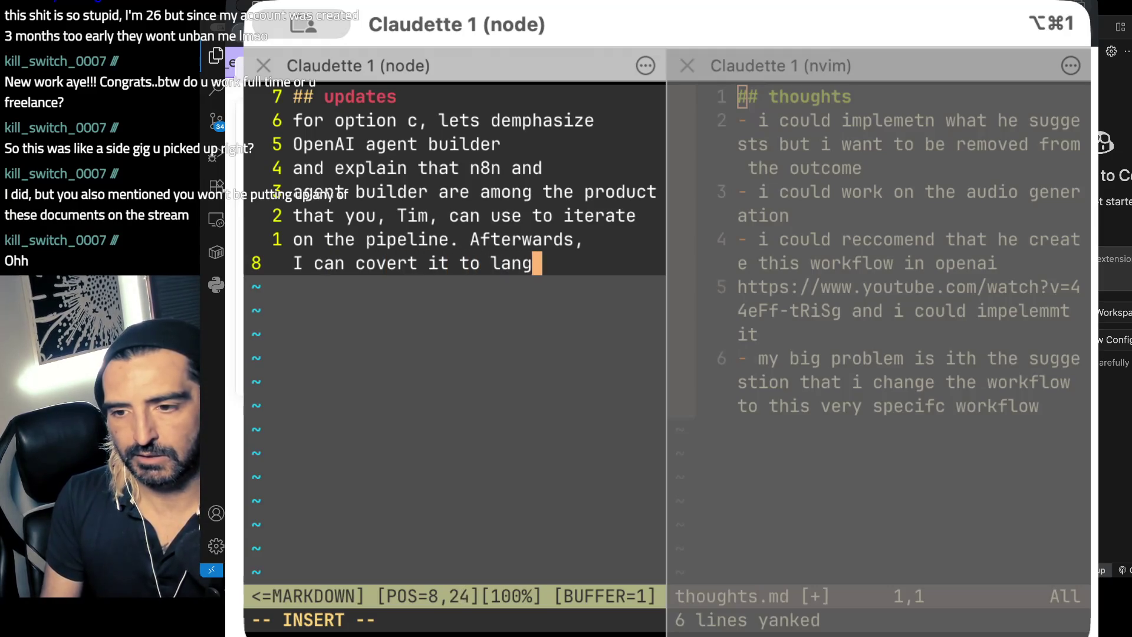
{"action": "key", "text": "BackSpace"}
{"action": "type", "text": "raph"}
{"action": "key", "text": "Return"}
{"action": "type", "text": "and p"}
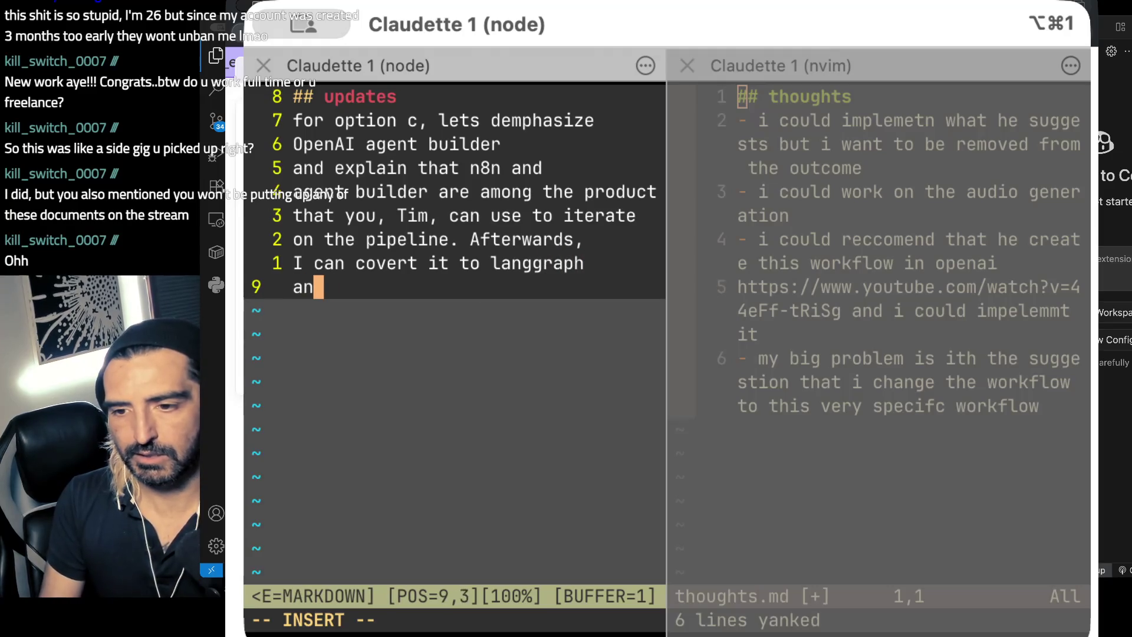
{"action": "key", "text": "BackSpace"}
{"action": "type", "text": "POST "}
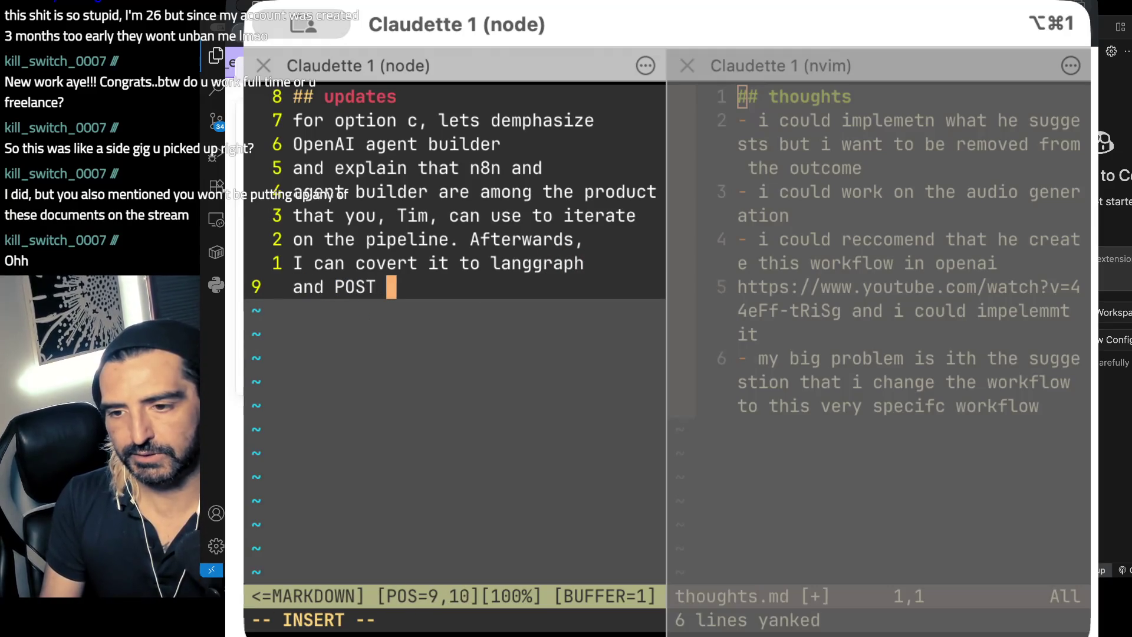
{"action": "type", "text": "to our microservice"}
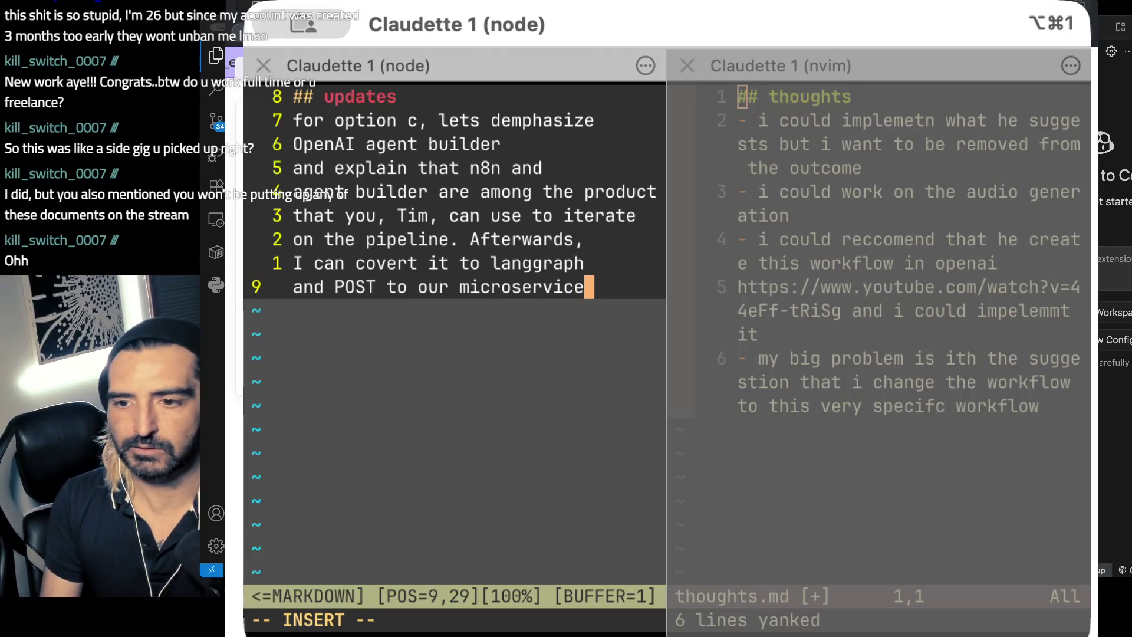
{"action": "key", "text": "Escape"}
{"action": "type", "text": ":wq"}
{"action": "key", "text": "Return"}
{"action": "key", "text": "Return"}
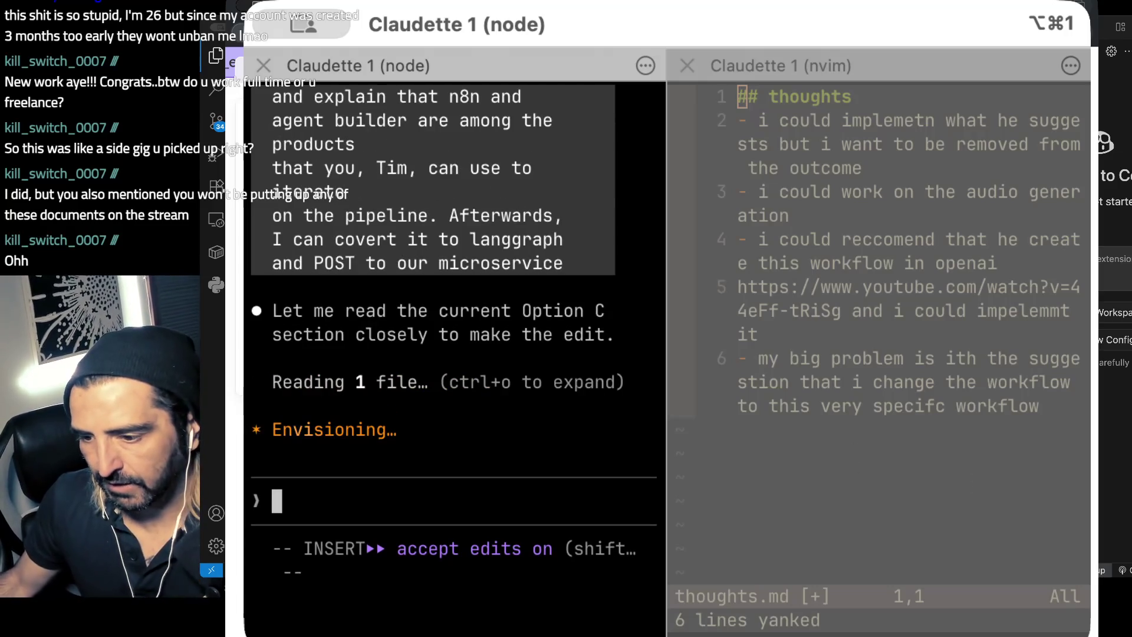
{"action": "key", "text": "super+Tab"}
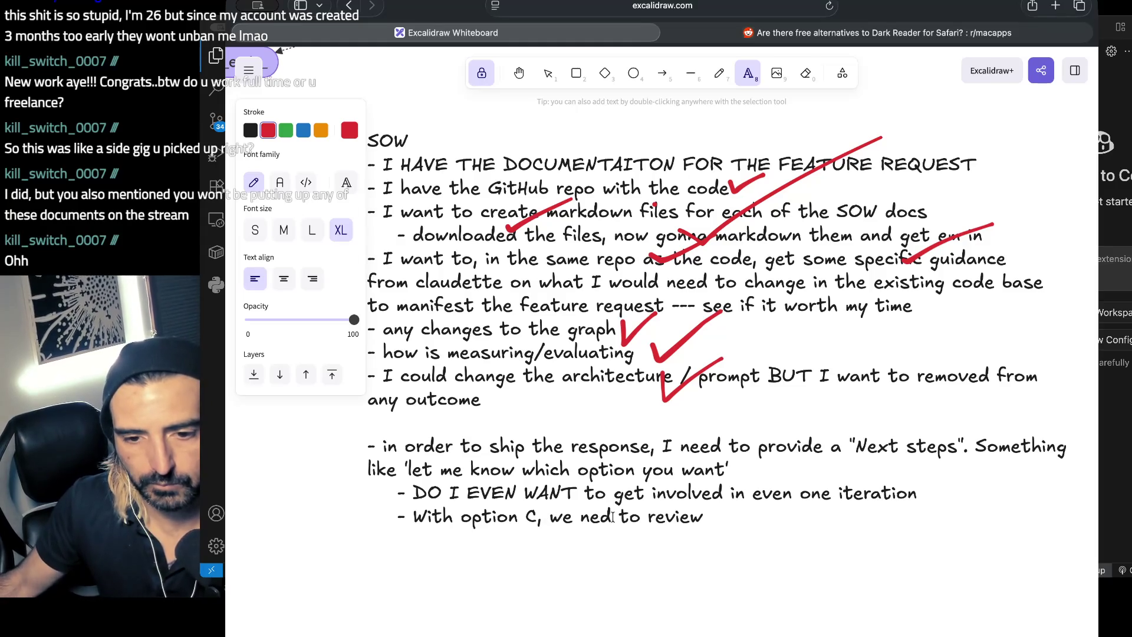
- Tick off the final SOW note about reviewing option C with a red freehand check mark
{"action": "left_click", "coordinate": [718, 73]}
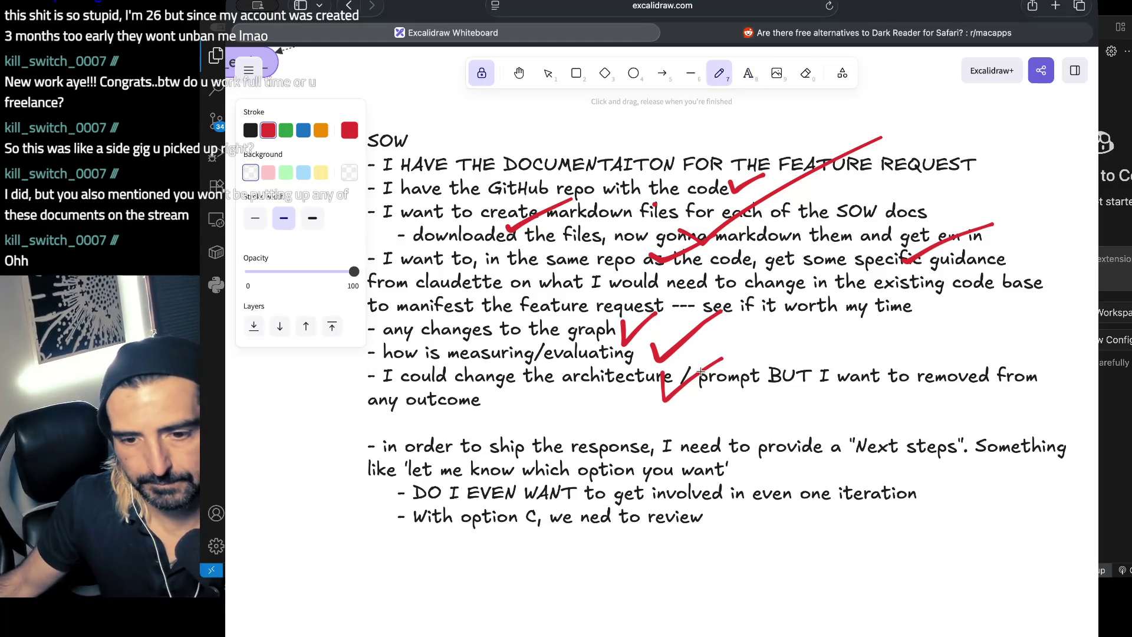
{"action": "left_click_drag", "start_coordinate": [641, 516], "coordinate": [708, 497]}
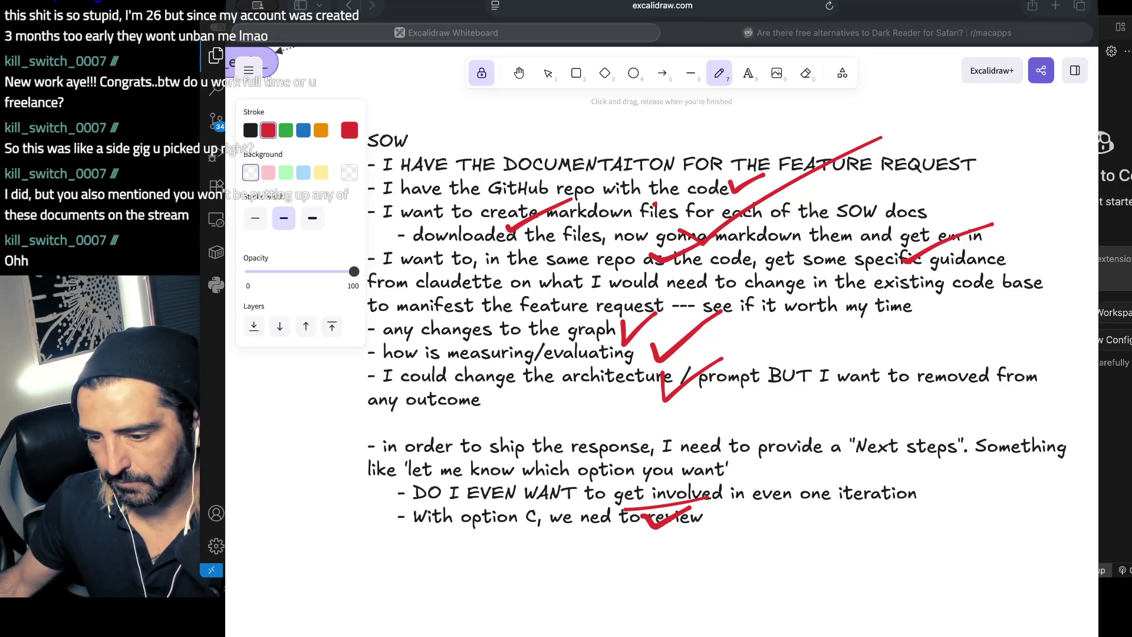
{"action": "key", "text": "super+Tab"}
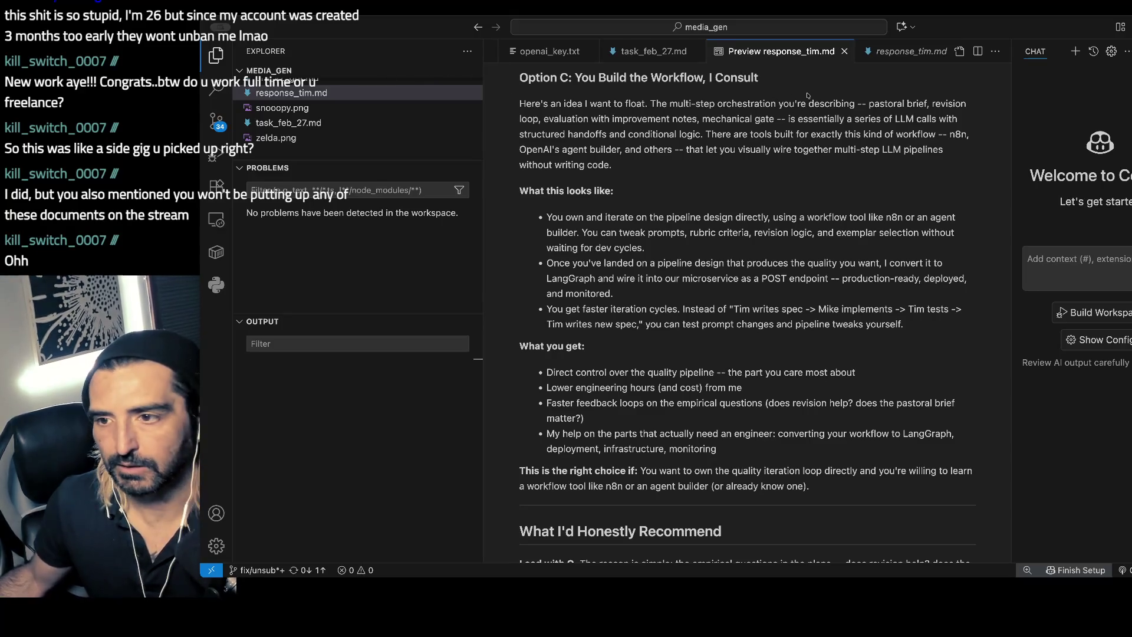
- Close the old preview and reopen response_tim.md in a fresh rendered Markdown preview
{"action": "left_click", "coordinate": [844, 52]}
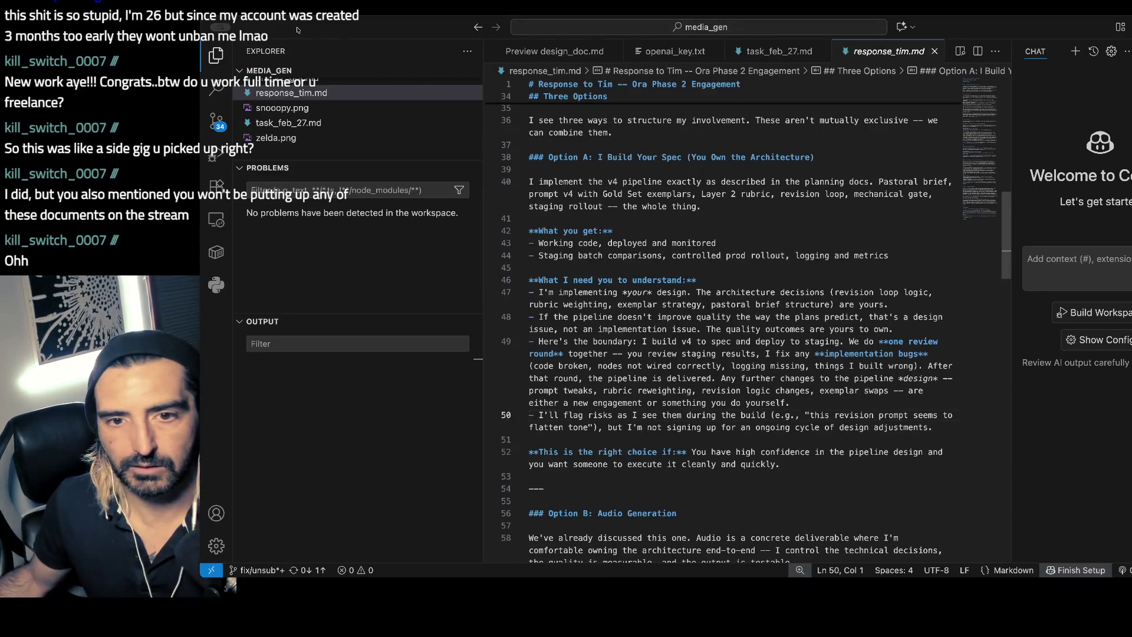
{"action": "left_click", "coordinate": [383, 106]}
{"action": "left_click", "coordinate": [330, 92]}
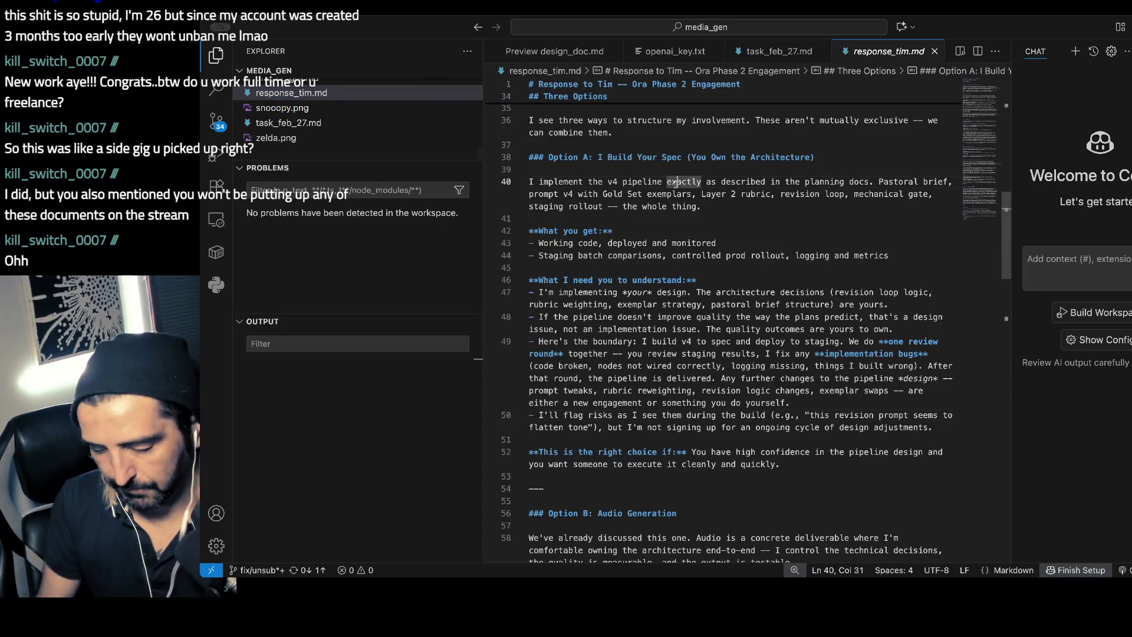
{"action": "key", "text": "super+shift+v"}
{"action": "scroll", "coordinate": [672, 207], "scroll_direction": "down", "scroll_amount": 15}
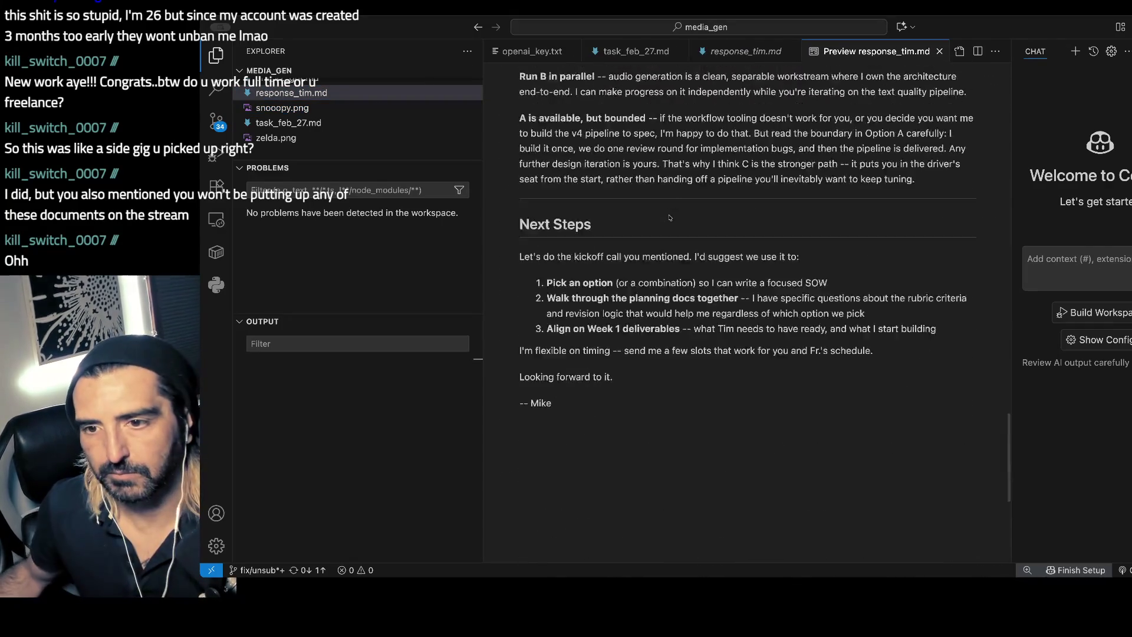
{"action": "scroll", "coordinate": [669, 218], "scroll_direction": "up", "scroll_amount": 3}
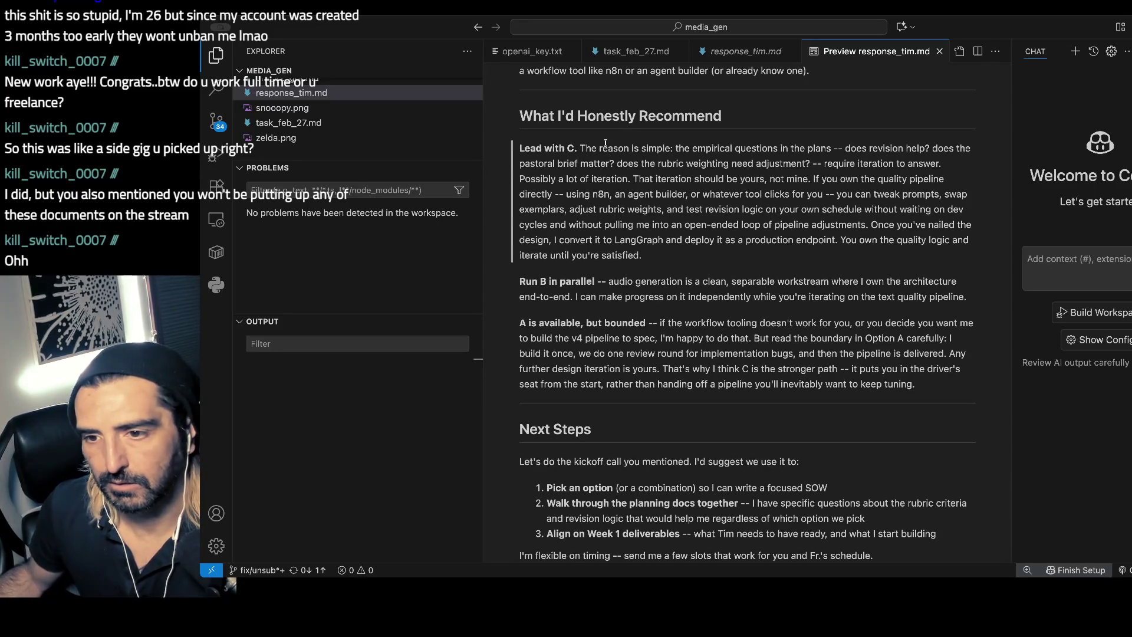
{"action": "scroll", "coordinate": [606, 145], "scroll_direction": "up", "scroll_amount": 12}
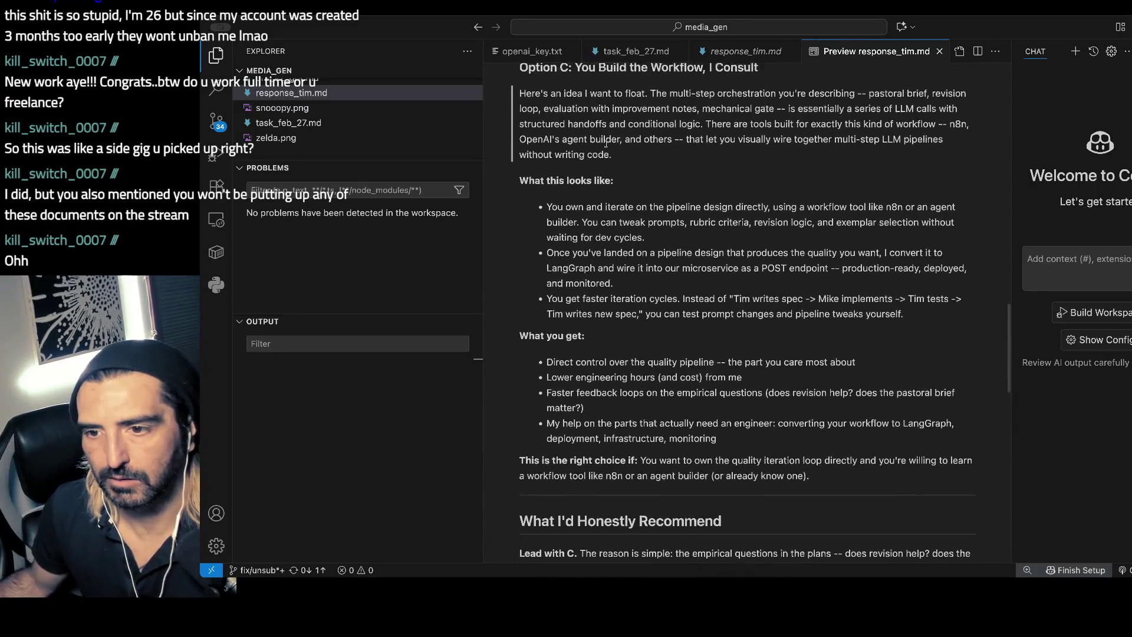
- Read through Option C and jump to its source lines on LangGraph conversion and the POST endpoint
{"action": "mouse_move", "coordinate": [520, 158]}
{"action": "left_mouse_down"}
{"action": "mouse_move", "coordinate": [575, 158]}
{"action": "mouse_move", "coordinate": [561, 220]}
{"action": "left_mouse_up"}
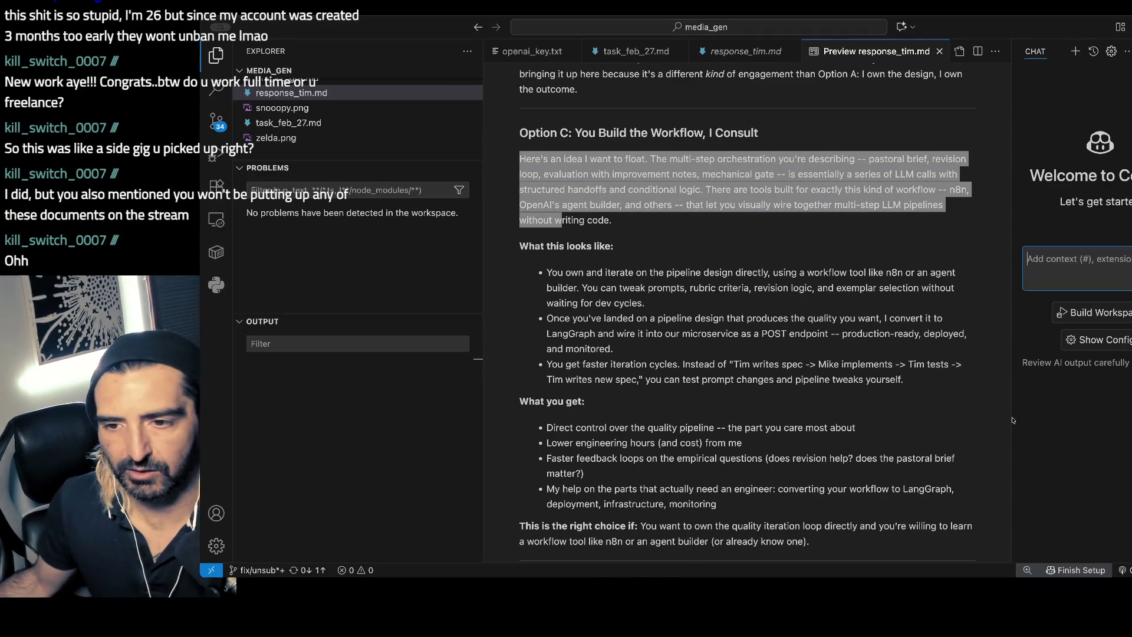
{"action": "left_click", "coordinate": [893, 162]}
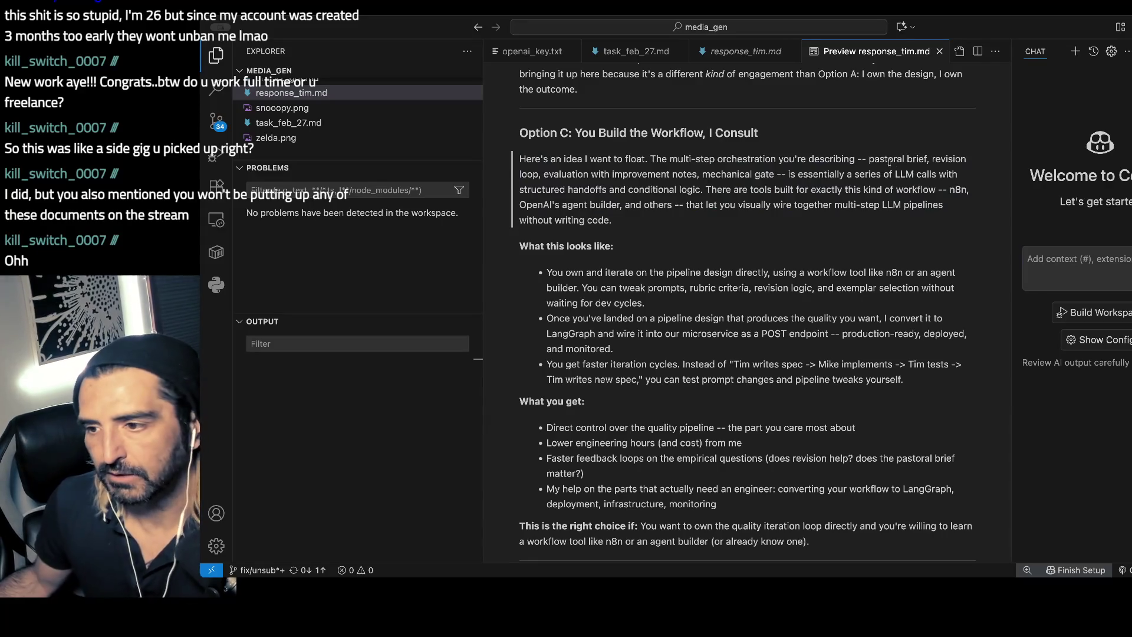
{"action": "scroll", "coordinate": [803, 161], "scroll_direction": "down", "scroll_amount": 1}
{"action": "left_click_drag", "start_coordinate": [784, 185], "coordinate": [781, 200]}
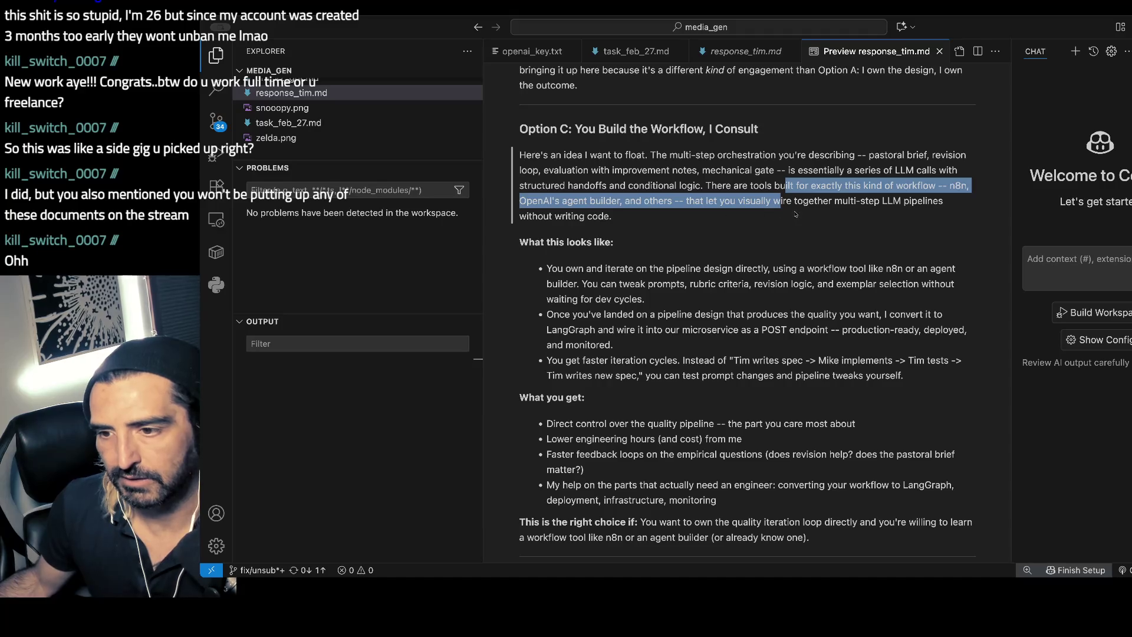
{"action": "scroll", "coordinate": [719, 217], "scroll_direction": "down", "scroll_amount": 1}
{"action": "left_click_drag", "start_coordinate": [546, 250], "coordinate": [597, 307]}
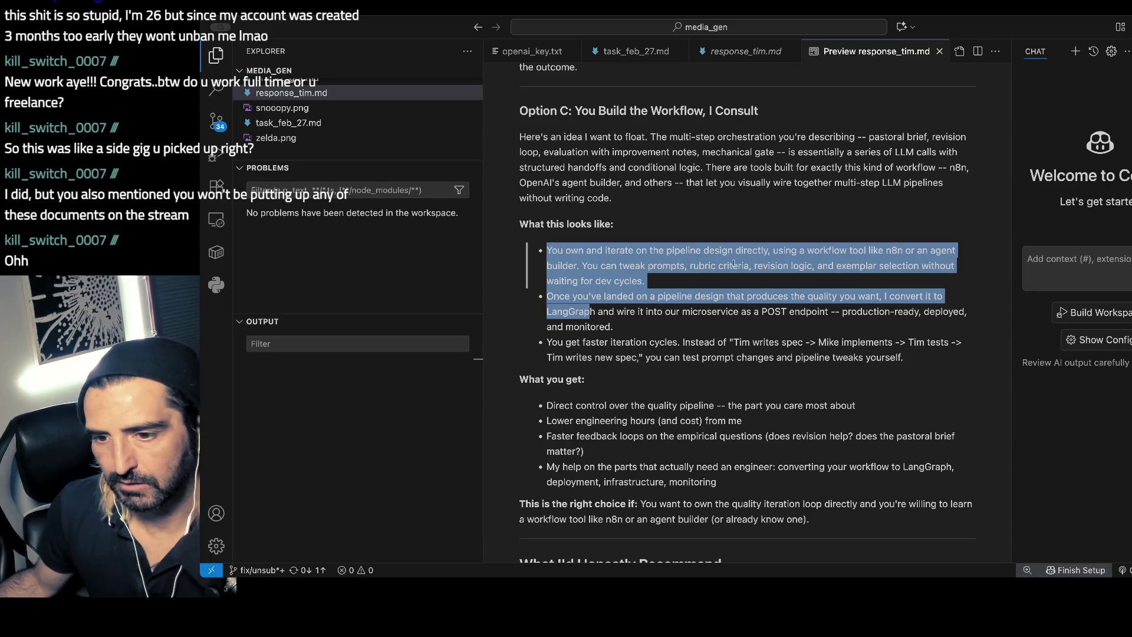
{"action": "scroll", "coordinate": [701, 285], "scroll_direction": "down", "scroll_amount": 1}
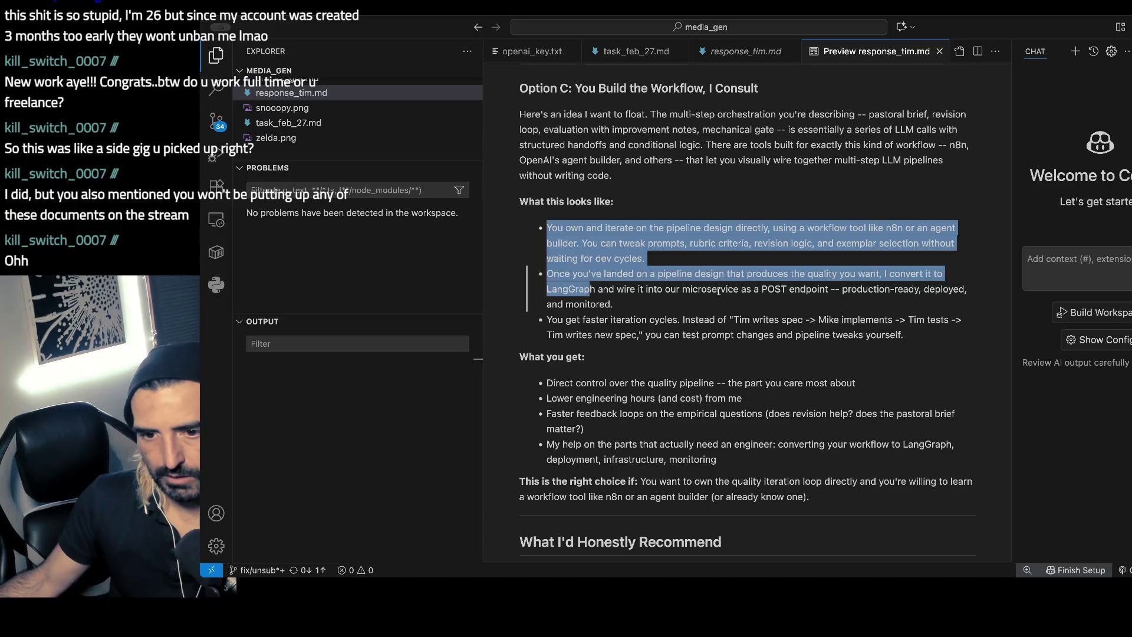
{"action": "scroll", "coordinate": [718, 291], "scroll_direction": "down", "scroll_amount": 1}
{"action": "double_click", "coordinate": [672, 277]}
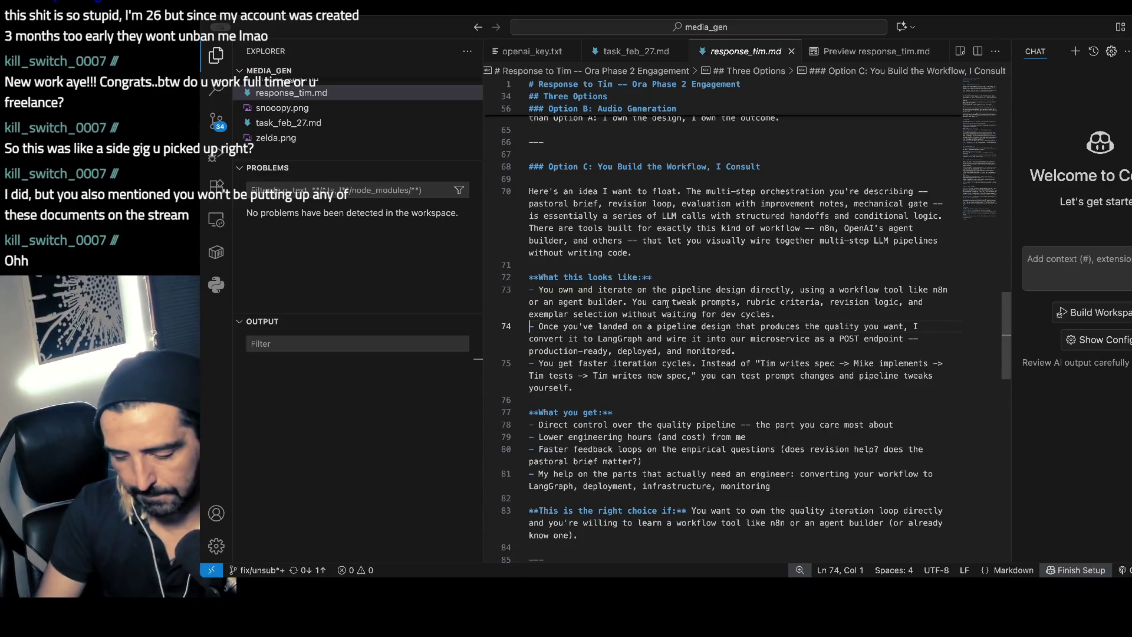
- Check Option A's source, then scroll the preview through its two-bullet 'What you get' list
{"action": "key", "text": "super+shift+v"}
{"action": "scroll", "coordinate": [668, 306], "scroll_direction": "up", "scroll_amount": 15}
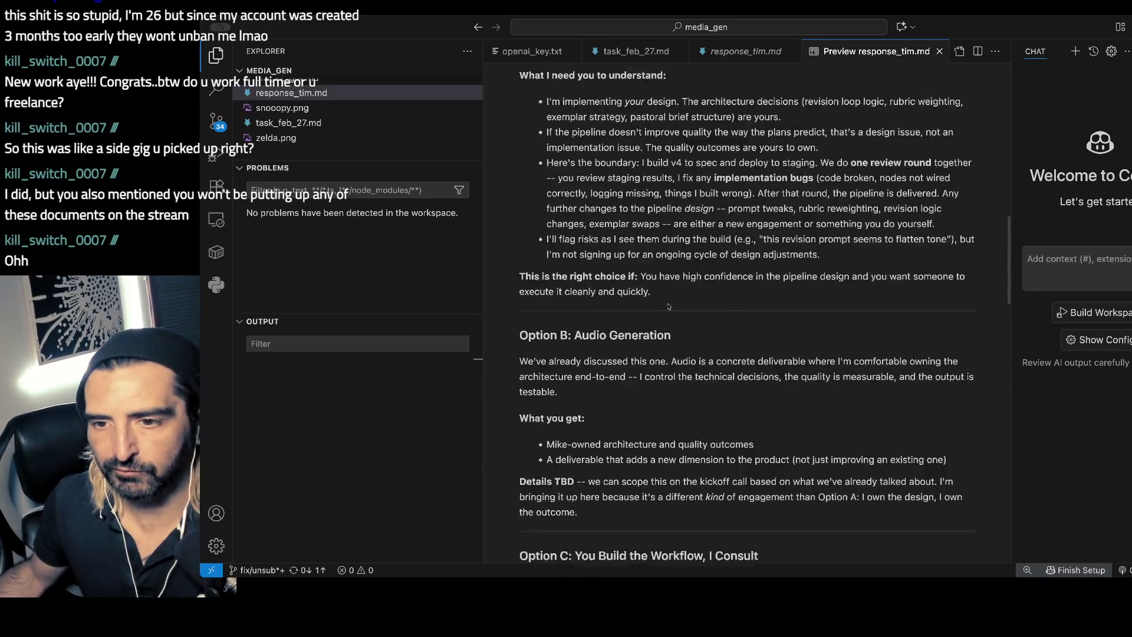
{"action": "scroll", "coordinate": [668, 306], "scroll_direction": "down", "scroll_amount": 1}
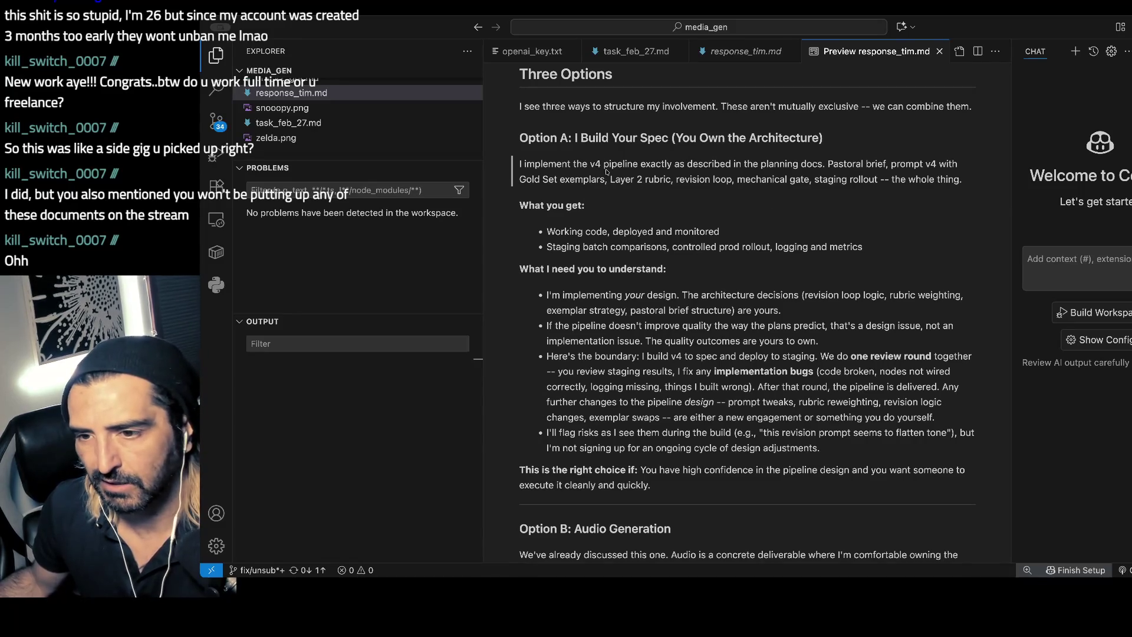
{"action": "scroll", "coordinate": [648, 201], "scroll_direction": "down", "scroll_amount": 1}
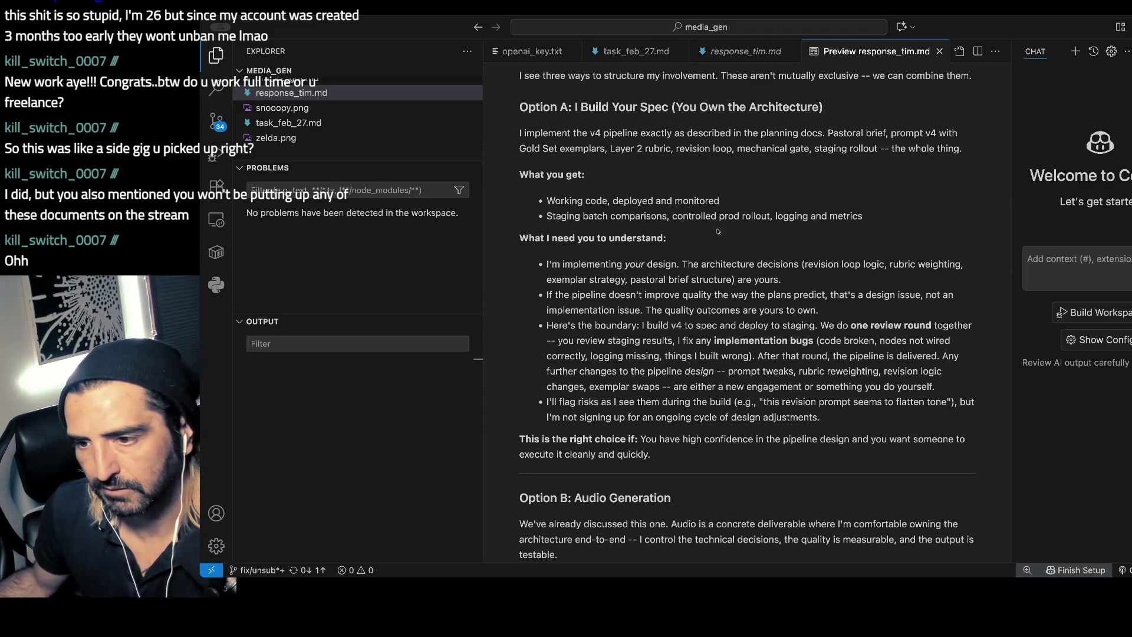
{"action": "double_click", "coordinate": [720, 232]}
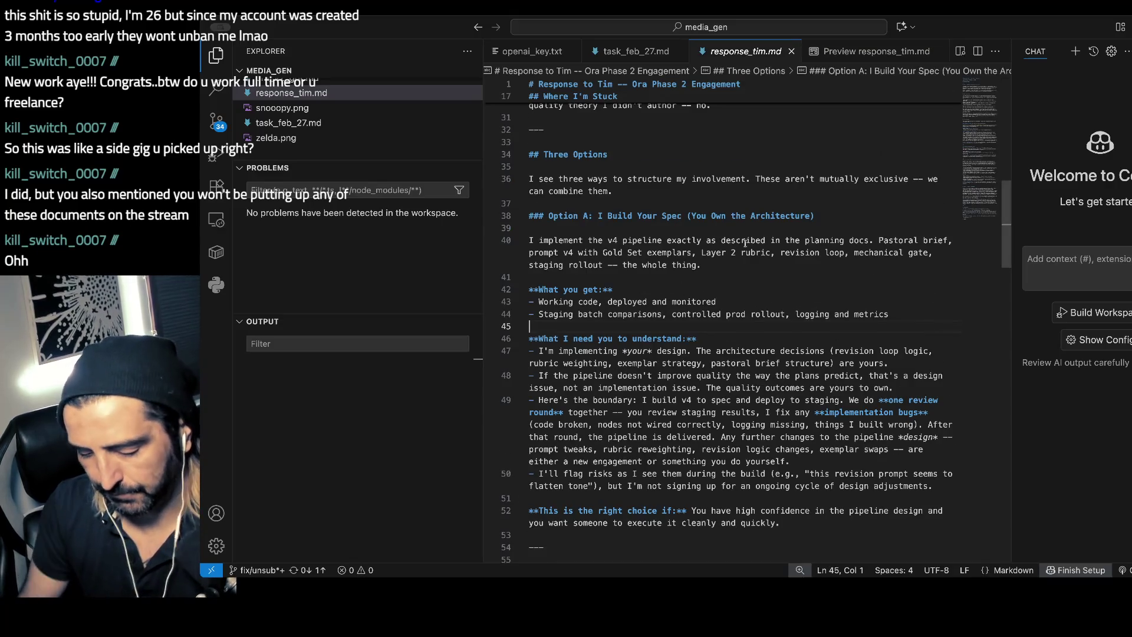
{"action": "key", "text": "ctrl+shift+v"}
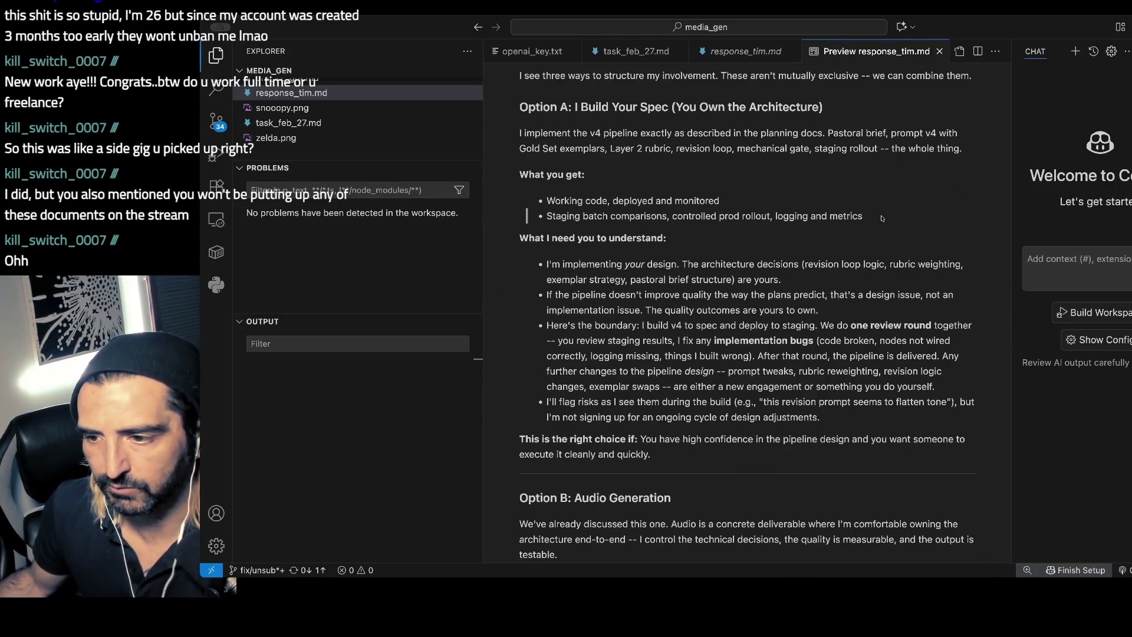
{"action": "scroll", "coordinate": [669, 264], "scroll_direction": "down", "scroll_amount": 1}
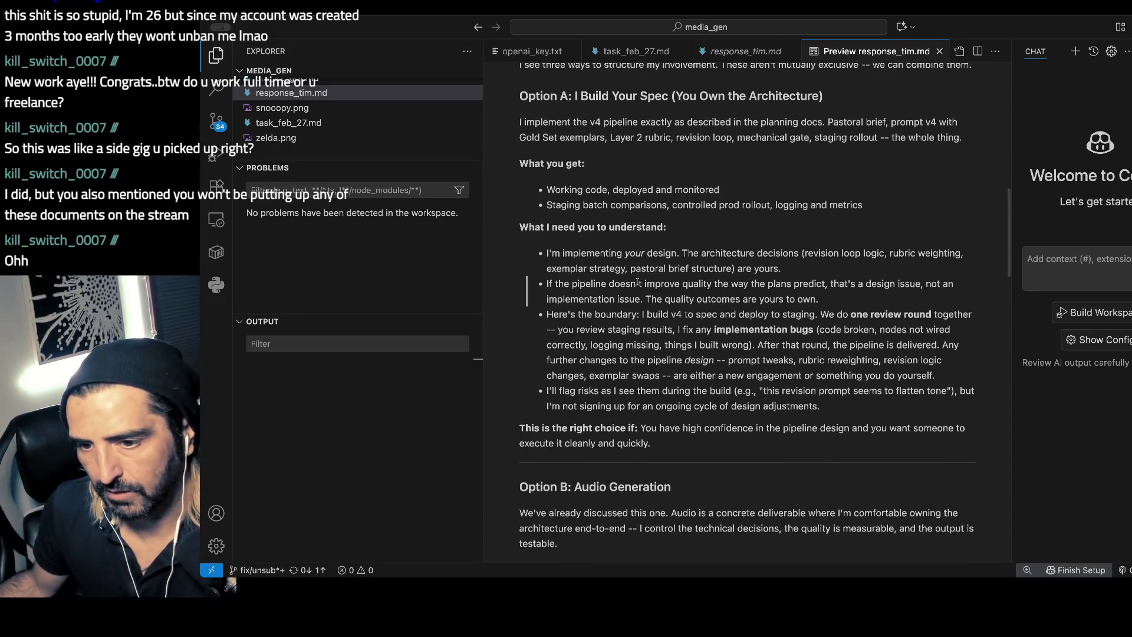
{"action": "scroll", "coordinate": [637, 281], "scroll_direction": "down", "scroll_amount": 1}
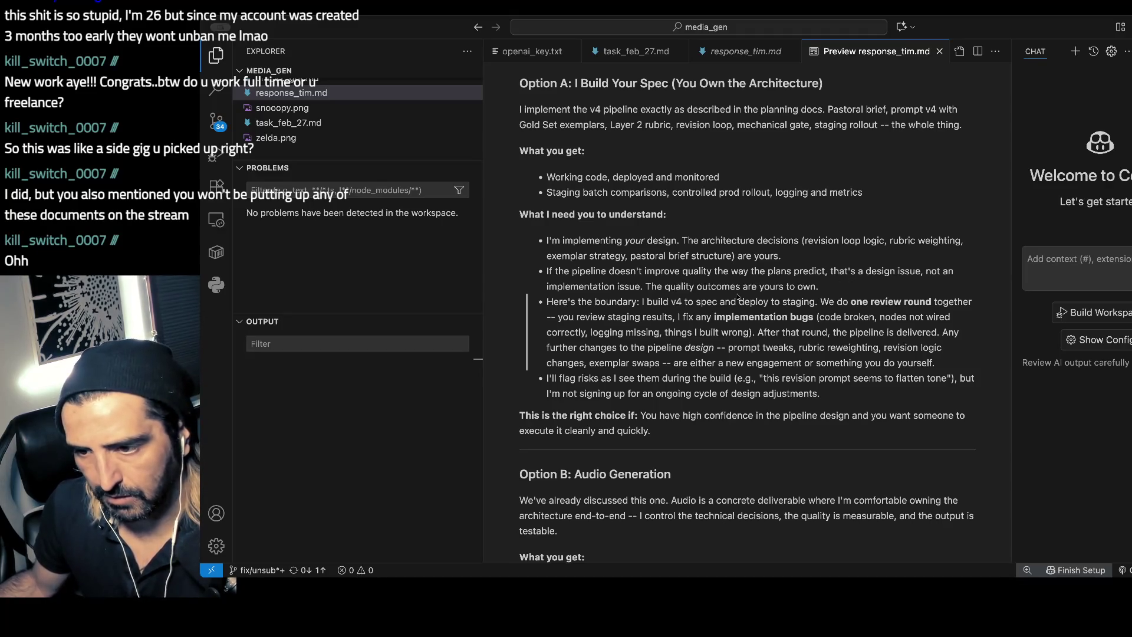
{"action": "scroll", "coordinate": [672, 290], "scroll_direction": "down", "scroll_amount": 1}
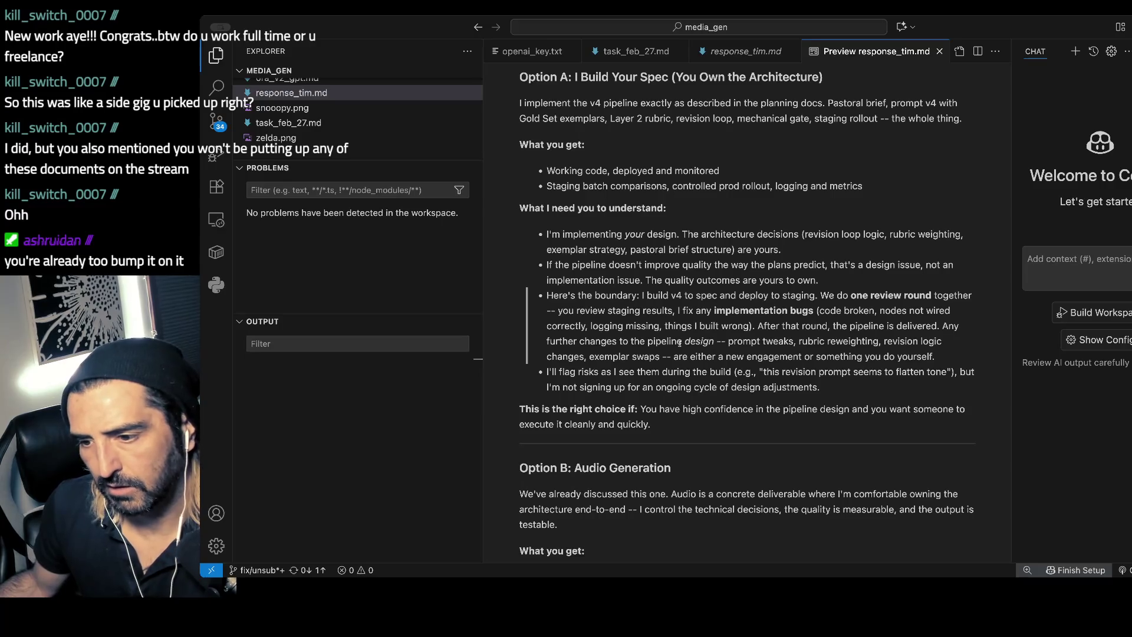
{"action": "scroll", "coordinate": [680, 342], "scroll_direction": "down", "scroll_amount": 2}
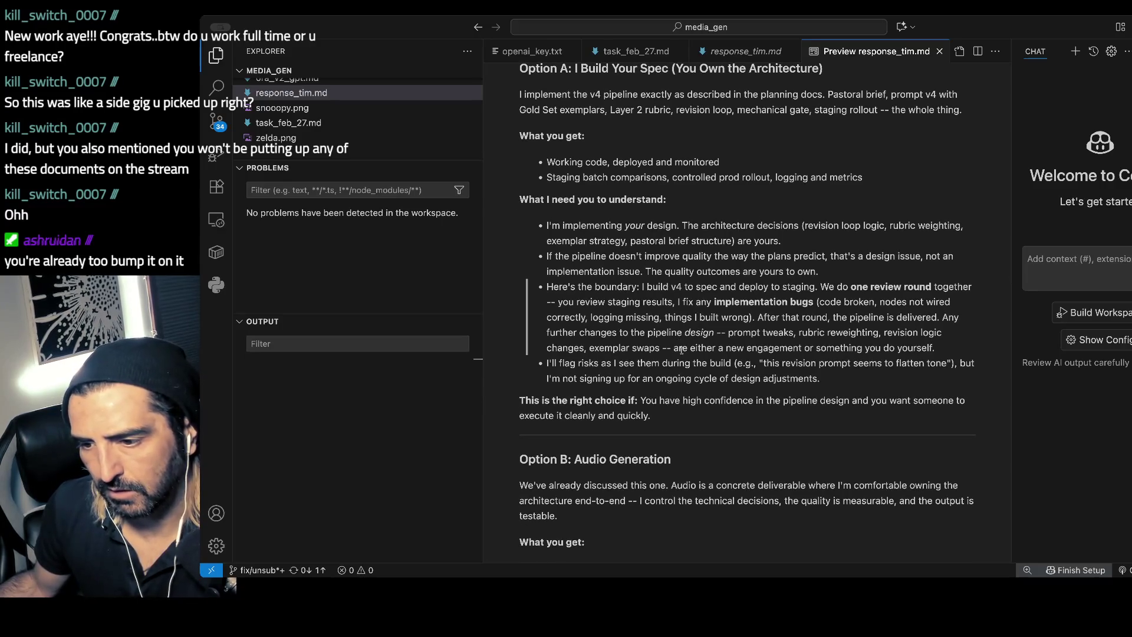
{"action": "scroll", "coordinate": [682, 351], "scroll_direction": "down", "scroll_amount": 1}
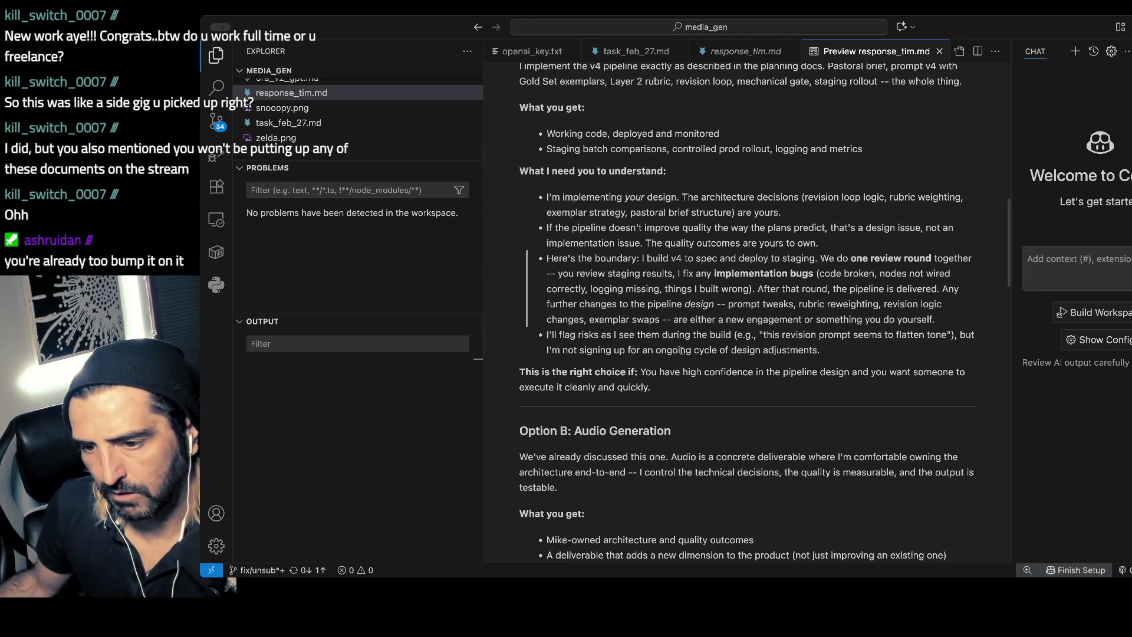
{"action": "scroll", "coordinate": [681, 351], "scroll_direction": "down", "scroll_amount": 1}
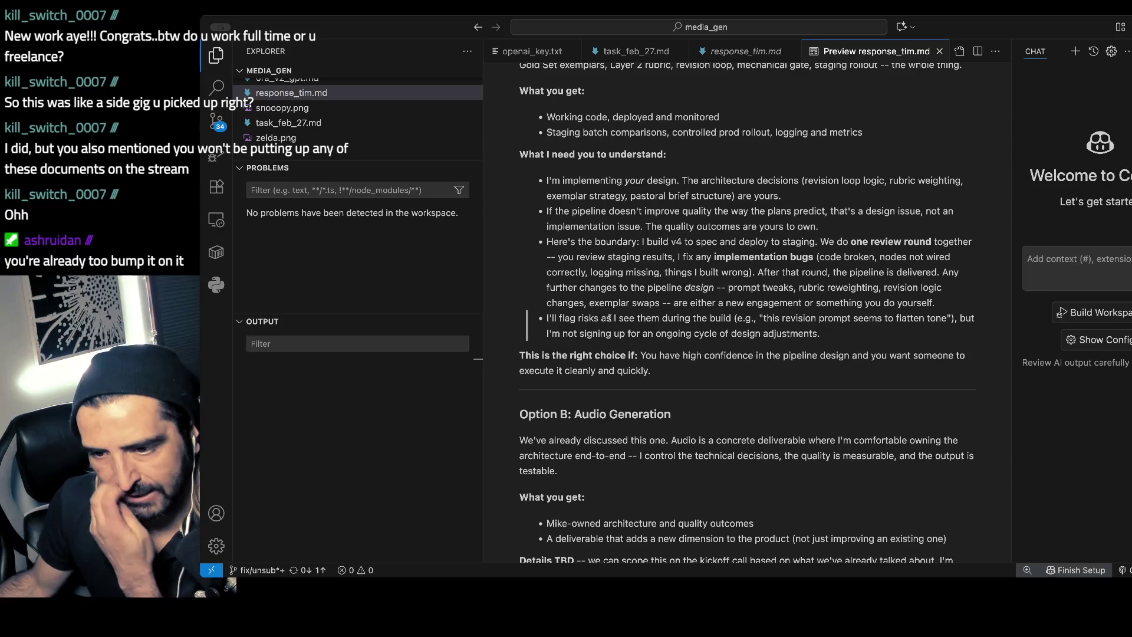
{"action": "left_click_drag", "start_coordinate": [620, 318], "coordinate": [623, 334]}
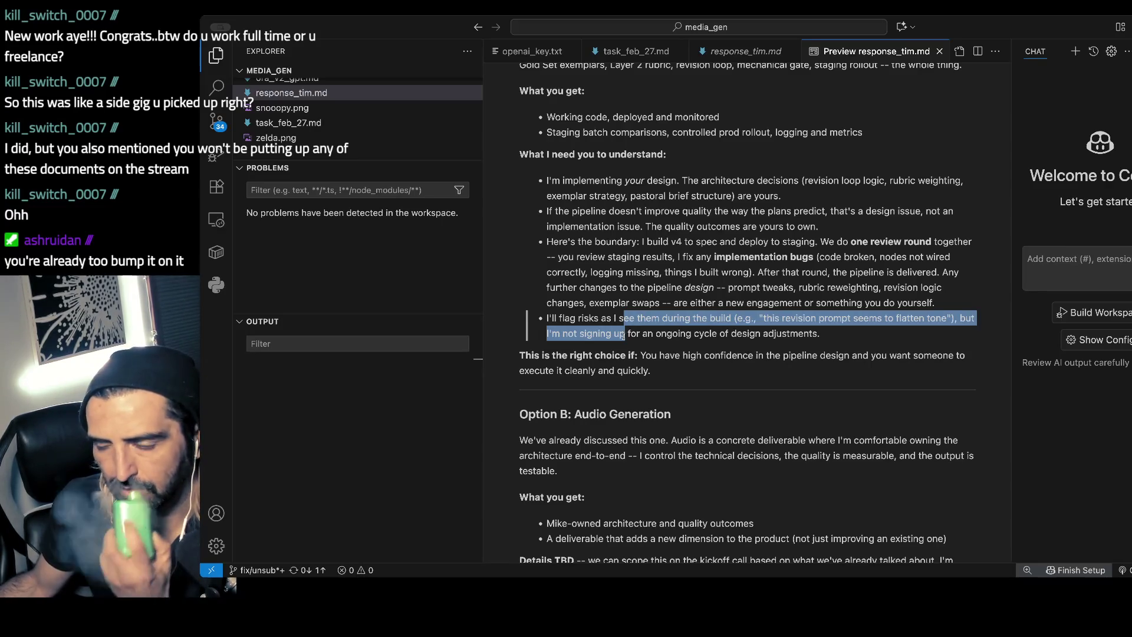
{"action": "scroll", "coordinate": [623, 334], "scroll_direction": "up", "scroll_amount": 2}
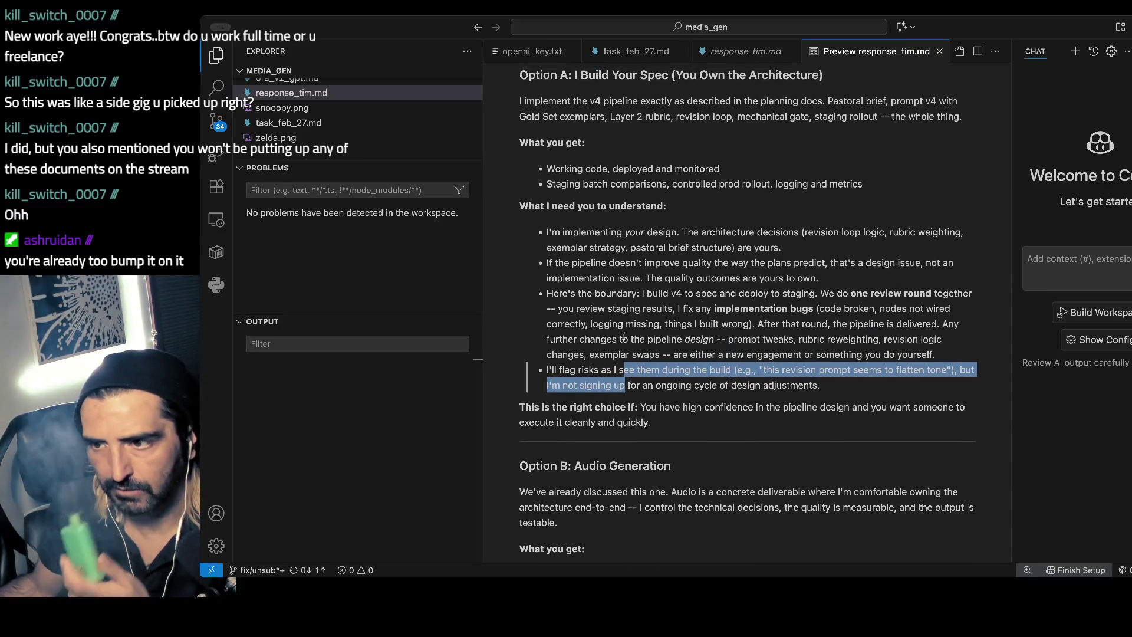
{"action": "key", "text": "alt+Tab"}
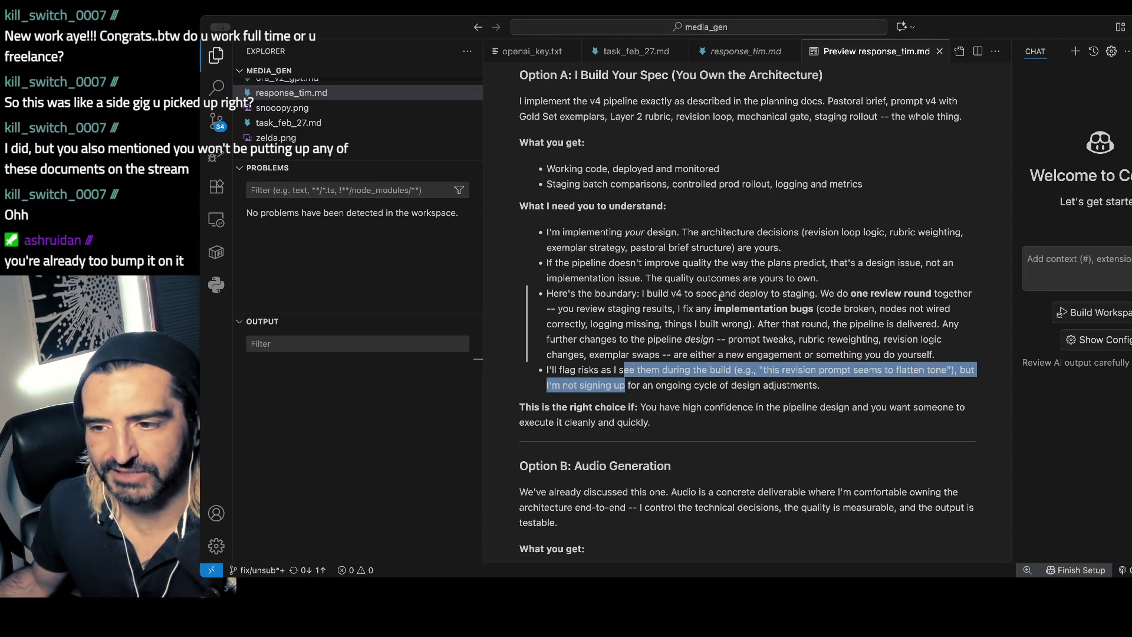
{"action": "scroll", "coordinate": [719, 297], "scroll_direction": "up", "scroll_amount": 3}
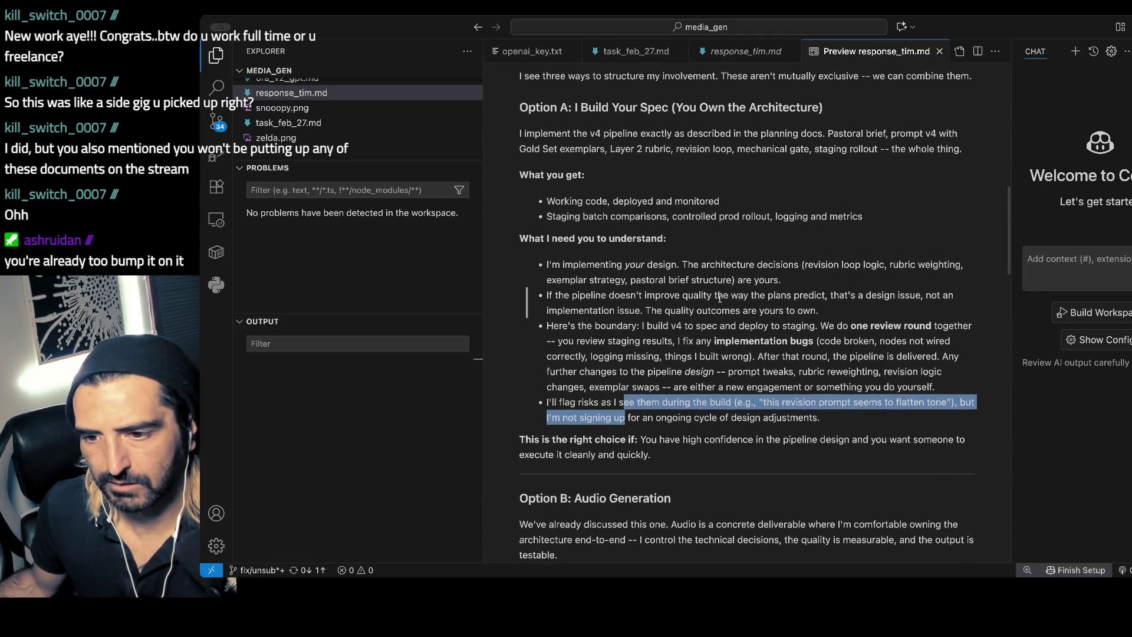
{"action": "scroll", "coordinate": [719, 299], "scroll_direction": "down", "scroll_amount": 1}
{"action": "scroll", "coordinate": [720, 299], "scroll_direction": "down", "scroll_amount": 1}
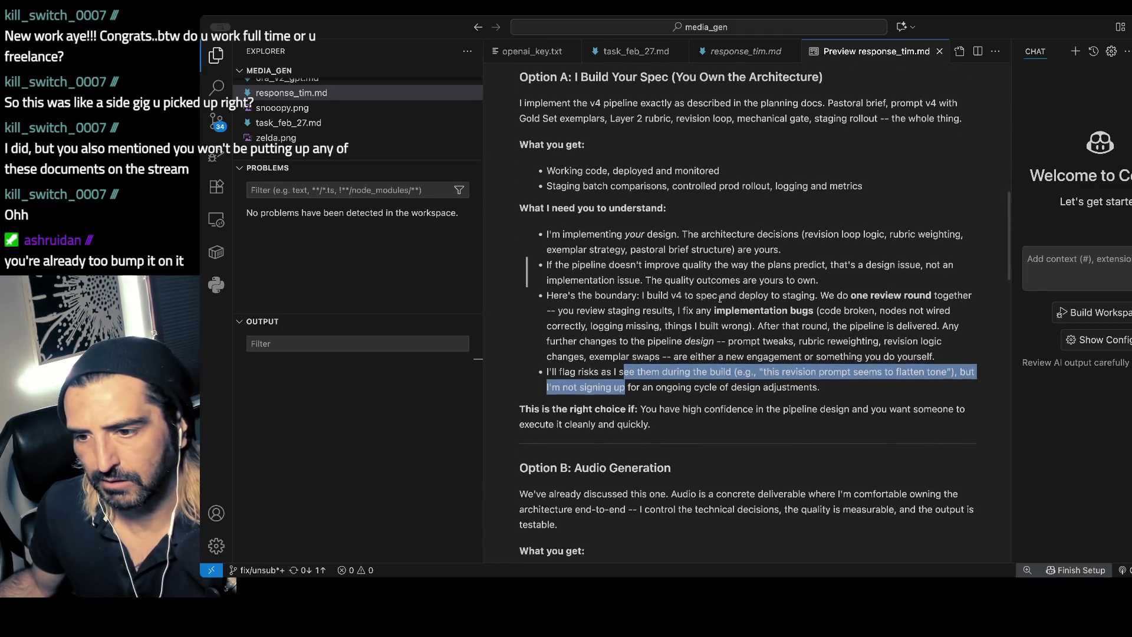
{"action": "scroll", "coordinate": [720, 299], "scroll_direction": "down", "scroll_amount": 1}
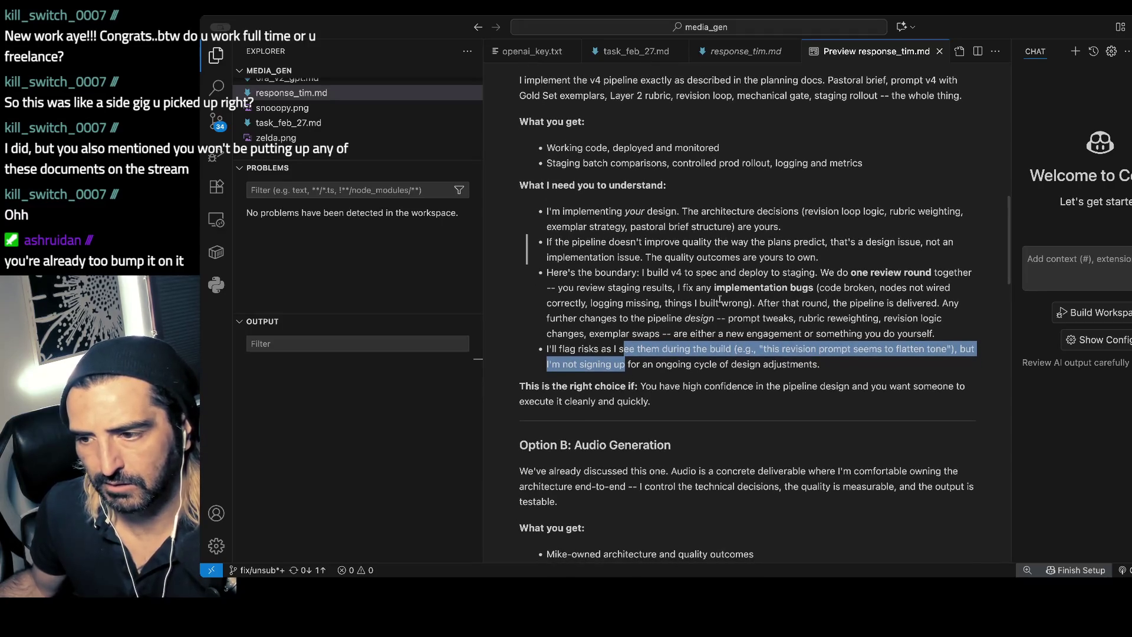
{"action": "scroll", "coordinate": [720, 299], "scroll_direction": "down", "scroll_amount": 1}
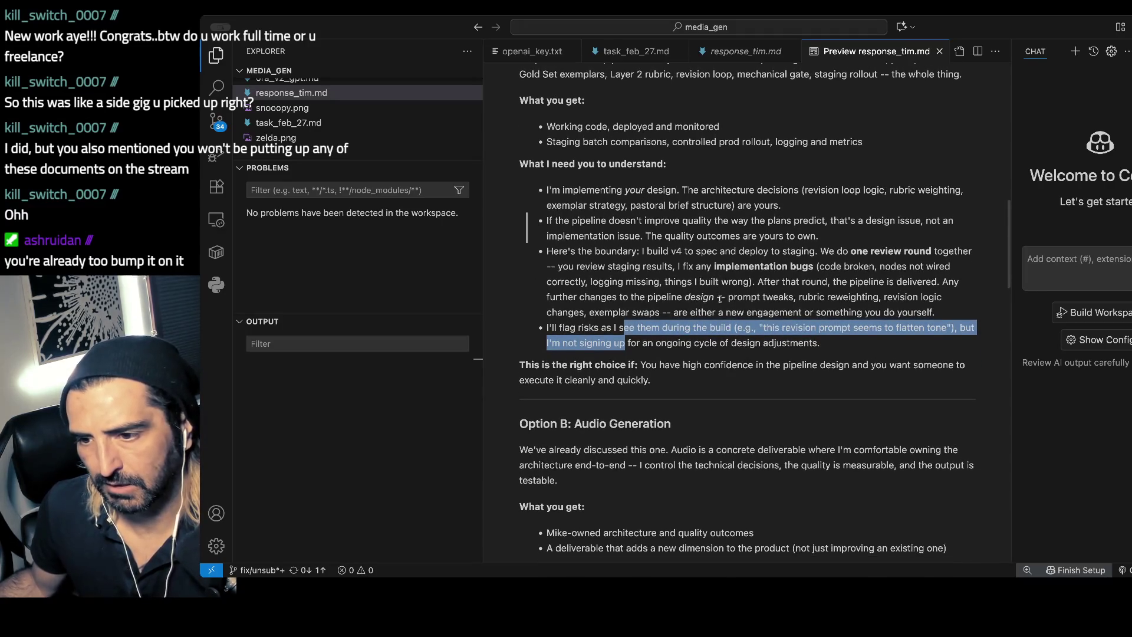
{"action": "scroll", "coordinate": [720, 299], "scroll_direction": "down", "scroll_amount": 1}
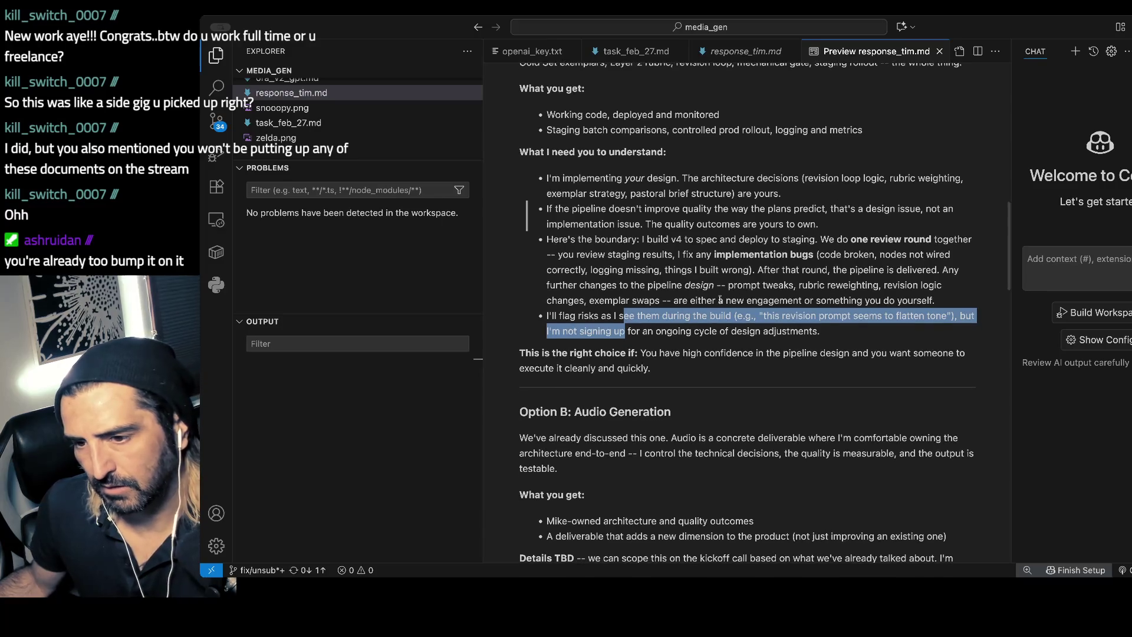
{"action": "scroll", "coordinate": [720, 300], "scroll_direction": "down", "scroll_amount": 1}
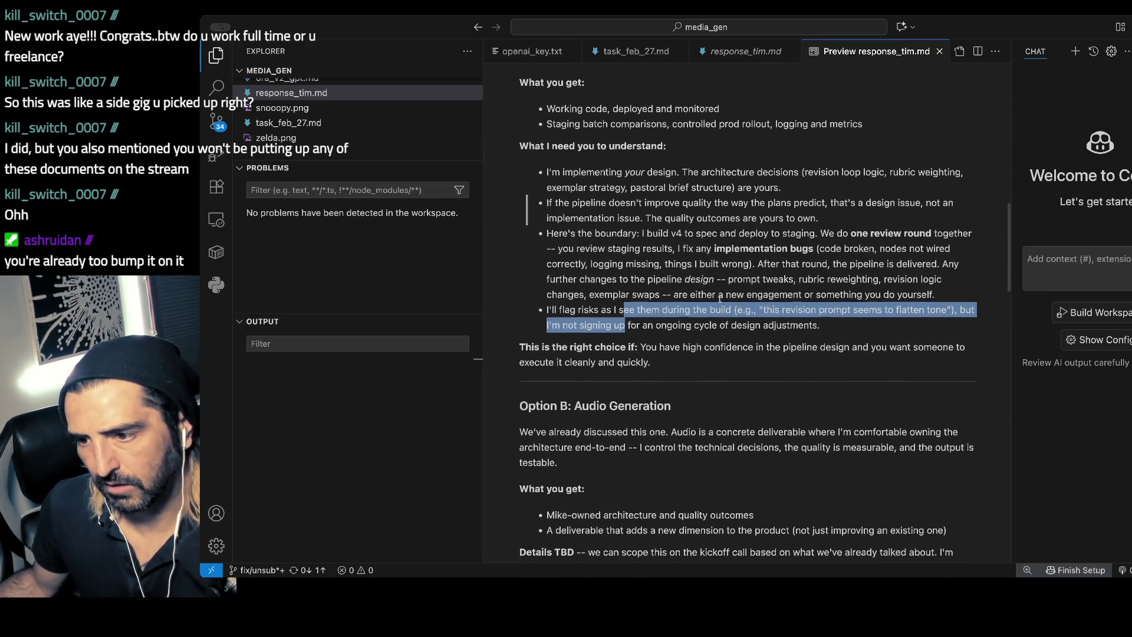
{"action": "scroll", "coordinate": [720, 298], "scroll_direction": "down", "scroll_amount": 1}
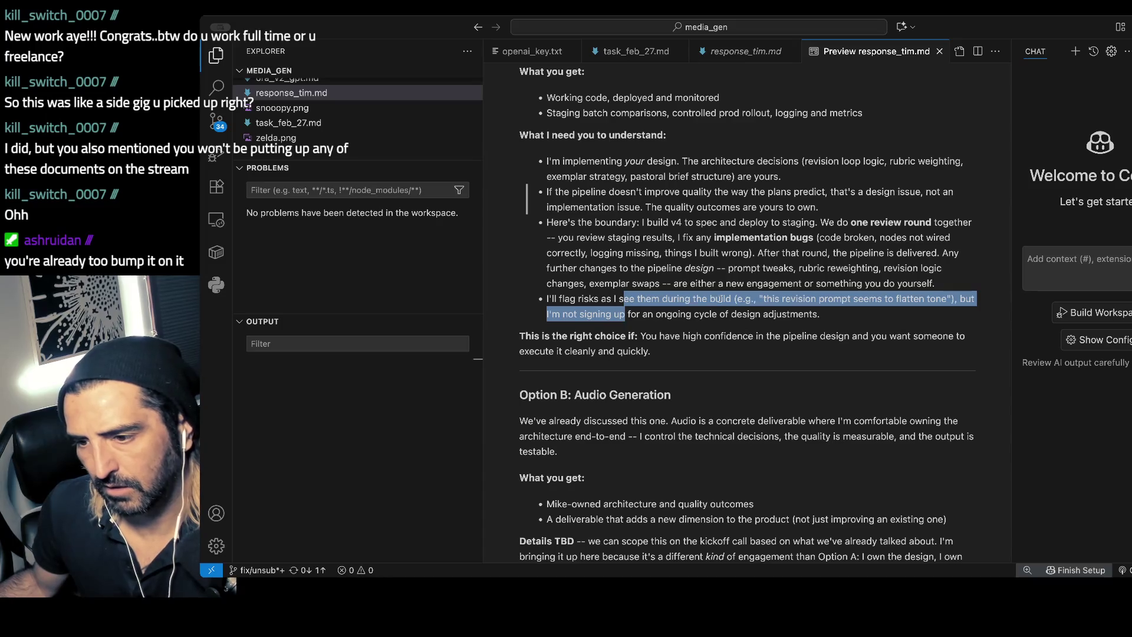
{"action": "scroll", "coordinate": [719, 299], "scroll_direction": "down", "scroll_amount": 1}
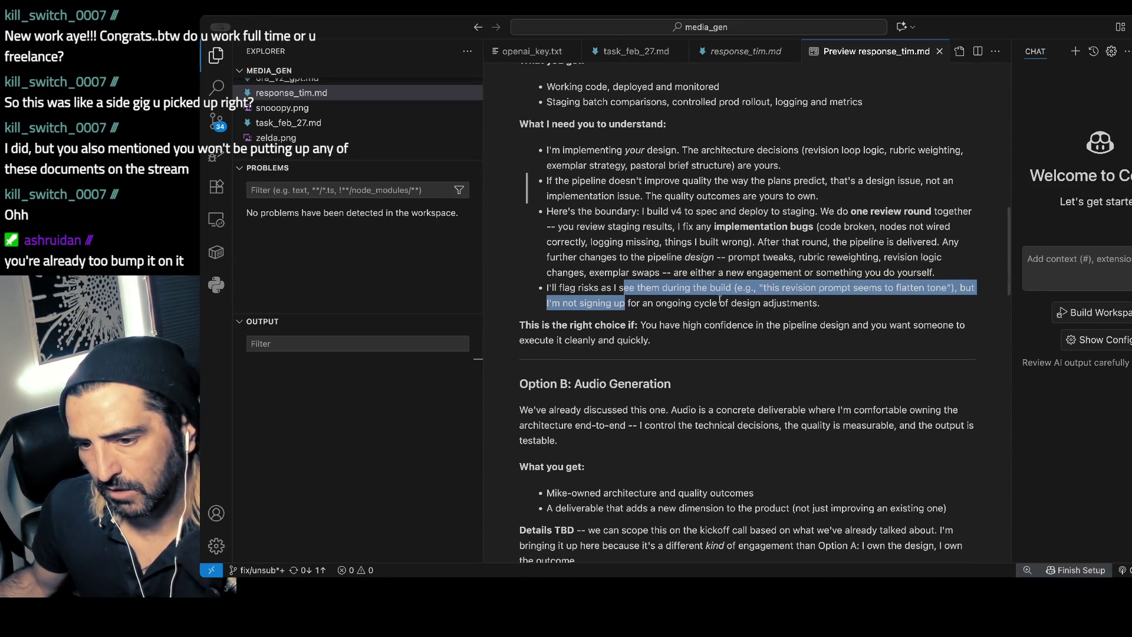
{"action": "scroll", "coordinate": [720, 299], "scroll_direction": "up", "scroll_amount": 3}
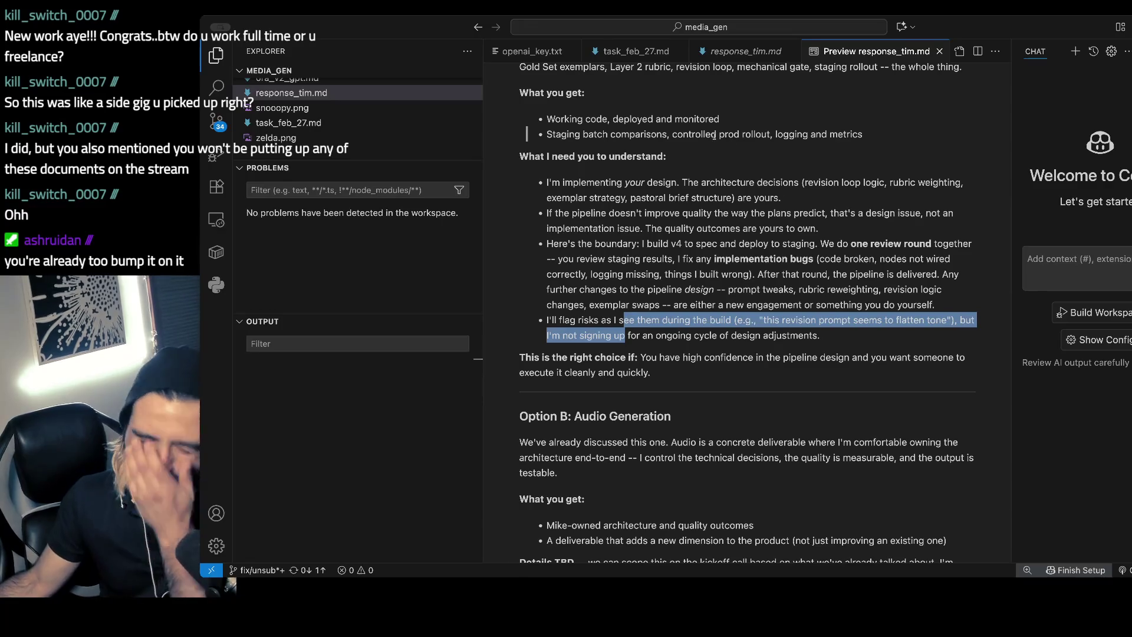
{"action": "left_click_drag", "start_coordinate": [716, 135], "coordinate": [745, 136]}
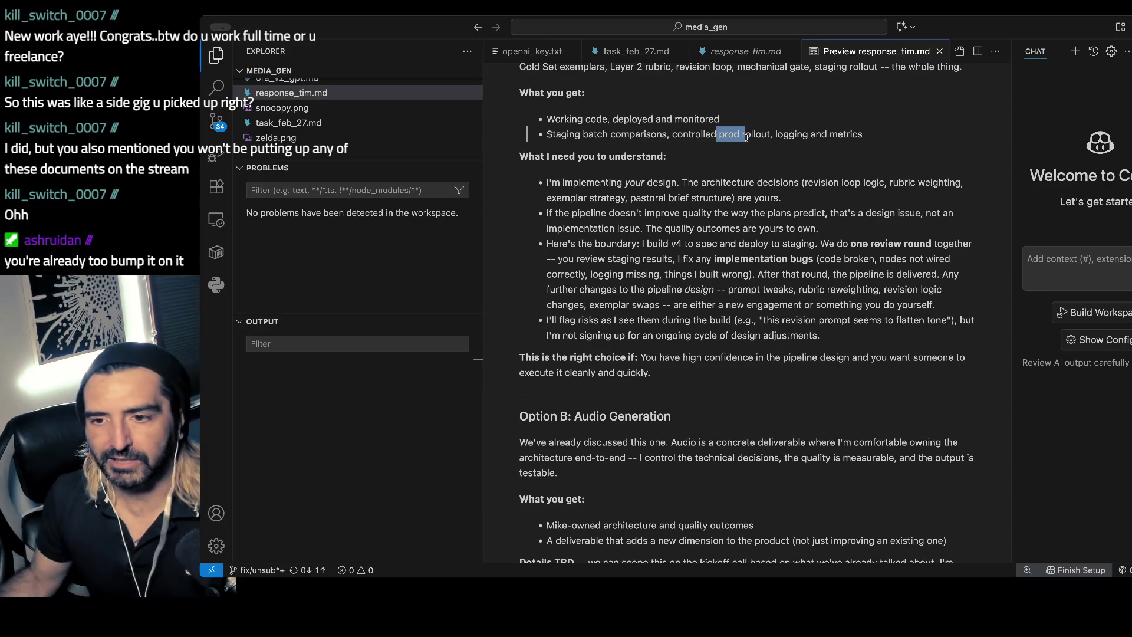
{"action": "scroll", "coordinate": [746, 136], "scroll_direction": "up", "scroll_amount": 5}
{"action": "scroll", "coordinate": [747, 138], "scroll_direction": "up", "scroll_amount": 15}
{"action": "scroll", "coordinate": [746, 138], "scroll_direction": "up", "scroll_amount": 18}
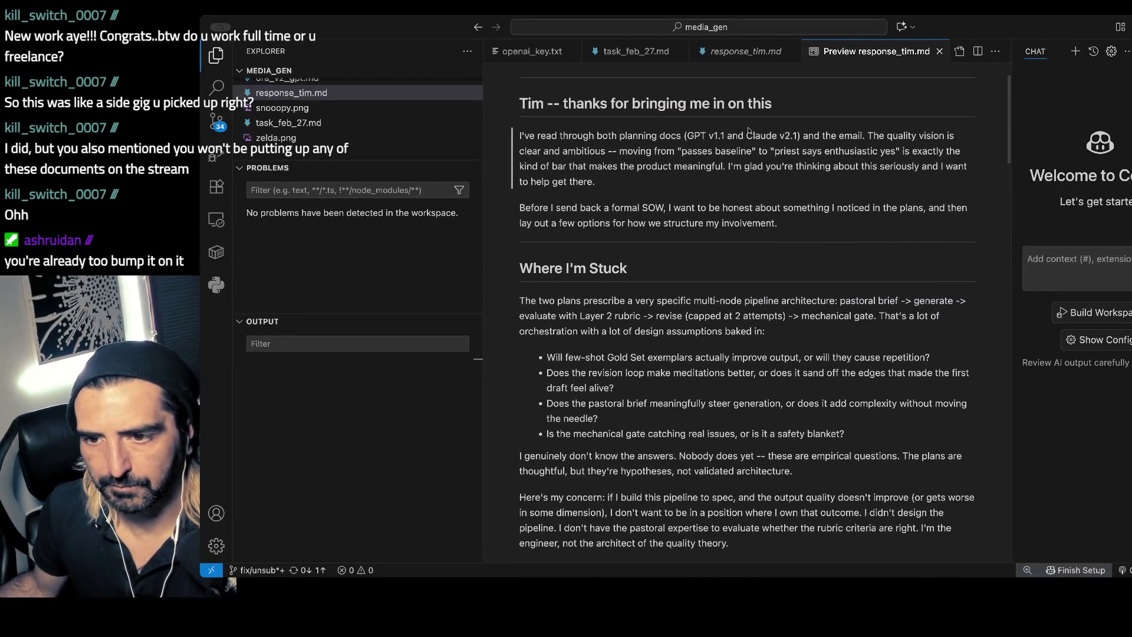
{"action": "scroll", "coordinate": [749, 131], "scroll_direction": "up", "scroll_amount": 1}
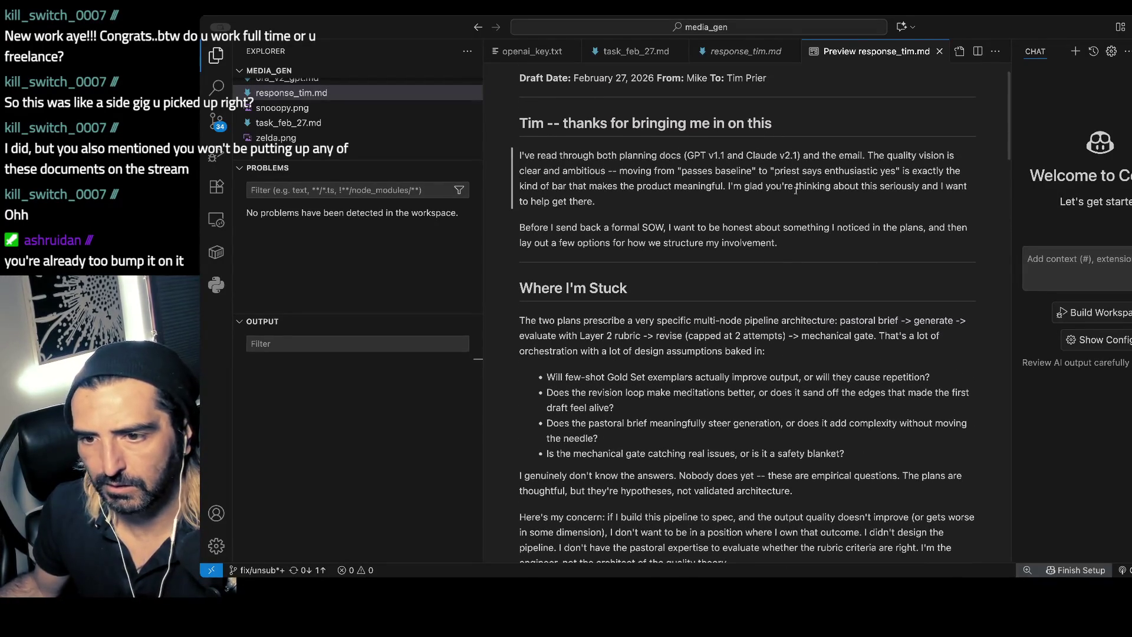
{"action": "scroll", "coordinate": [772, 188], "scroll_direction": "down", "scroll_amount": 3}
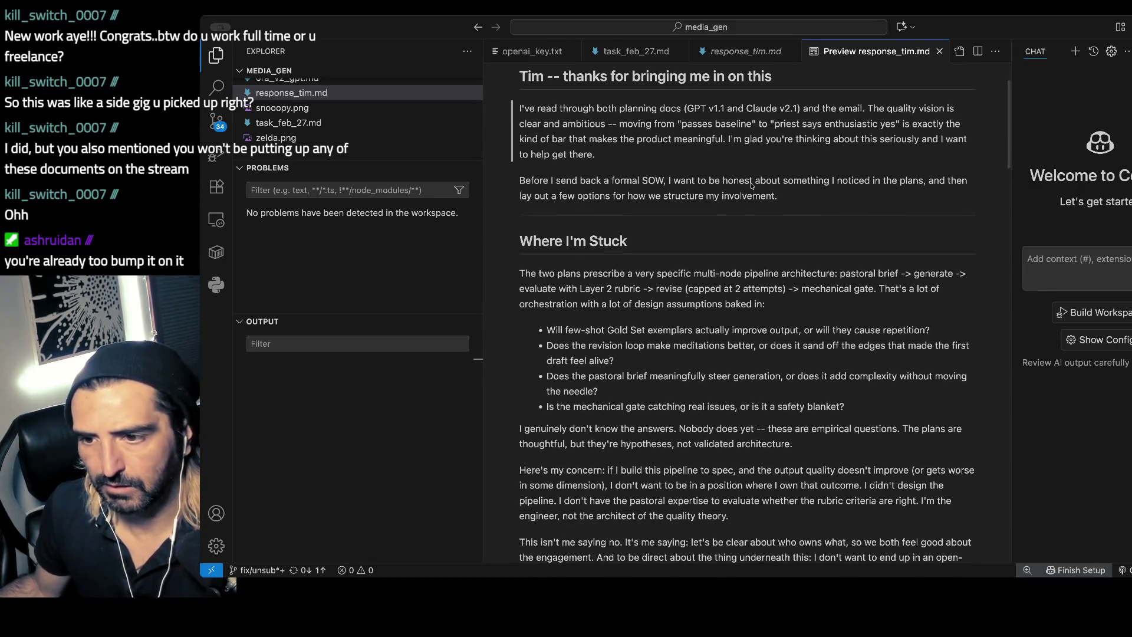
{"action": "scroll", "coordinate": [635, 177], "scroll_direction": "down", "scroll_amount": 3}
{"action": "scroll", "coordinate": [636, 177], "scroll_direction": "down", "scroll_amount": 3}
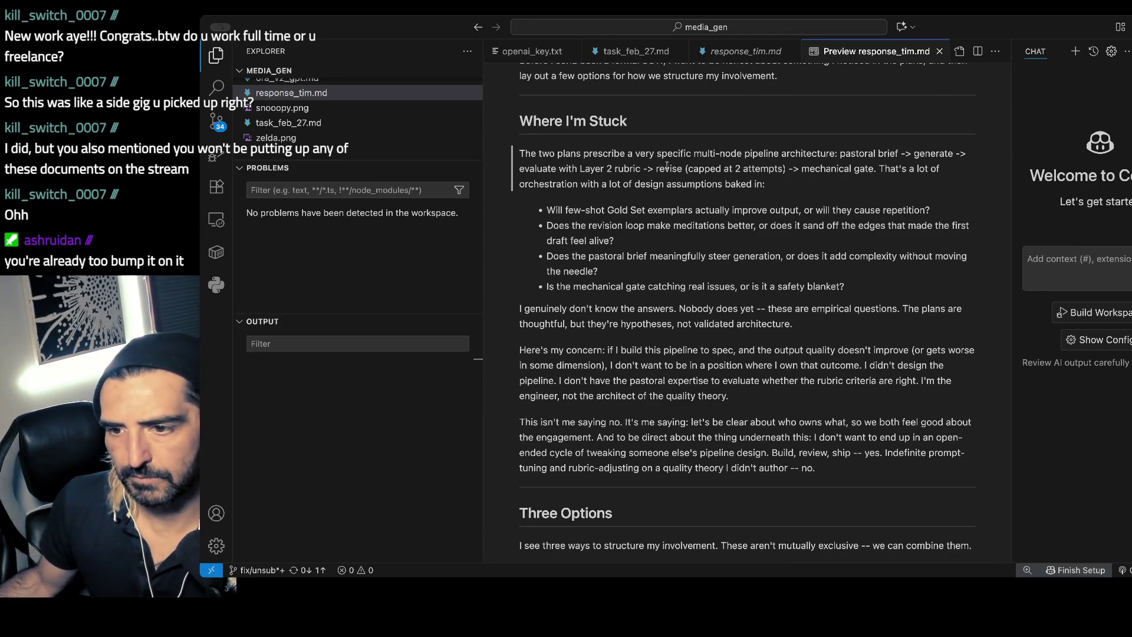
{"action": "scroll", "coordinate": [666, 166], "scroll_direction": "down", "scroll_amount": 1}
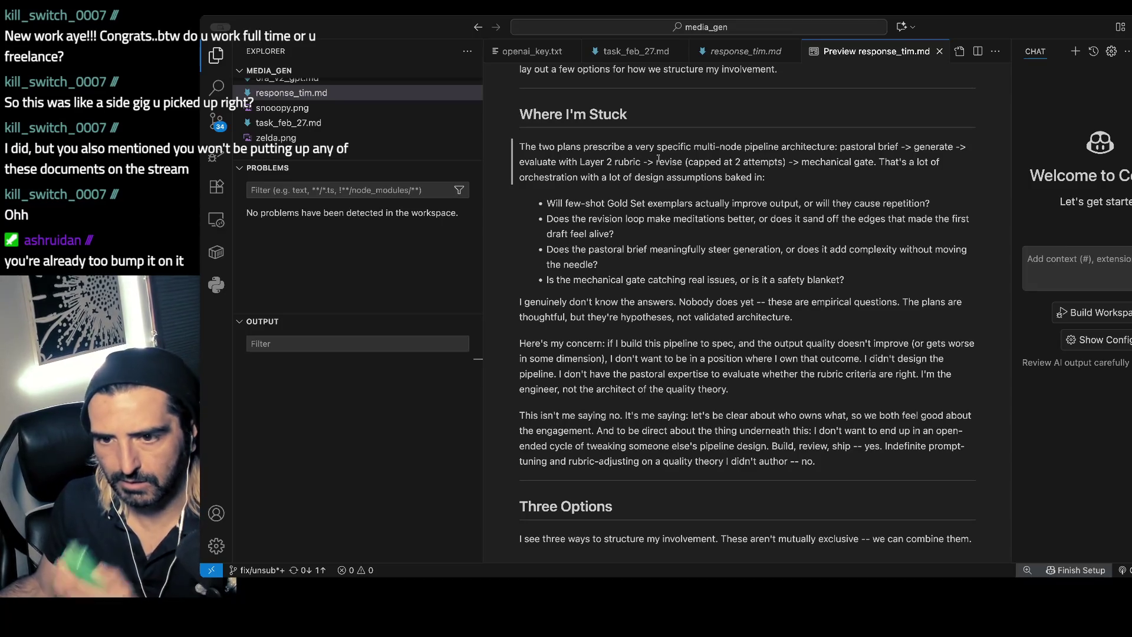
{"action": "scroll", "coordinate": [658, 158], "scroll_direction": "down", "scroll_amount": 2}
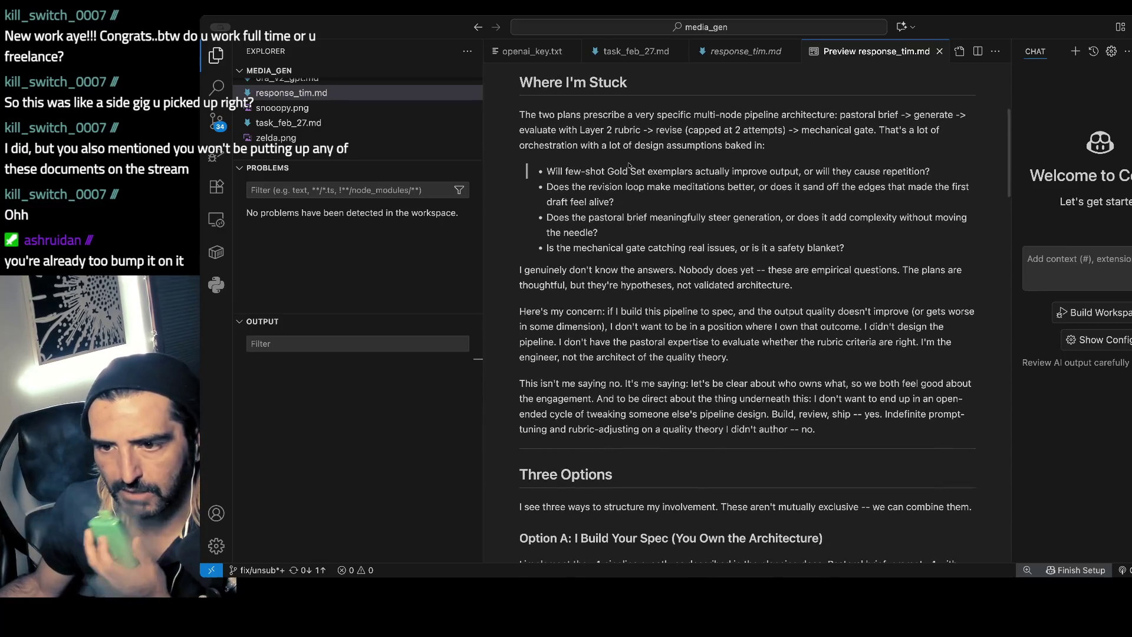
{"action": "scroll", "coordinate": [636, 177], "scroll_direction": "down", "scroll_amount": 1}
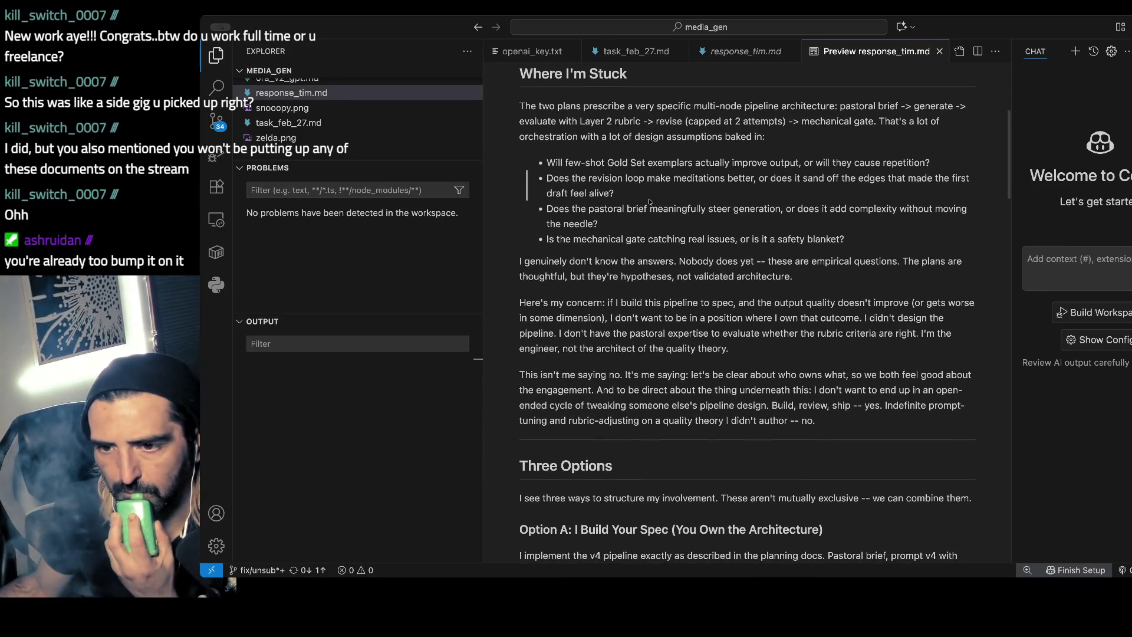
{"action": "scroll", "coordinate": [637, 159], "scroll_direction": "down", "scroll_amount": 1}
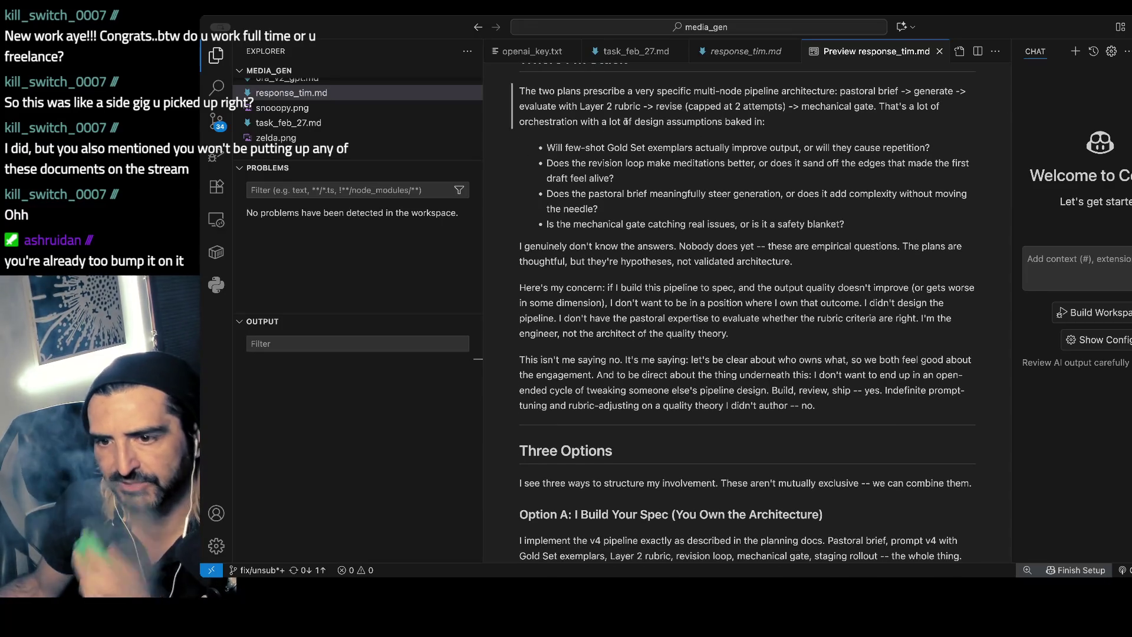
{"action": "left_click_drag", "start_coordinate": [545, 147], "coordinate": [613, 163]}
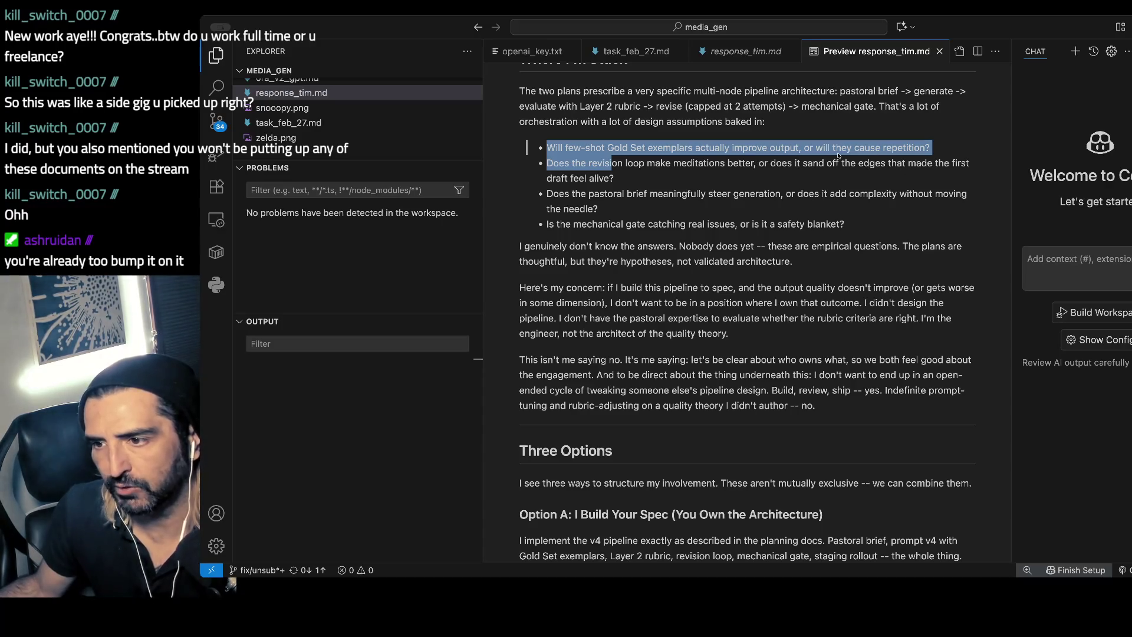
{"action": "double_click", "coordinate": [594, 160]}
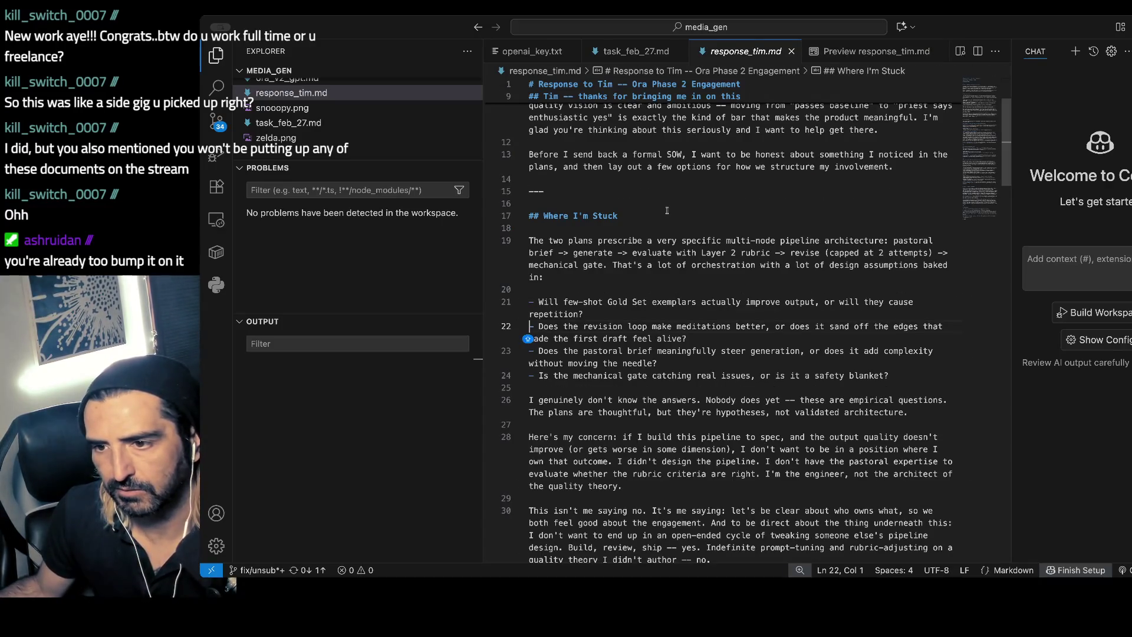
{"action": "key", "text": "super+shift+v"}
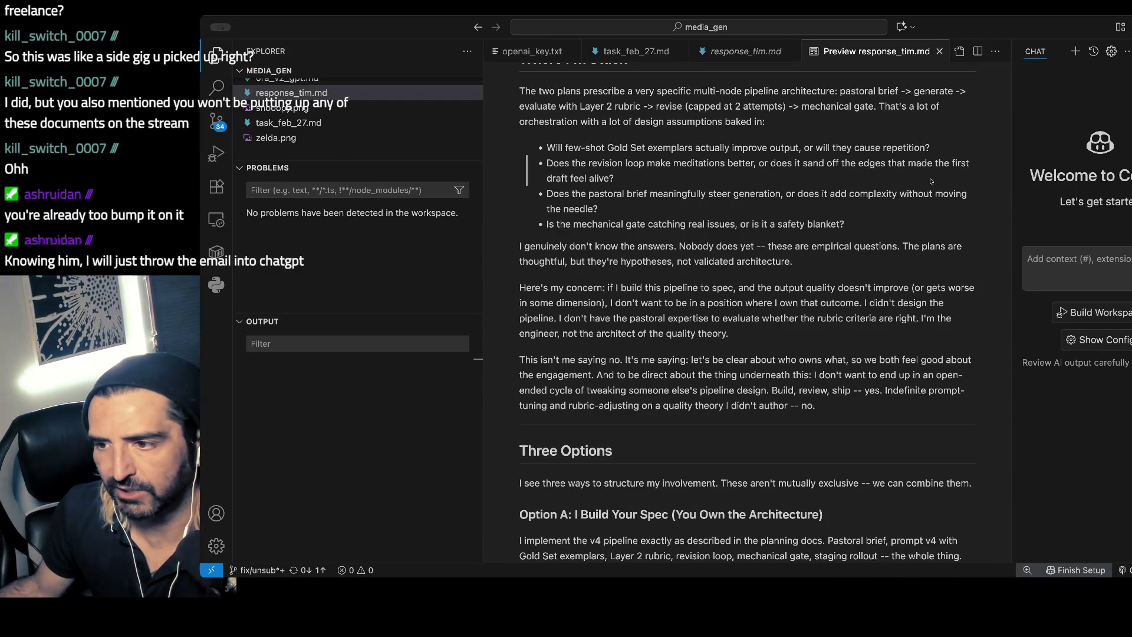
{"action": "scroll", "coordinate": [856, 194], "scroll_direction": "down", "scroll_amount": 1}
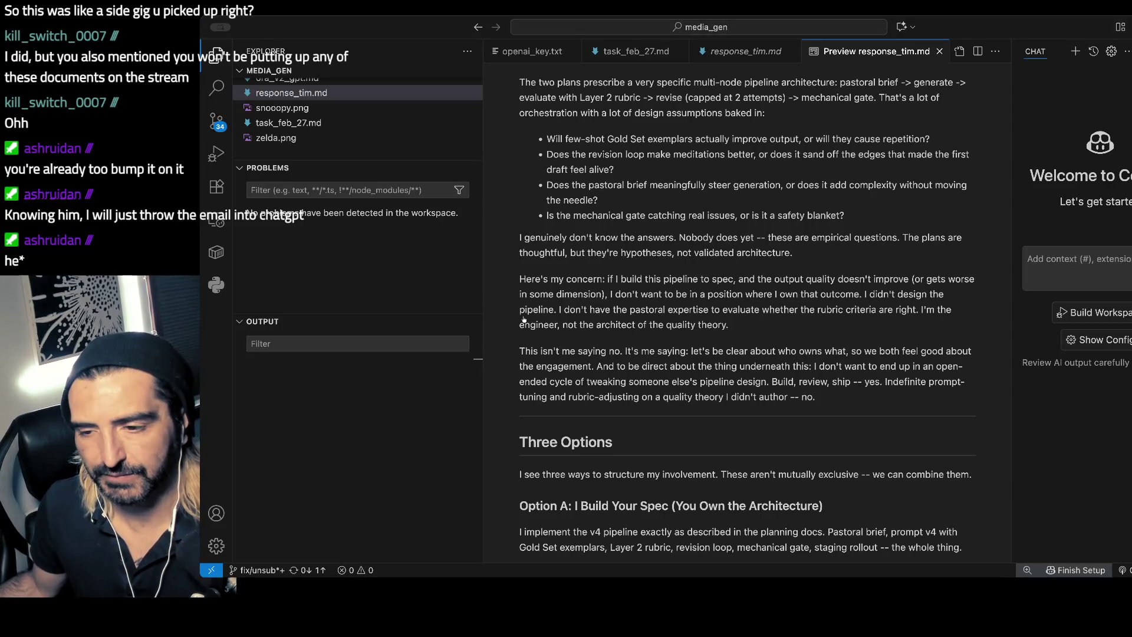
{"action": "scroll", "coordinate": [885, 309], "scroll_direction": "down", "scroll_amount": 1}
{"action": "scroll", "coordinate": [885, 309], "scroll_direction": "down", "scroll_amount": 2}
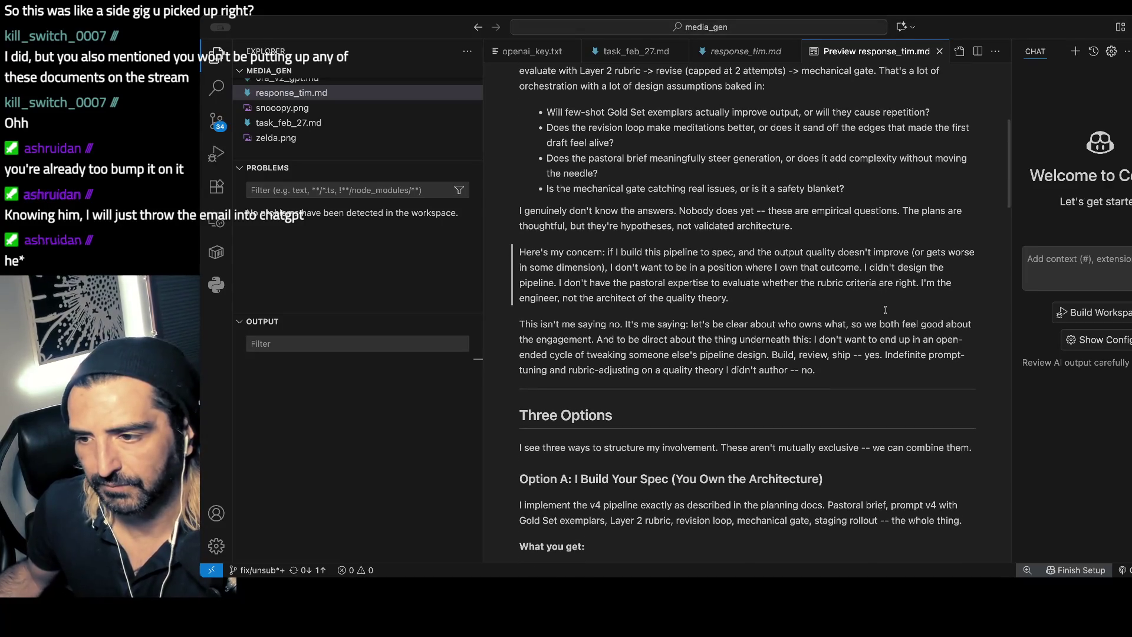
{"action": "scroll", "coordinate": [724, 206], "scroll_direction": "down", "scroll_amount": 1}
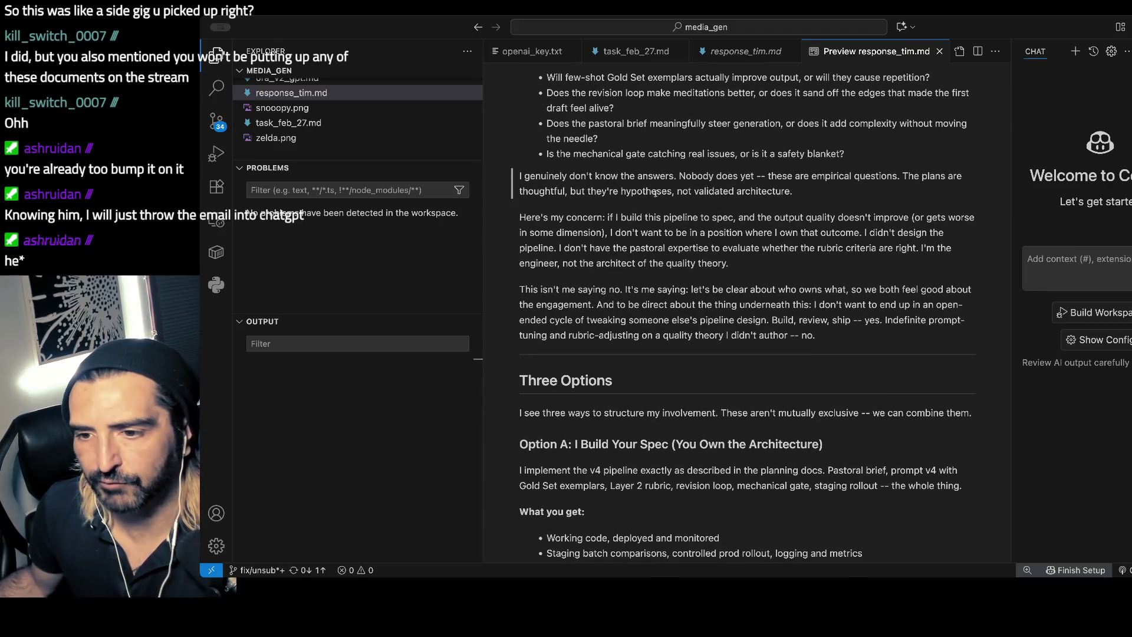
{"action": "scroll", "coordinate": [612, 186], "scroll_direction": "down", "scroll_amount": 2}
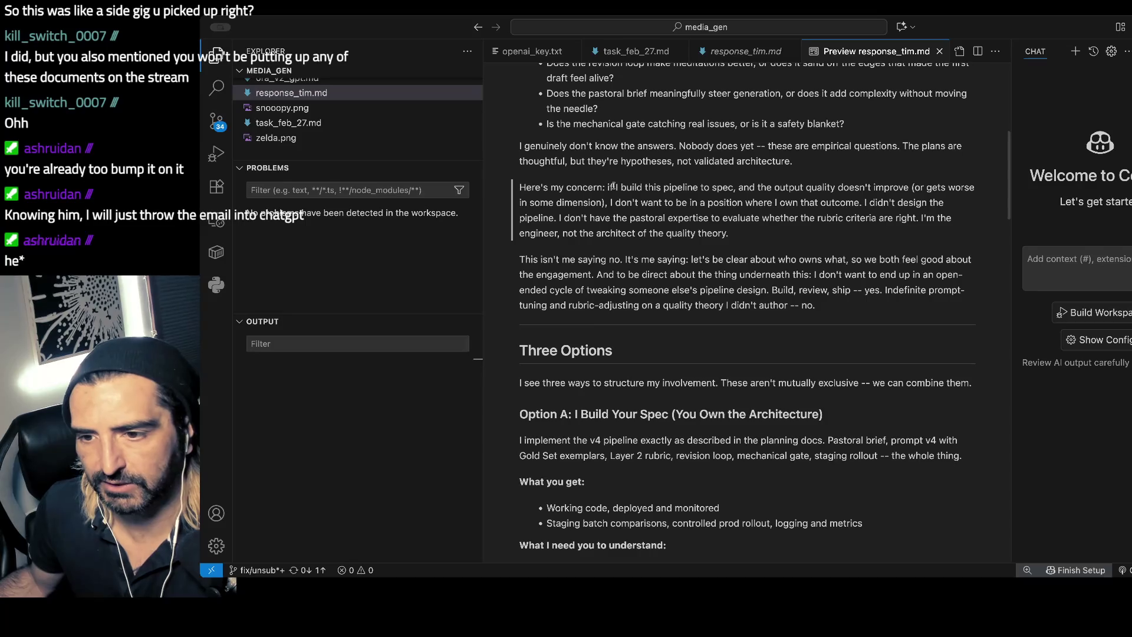
{"action": "left_click_drag", "start_coordinate": [661, 187], "coordinate": [652, 250]}
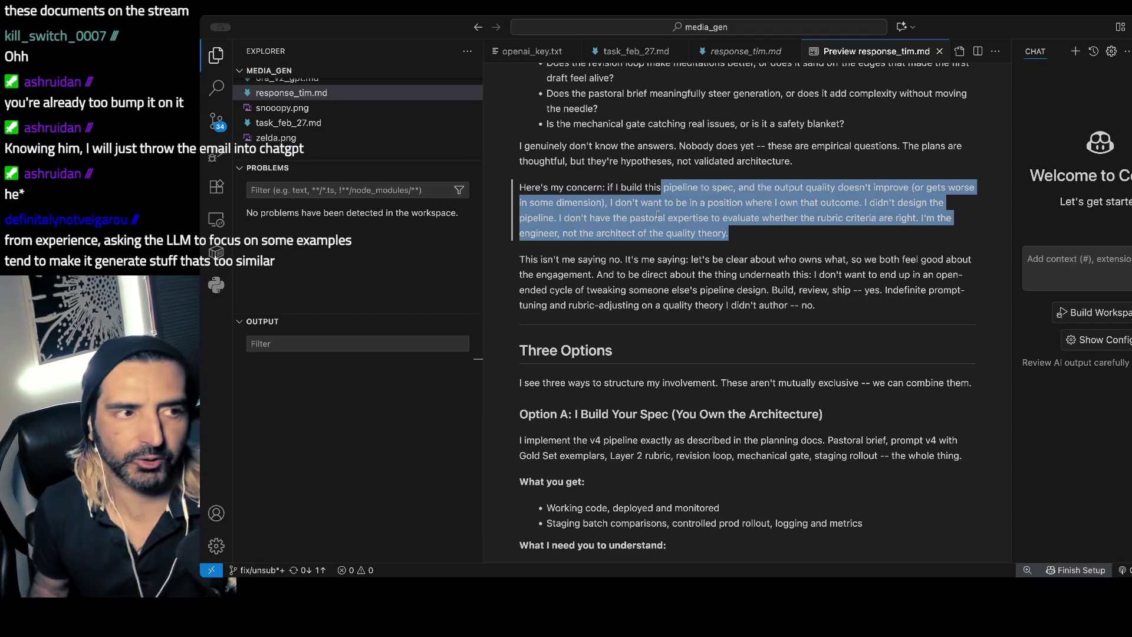
{"action": "scroll", "coordinate": [657, 214], "scroll_direction": "up", "scroll_amount": 3}
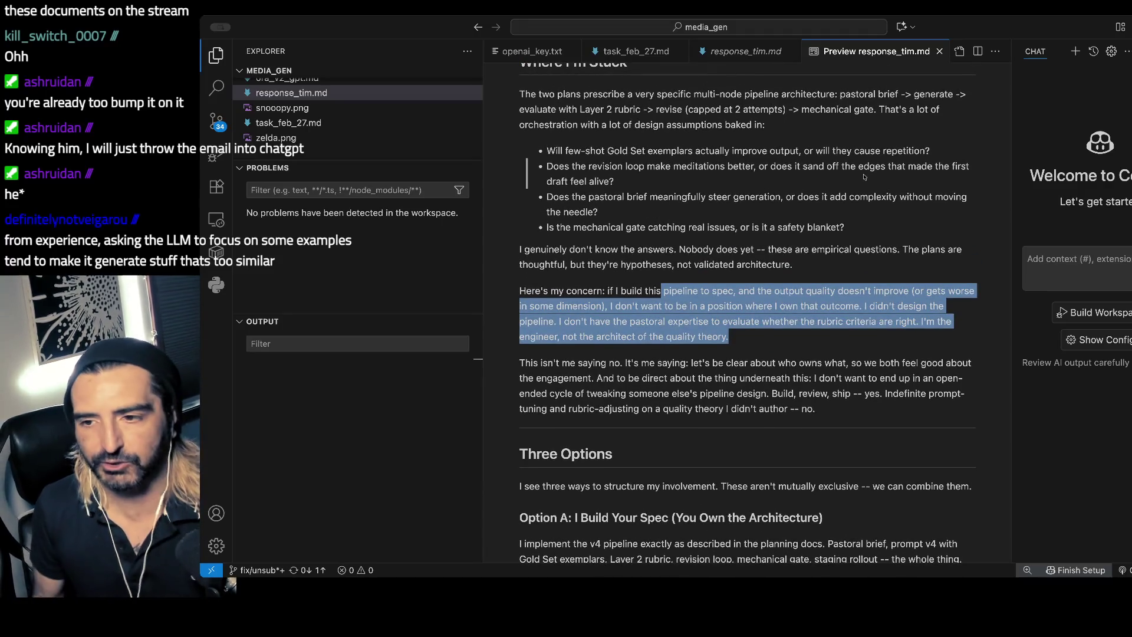
{"action": "key", "text": "super+Tab"}
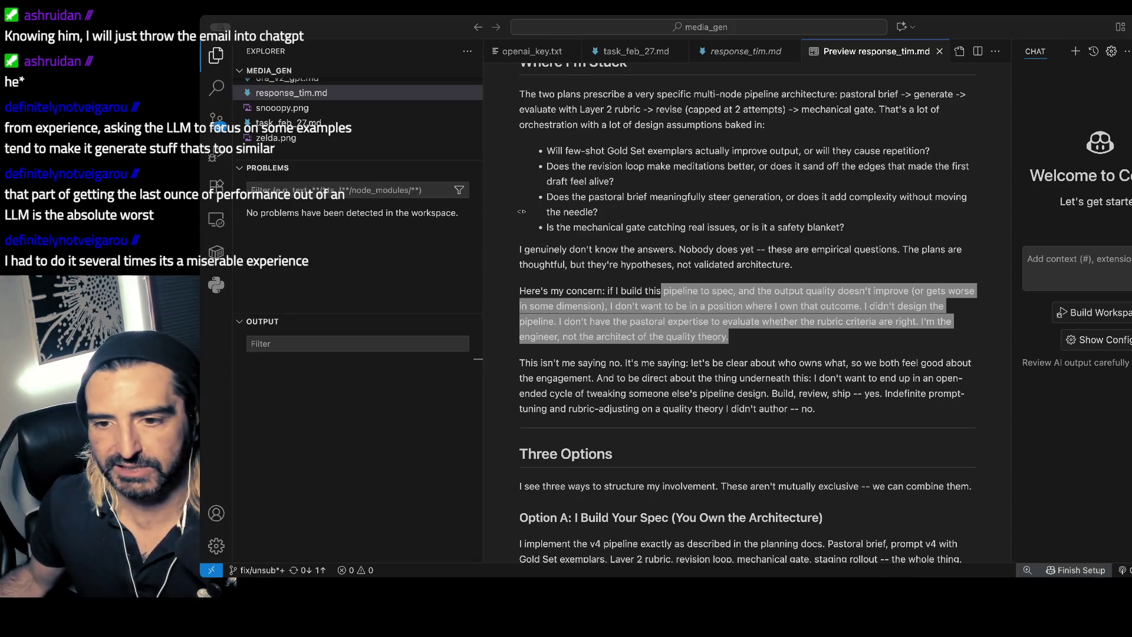
- Scroll past Option A's boundary to Option B: Audio Generation, an author-owned deliverable with TBD details
{"action": "left_click", "coordinate": [668, 266]}
{"action": "scroll", "coordinate": [668, 265], "scroll_direction": "down", "scroll_amount": 1}
{"action": "scroll", "coordinate": [667, 266], "scroll_direction": "down", "scroll_amount": 3}
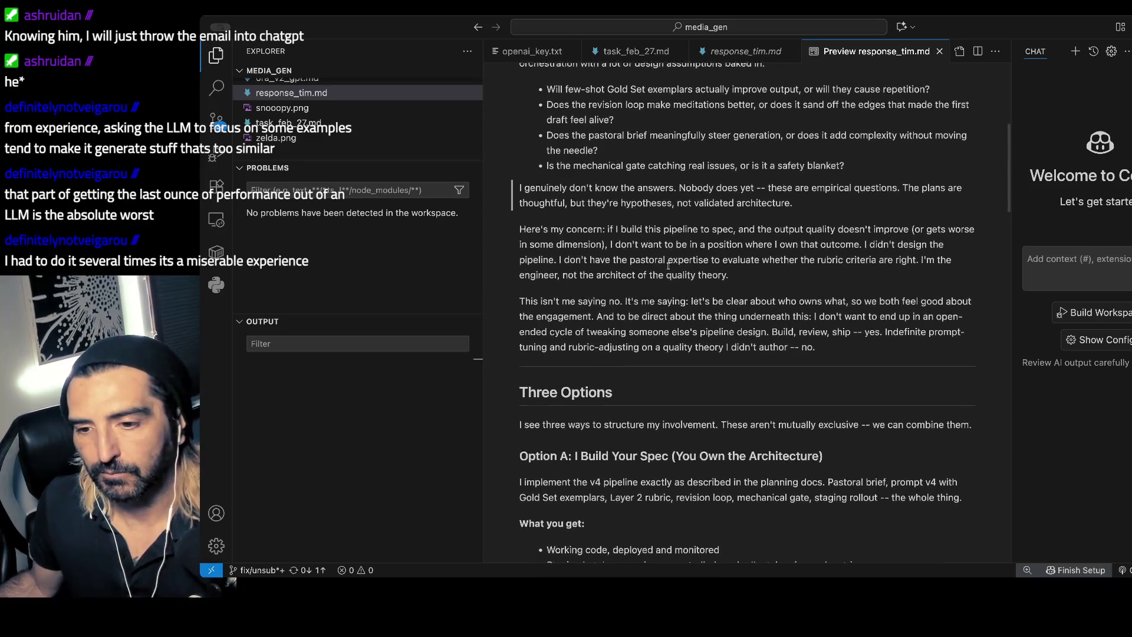
{"action": "left_click_drag", "start_coordinate": [668, 271], "coordinate": [670, 299]}
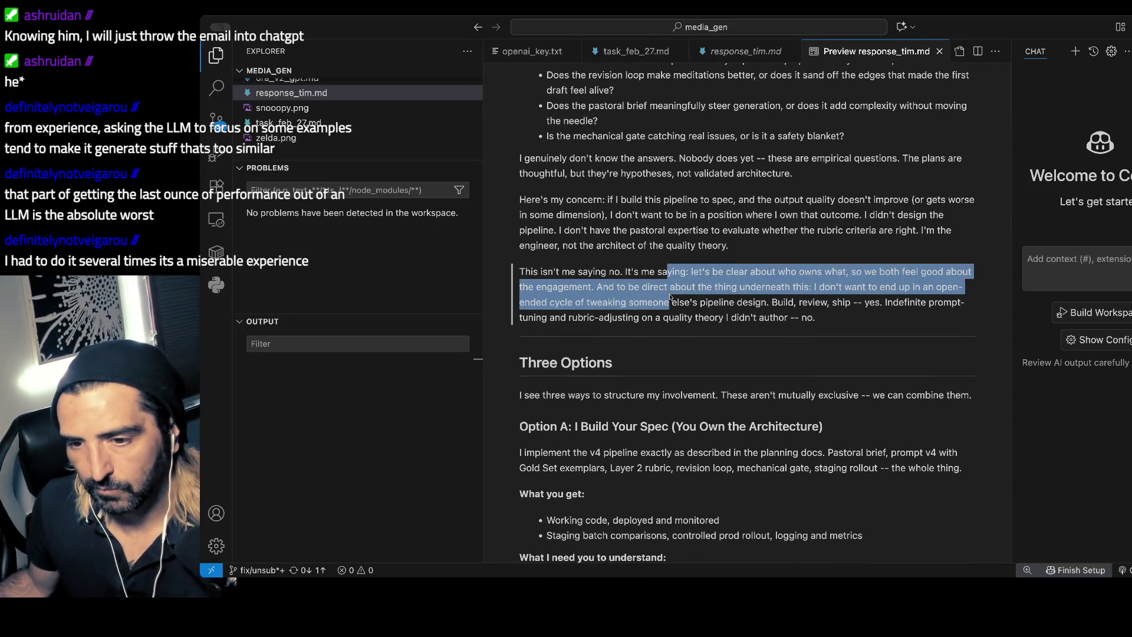
{"action": "scroll", "coordinate": [670, 298], "scroll_direction": "down", "scroll_amount": 5}
{"action": "scroll", "coordinate": [670, 296], "scroll_direction": "down", "scroll_amount": 20}
{"action": "scroll", "coordinate": [670, 296], "scroll_direction": "up", "scroll_amount": 14}
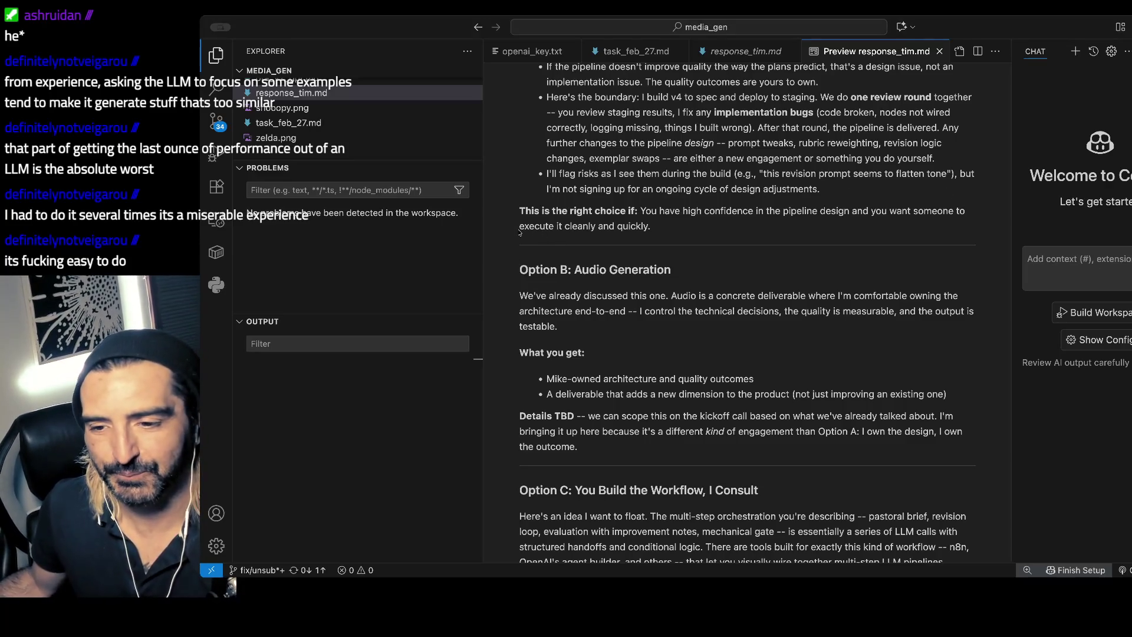
- Scroll through Option C to 'What I'd Honestly Recommend' and select the Lead with C paragraph
{"action": "scroll", "coordinate": [614, 295], "scroll_direction": "down", "scroll_amount": 5}
{"action": "scroll", "coordinate": [614, 295], "scroll_direction": "down", "scroll_amount": 3}
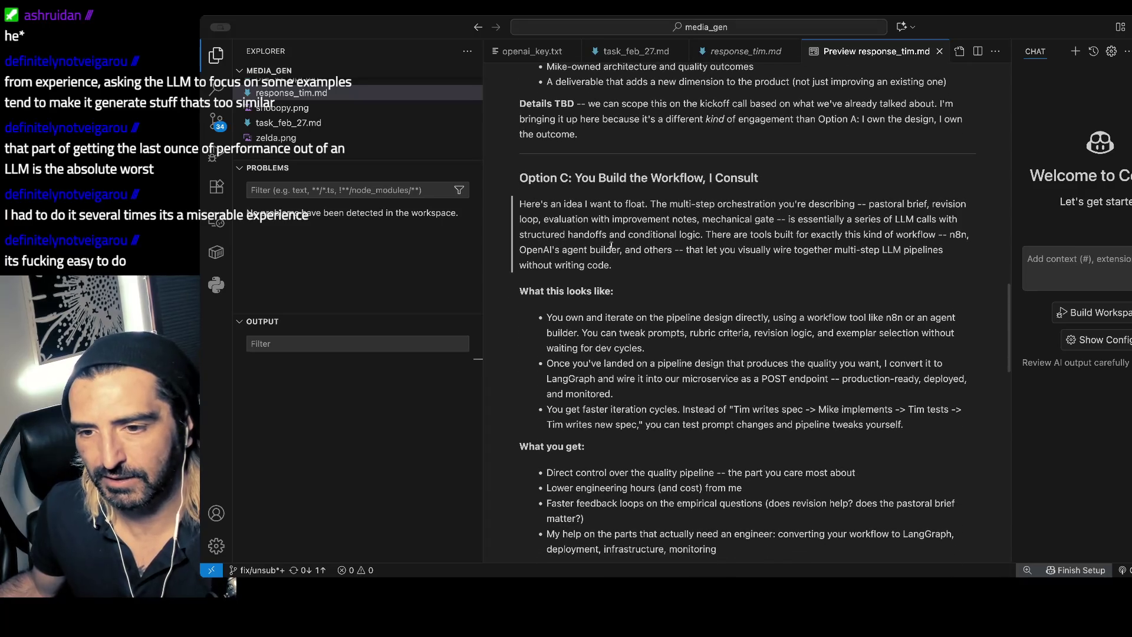
{"action": "scroll", "coordinate": [612, 220], "scroll_direction": "down", "scroll_amount": 2}
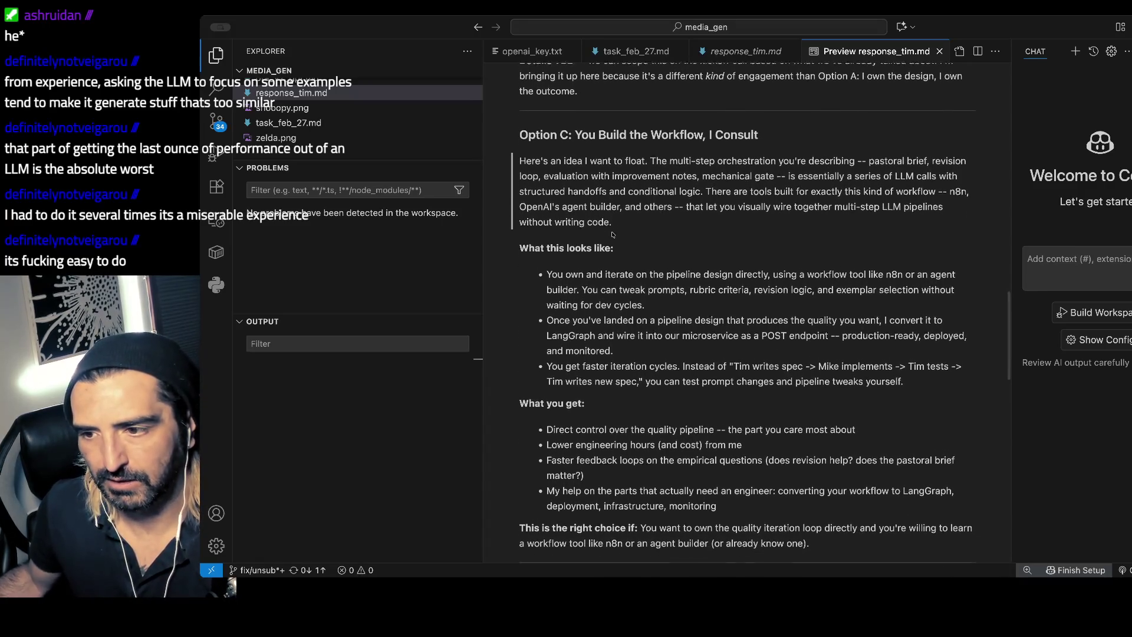
{"action": "scroll", "coordinate": [612, 235], "scroll_direction": "down", "scroll_amount": 1}
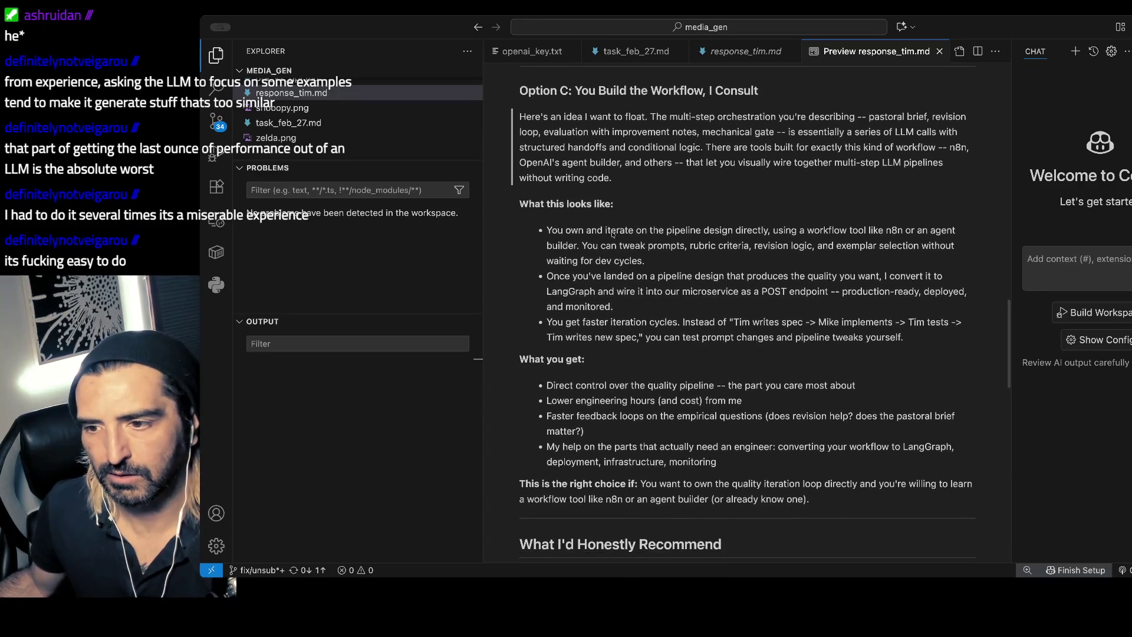
{"action": "scroll", "coordinate": [612, 234], "scroll_direction": "down", "scroll_amount": 1}
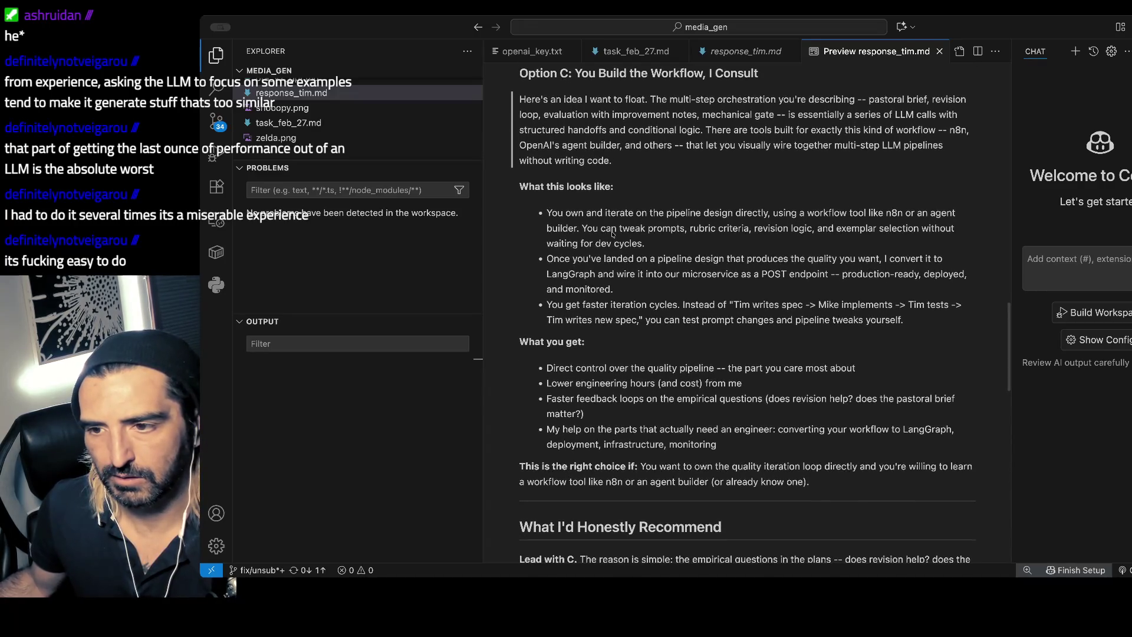
{"action": "scroll", "coordinate": [611, 233], "scroll_direction": "down", "scroll_amount": 1}
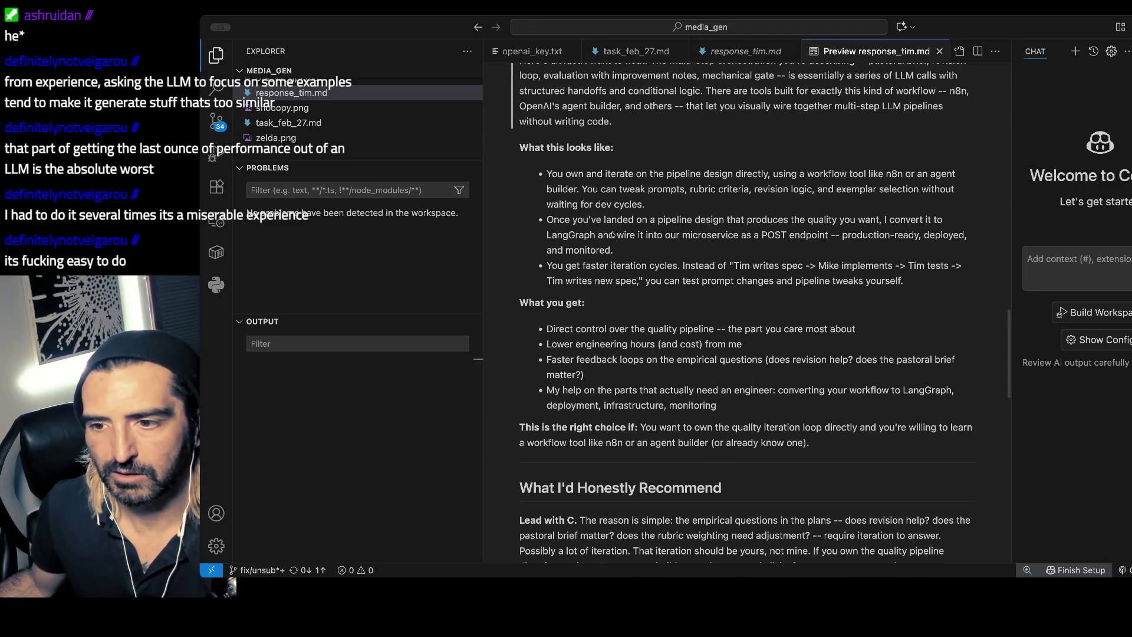
{"action": "scroll", "coordinate": [612, 235], "scroll_direction": "down", "scroll_amount": 5}
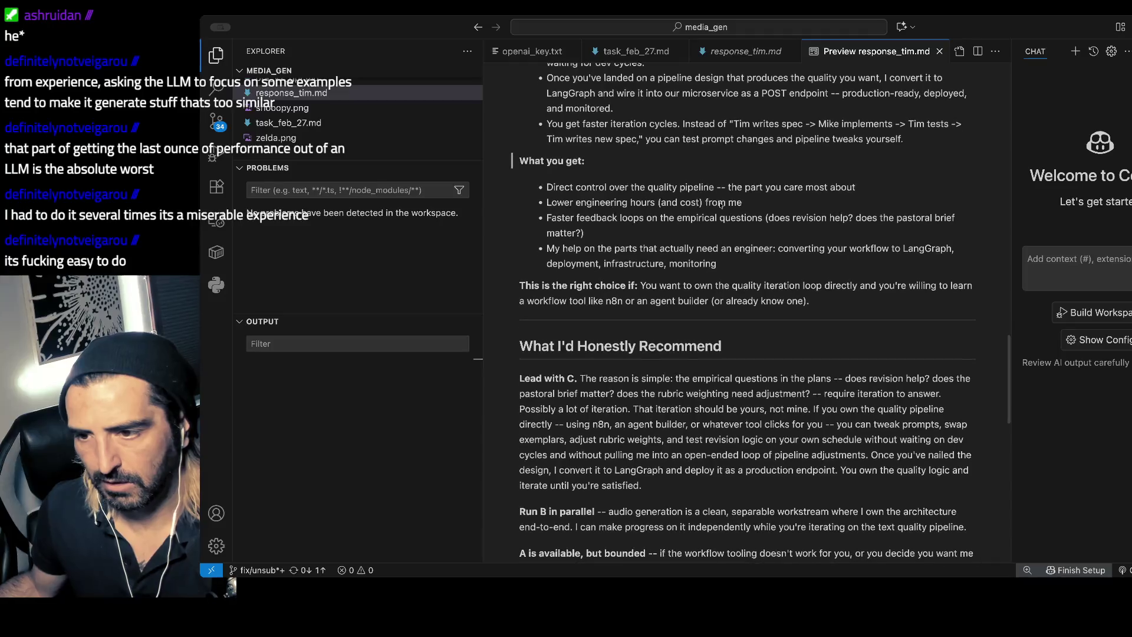
{"action": "scroll", "coordinate": [719, 203], "scroll_direction": "down", "scroll_amount": 1}
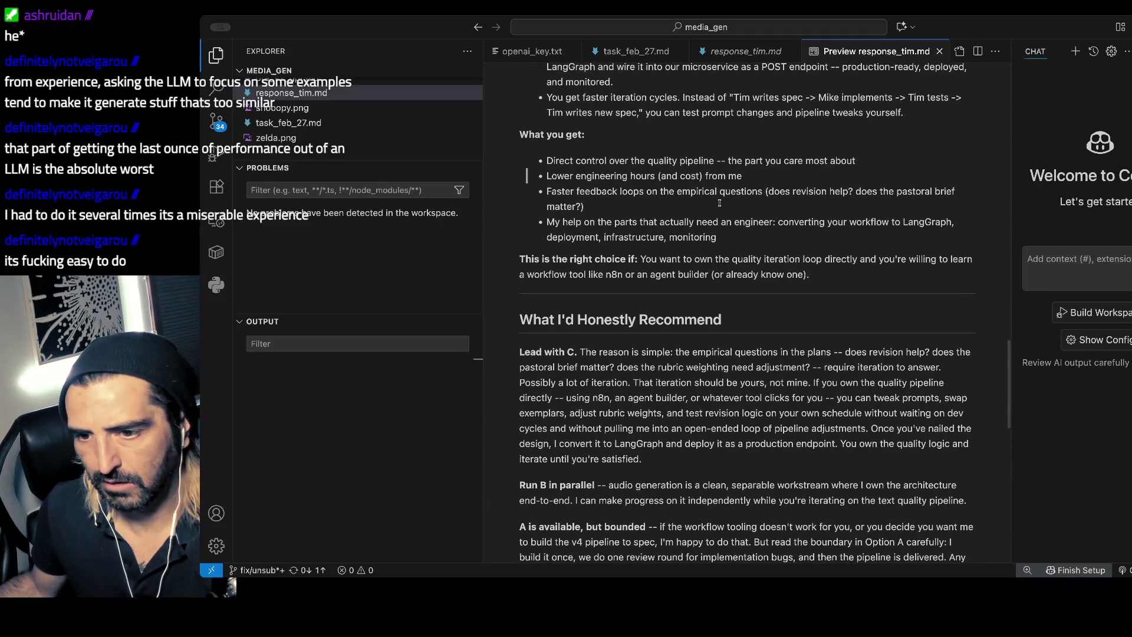
{"action": "scroll", "coordinate": [719, 204], "scroll_direction": "down", "scroll_amount": 1}
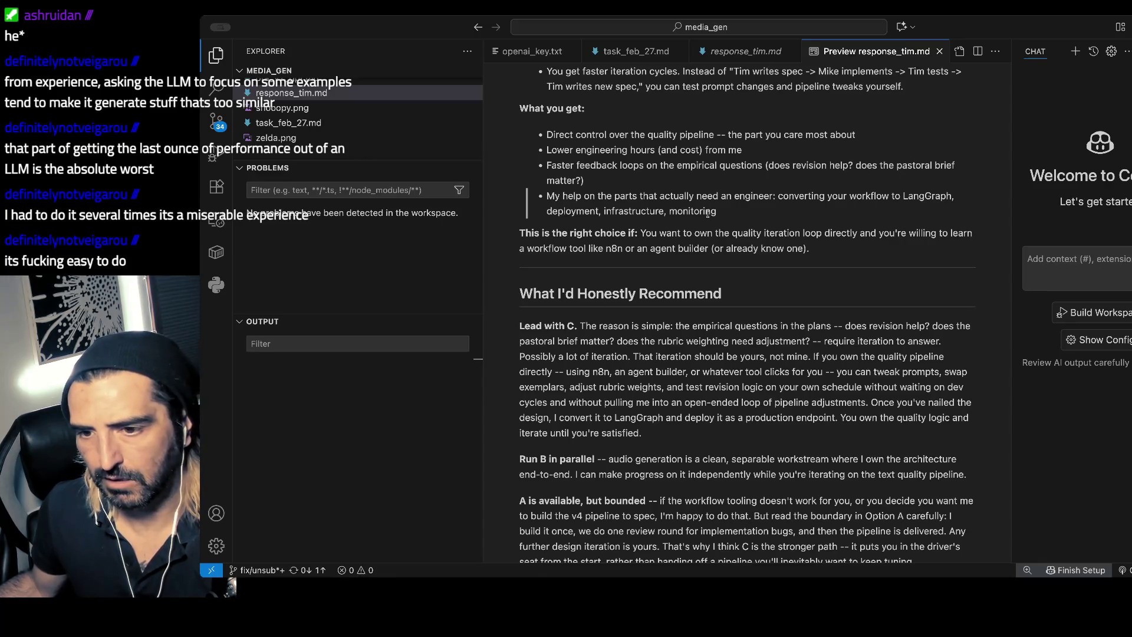
{"action": "scroll", "coordinate": [684, 214], "scroll_direction": "down", "scroll_amount": 5}
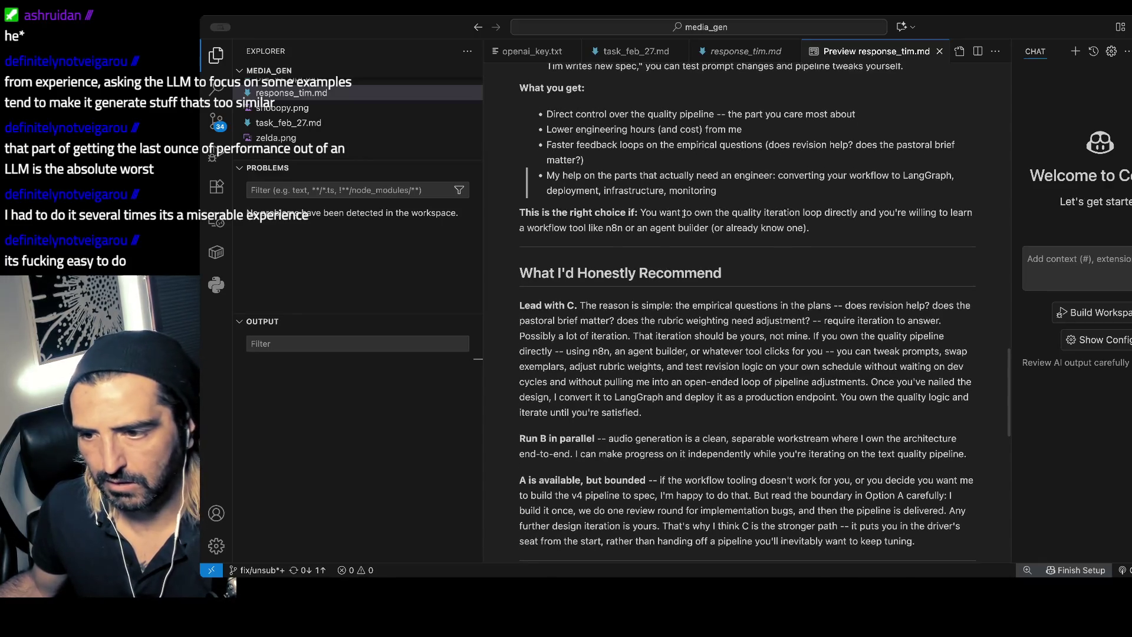
{"action": "left_click_drag", "start_coordinate": [678, 187], "coordinate": [649, 301]}
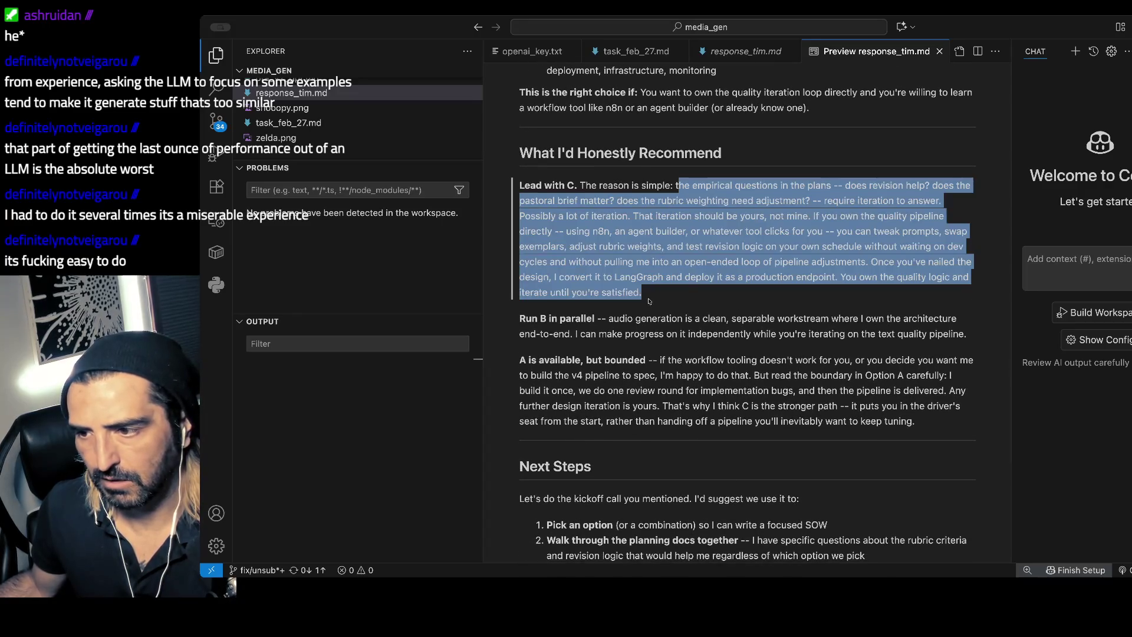
- Highlight the passage on owning the iteration loop and the whole Lead with C paragraph
{"action": "left_click", "coordinate": [657, 213]}
{"action": "scroll", "coordinate": [648, 206], "scroll_direction": "down", "scroll_amount": 1}
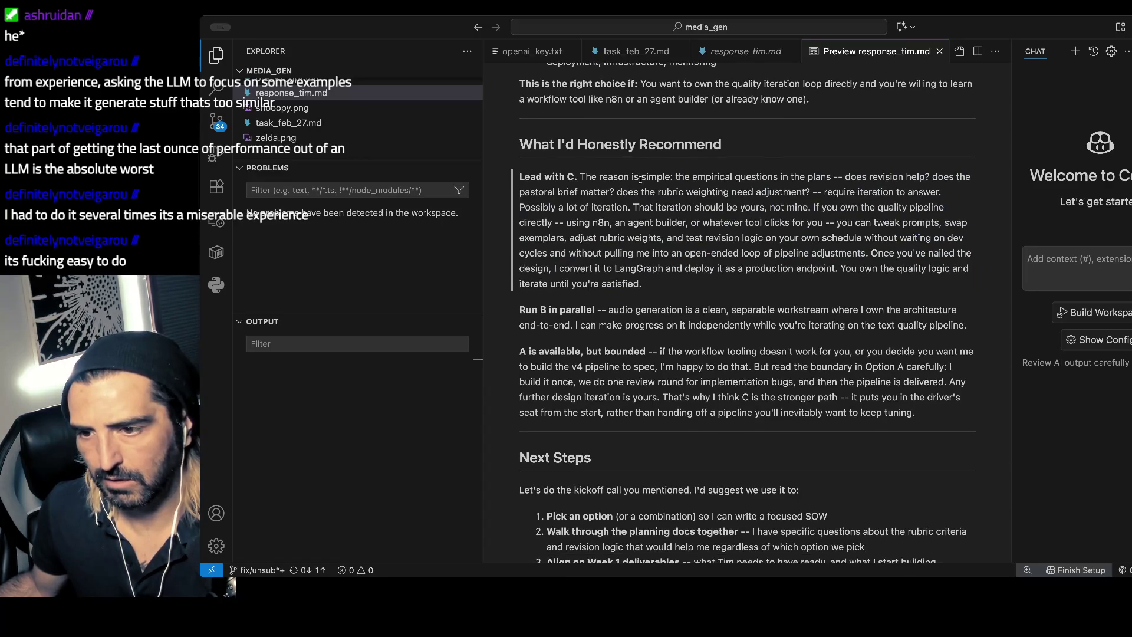
{"action": "left_click_drag", "start_coordinate": [630, 206], "coordinate": [626, 267]}
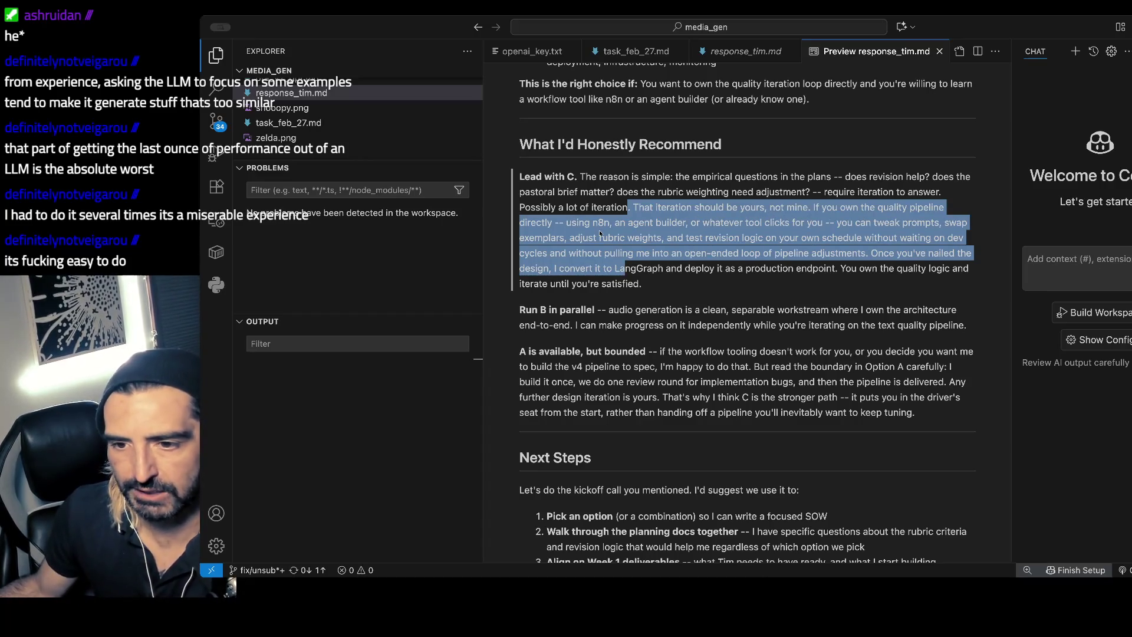
{"action": "left_click", "coordinate": [729, 219]}
{"action": "scroll", "coordinate": [586, 139], "scroll_direction": "up", "scroll_amount": 3}
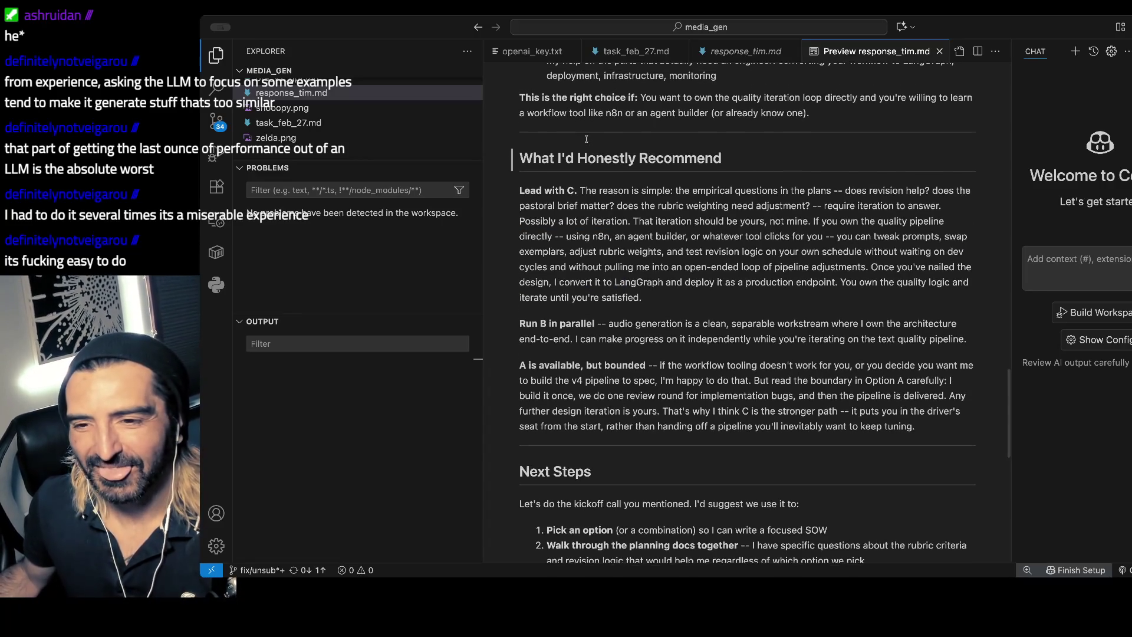
{"action": "scroll", "coordinate": [682, 177], "scroll_direction": "down", "scroll_amount": 1}
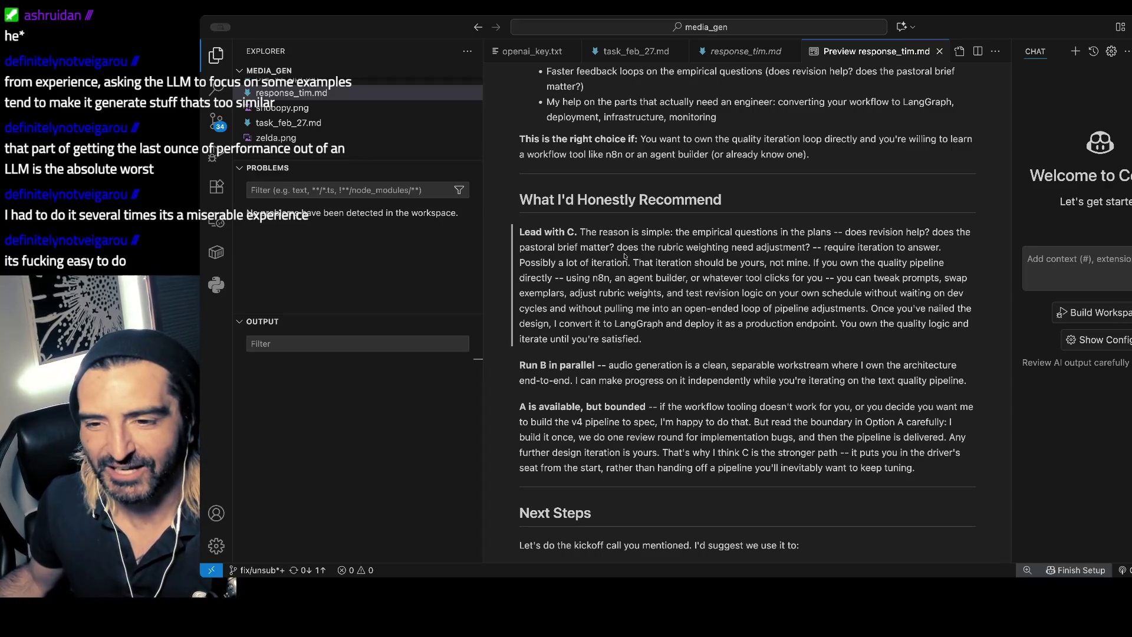
{"action": "triple_click", "coordinate": [610, 236]}
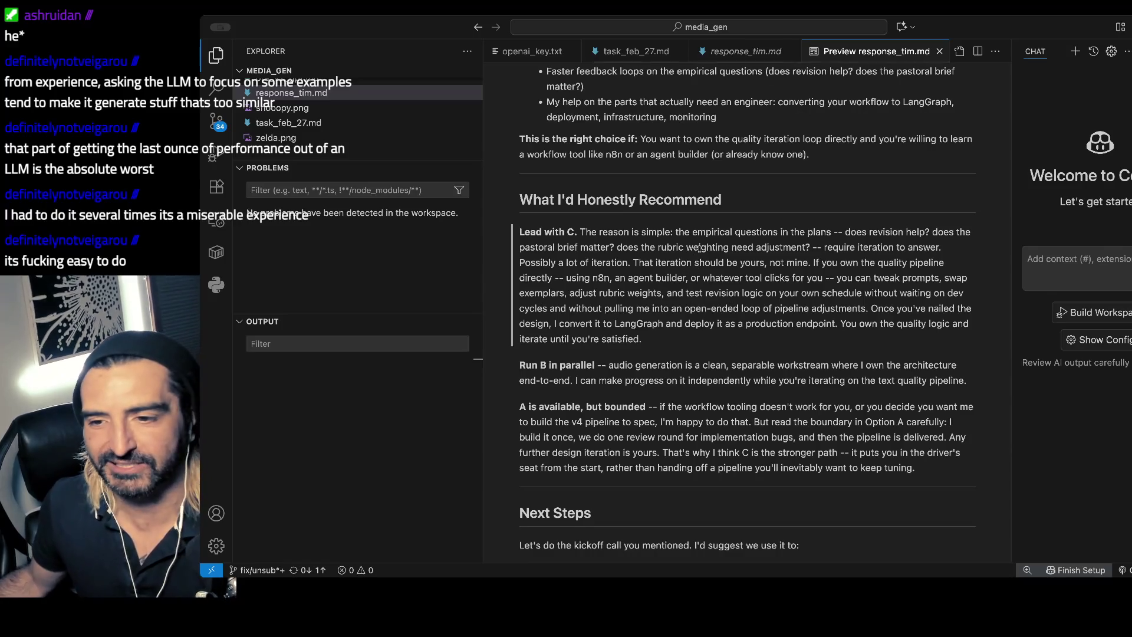
- Scroll to Next Steps and the sign-off, highlighting the planning docs walkthrough agenda item
{"action": "scroll", "coordinate": [770, 256], "scroll_direction": "down", "scroll_amount": 1}
{"action": "scroll", "coordinate": [770, 257], "scroll_direction": "down", "scroll_amount": 1}
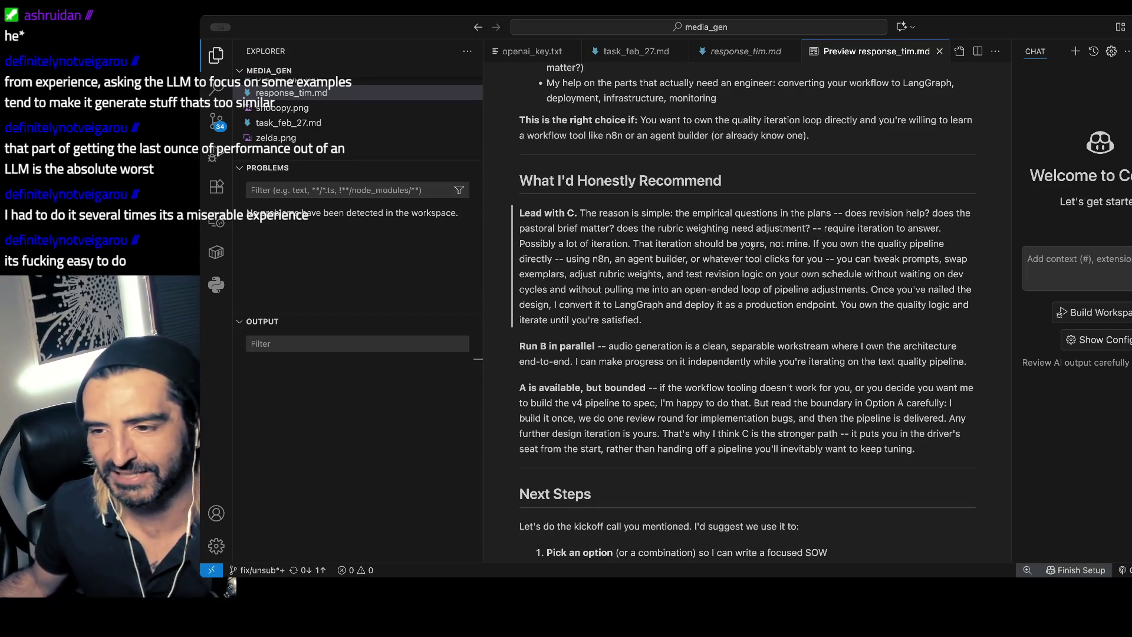
{"action": "scroll", "coordinate": [753, 245], "scroll_direction": "down", "scroll_amount": 1}
{"action": "scroll", "coordinate": [669, 204], "scroll_direction": "down", "scroll_amount": 2}
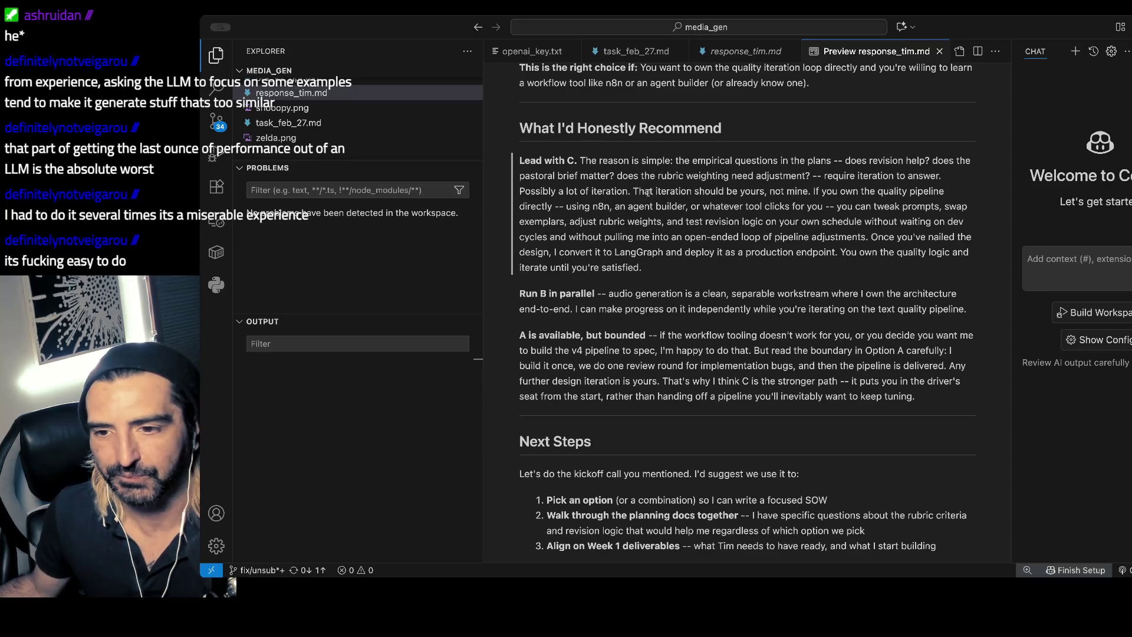
{"action": "scroll", "coordinate": [648, 193], "scroll_direction": "down", "scroll_amount": 2}
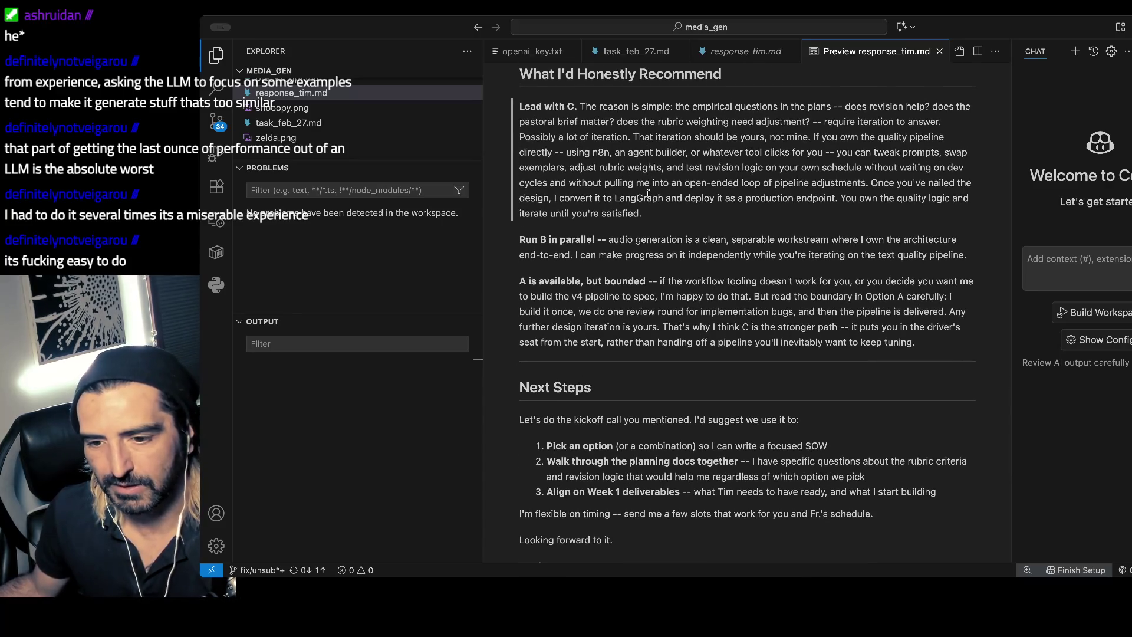
{"action": "scroll", "coordinate": [647, 193], "scroll_direction": "down", "scroll_amount": 4}
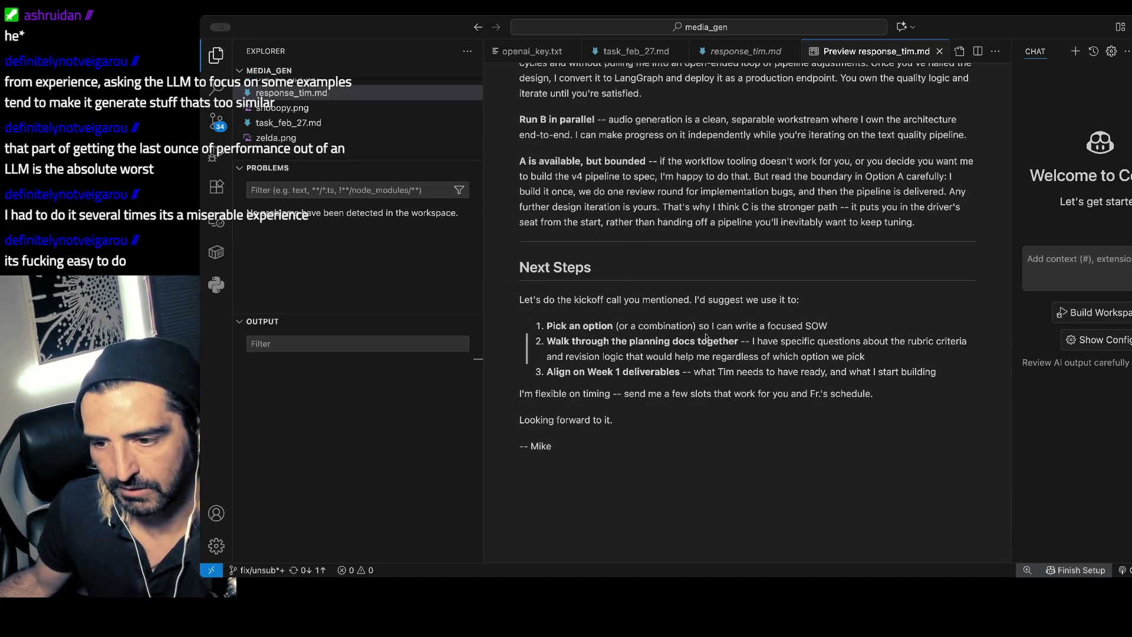
{"action": "left_click_drag", "start_coordinate": [648, 342], "coordinate": [646, 356]}
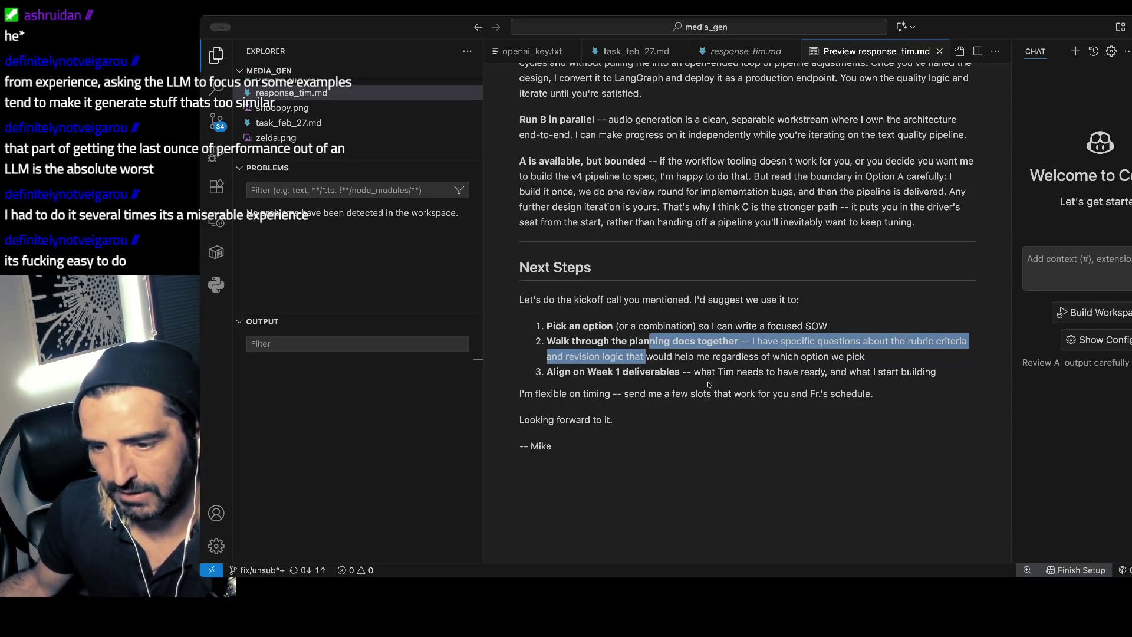
- Check the end of the response_tim.md source, return to the preview, then switch to Excalidraw
{"action": "double_click", "coordinate": [611, 429]}
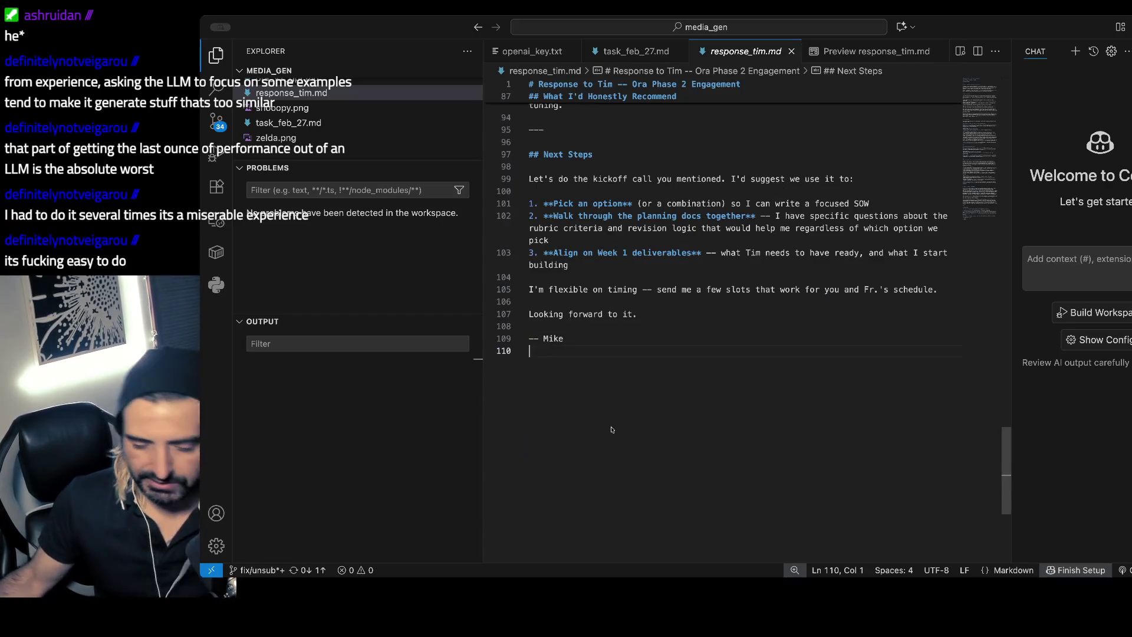
{"action": "key", "text": "super+shift+v"}
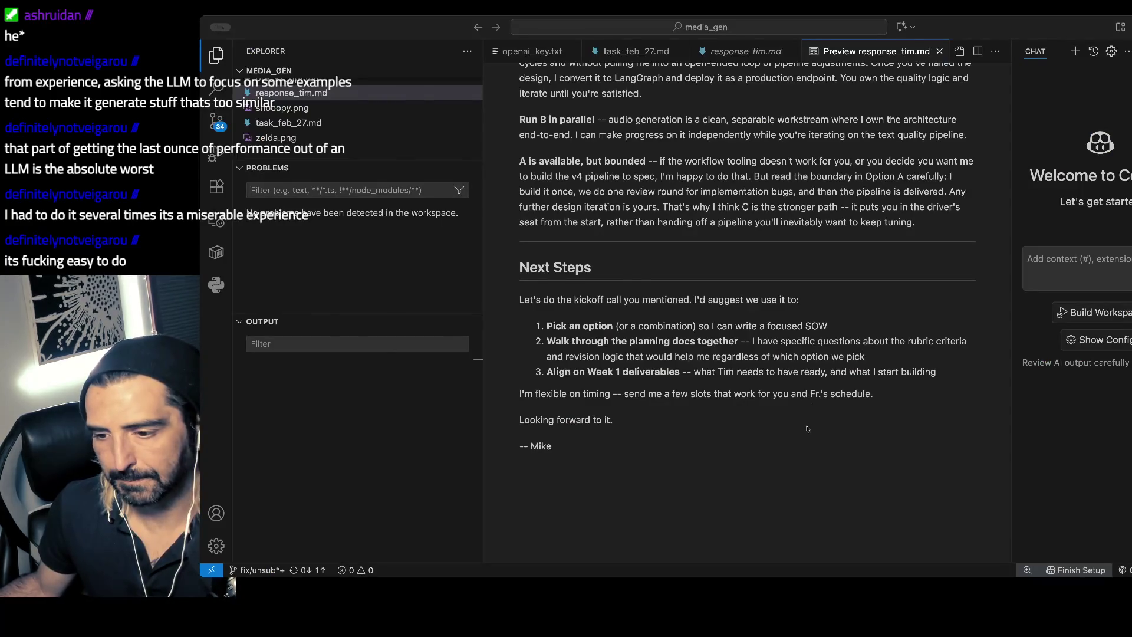
{"action": "key", "text": "super+Tab"}
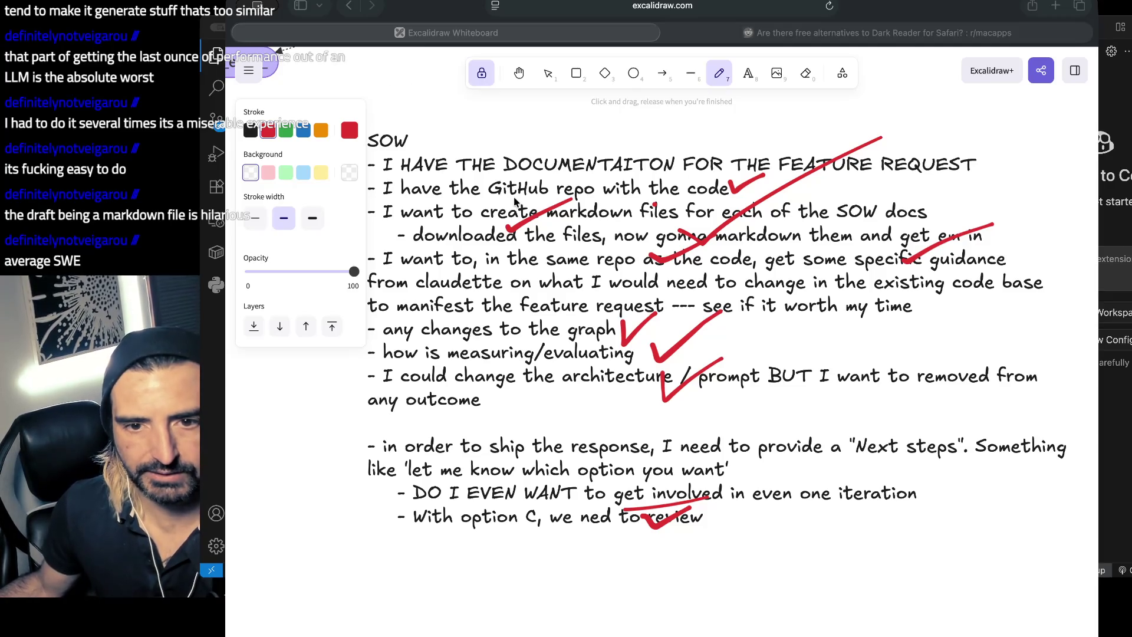
- Underline the words 'even one' in red on the Excalidraw SOW board
{"action": "left_click", "coordinate": [261, 82]}
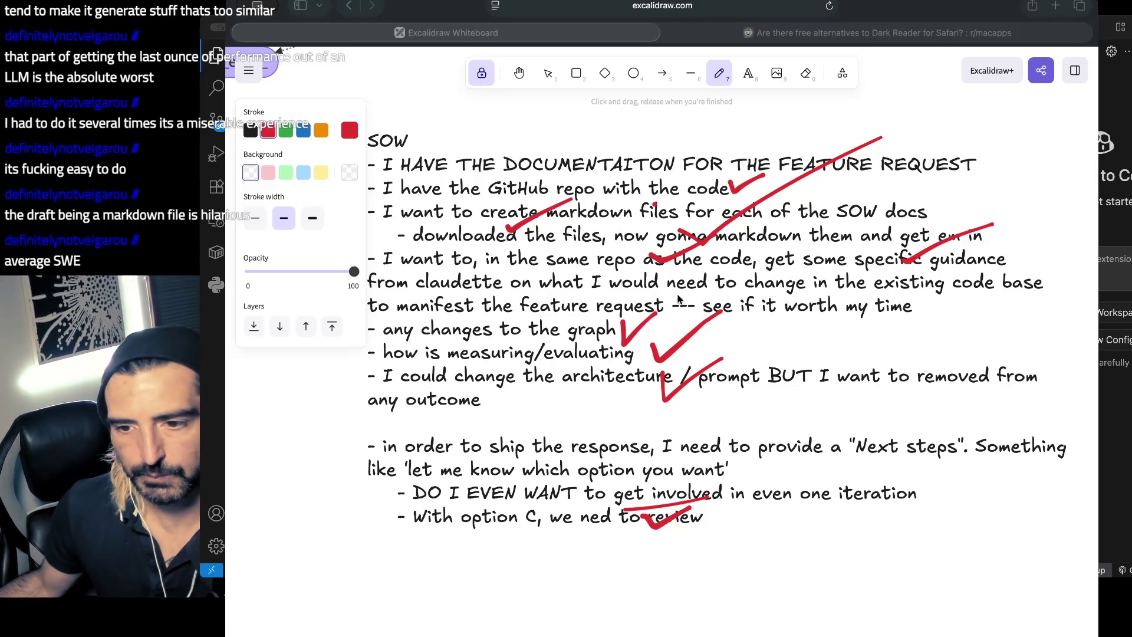
{"action": "left_click", "coordinate": [679, 295]}
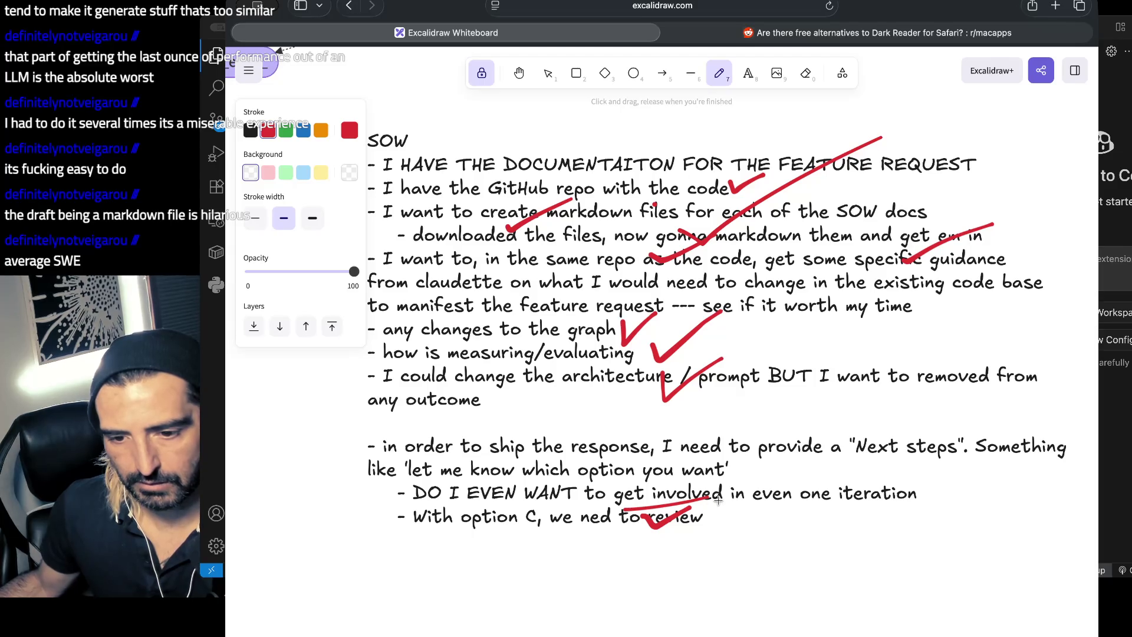
{"action": "left_click_drag", "start_coordinate": [750, 500], "coordinate": [815, 498]}
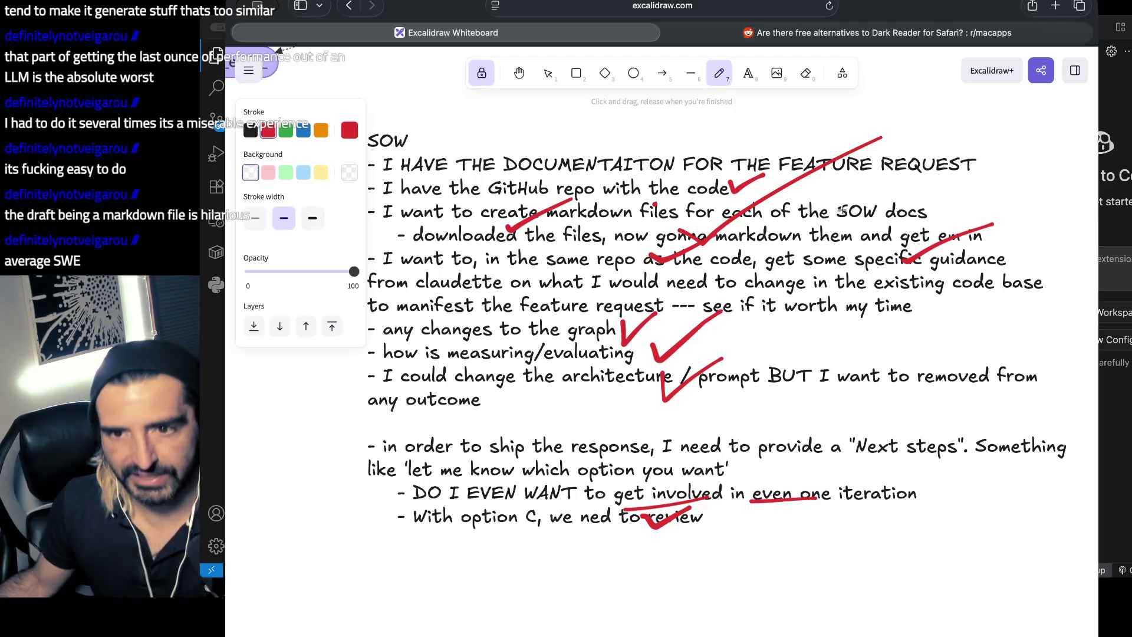
- Add a SOW note saying the document must drop markdown tone for delivery via email
{"action": "left_click", "coordinate": [741, 86]}
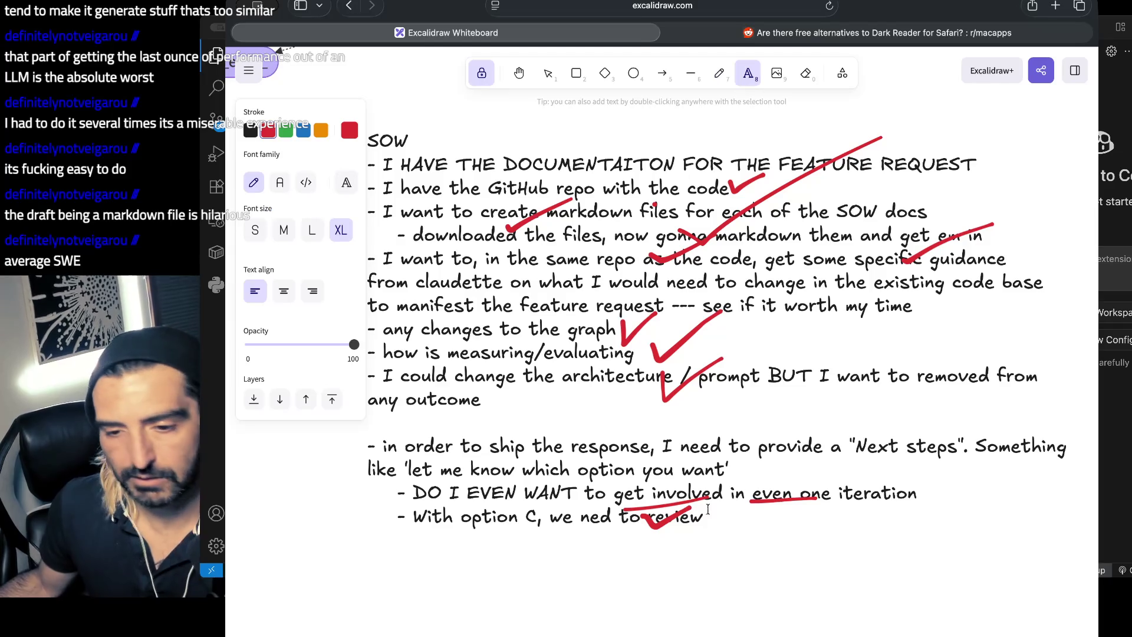
{"action": "left_click", "coordinate": [727, 517]}
{"action": "left_click", "coordinate": [727, 517]}
{"action": "key", "text": "Return"}
{"action": "type", "text": "we need to get away from the markdown fil"}
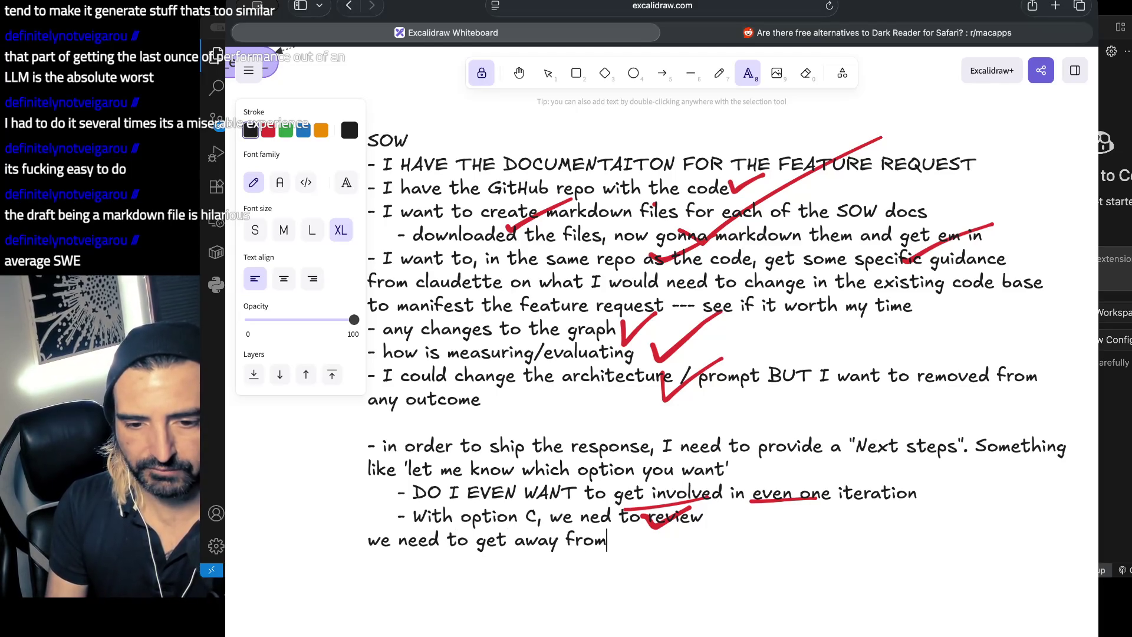
{"action": "type", "text": "e "}
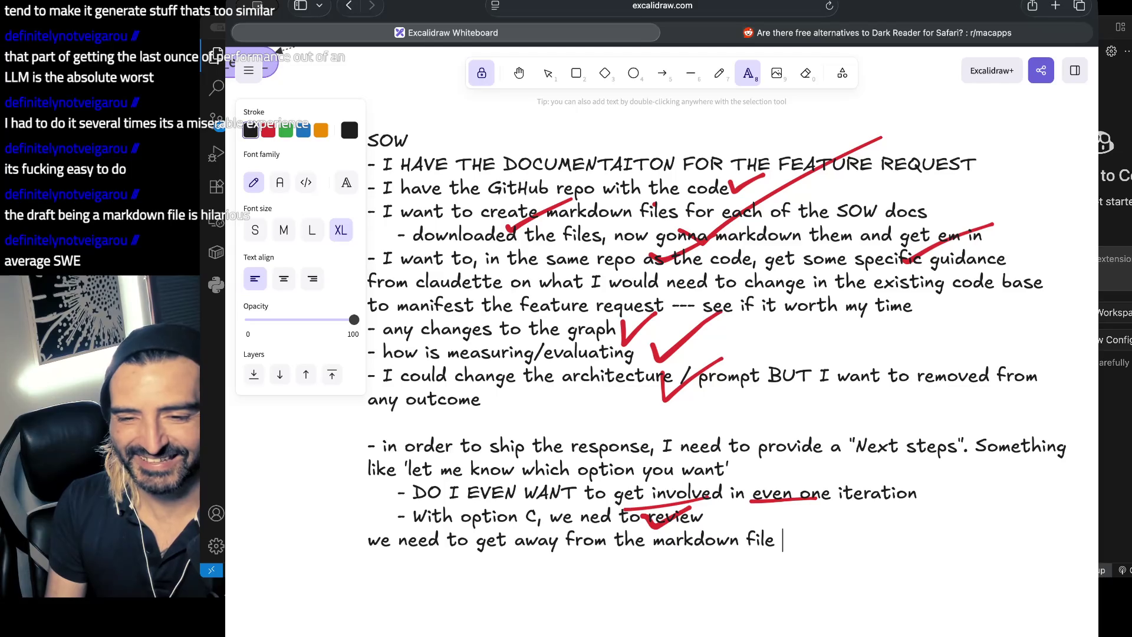
{"action": "type", "text": "in terms of tone and"}
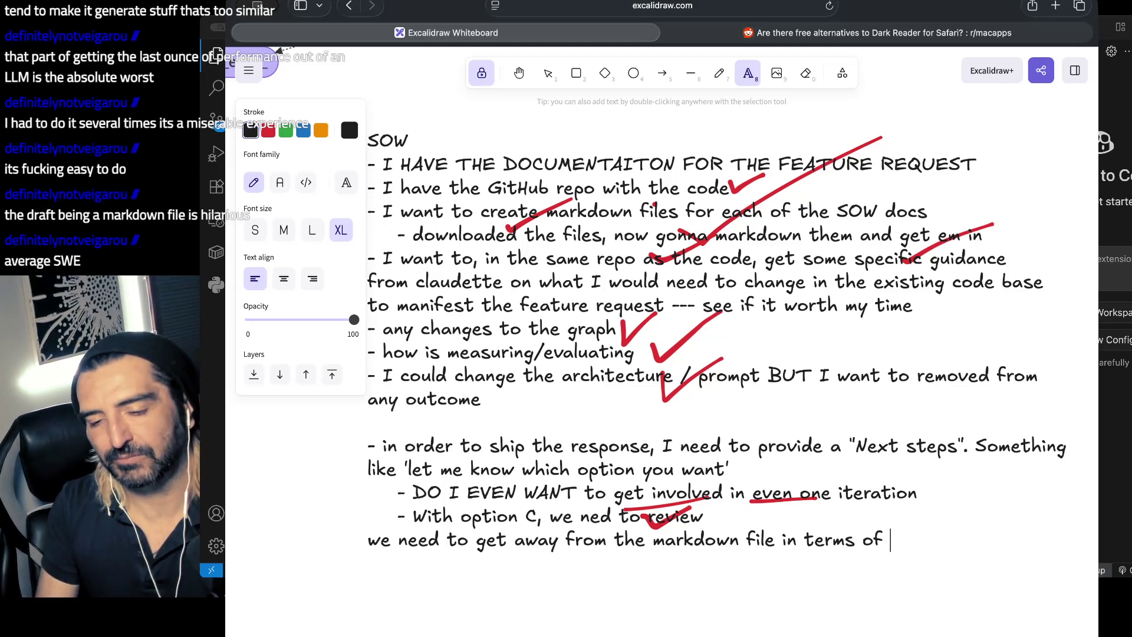
{"action": "key", "text": "BackSpace"}
{"action": "key", "text": "BackSpace"}
{"action": "type", "text": "s this document to b"}
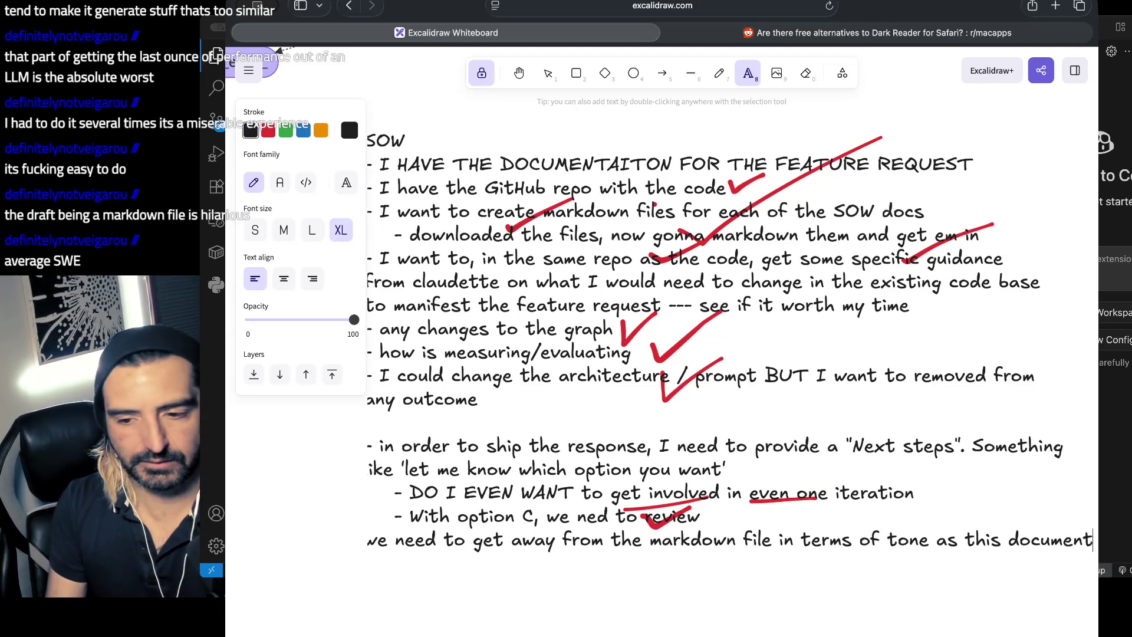
{"action": "type", "text": "e "}
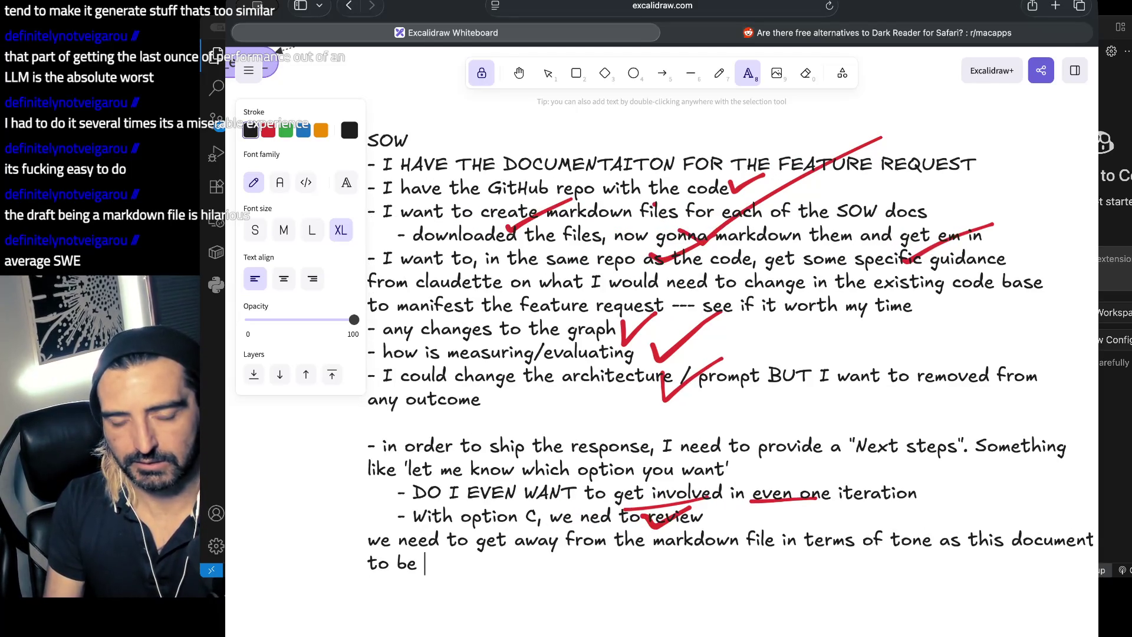
{"action": "type", "text": "prepared for del"}
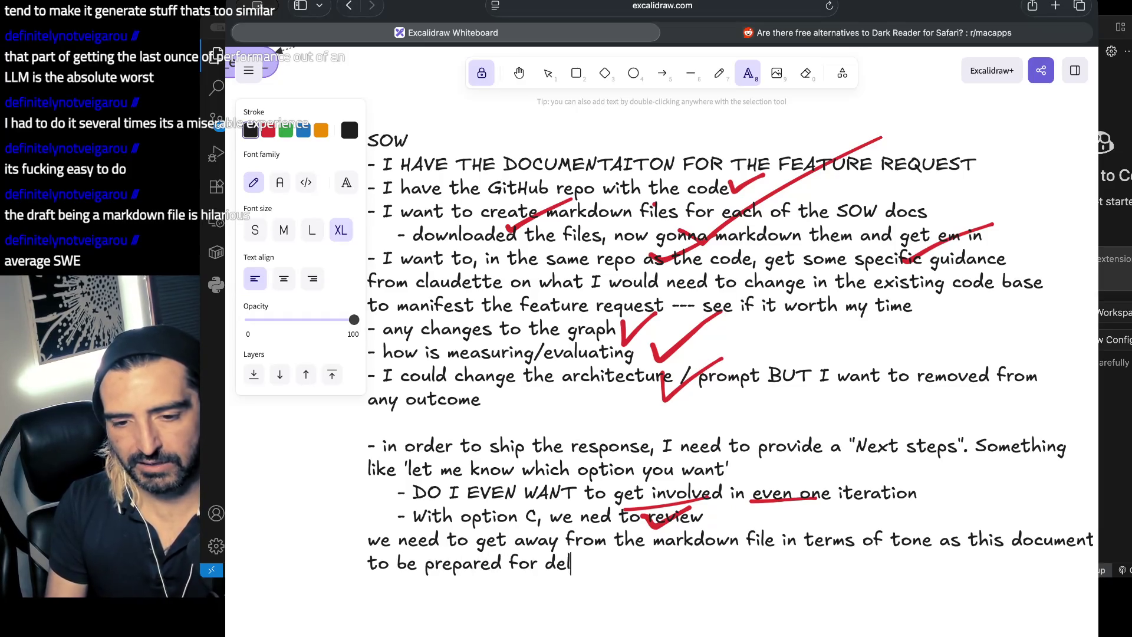
{"action": "type", "text": "ivery via email. "}
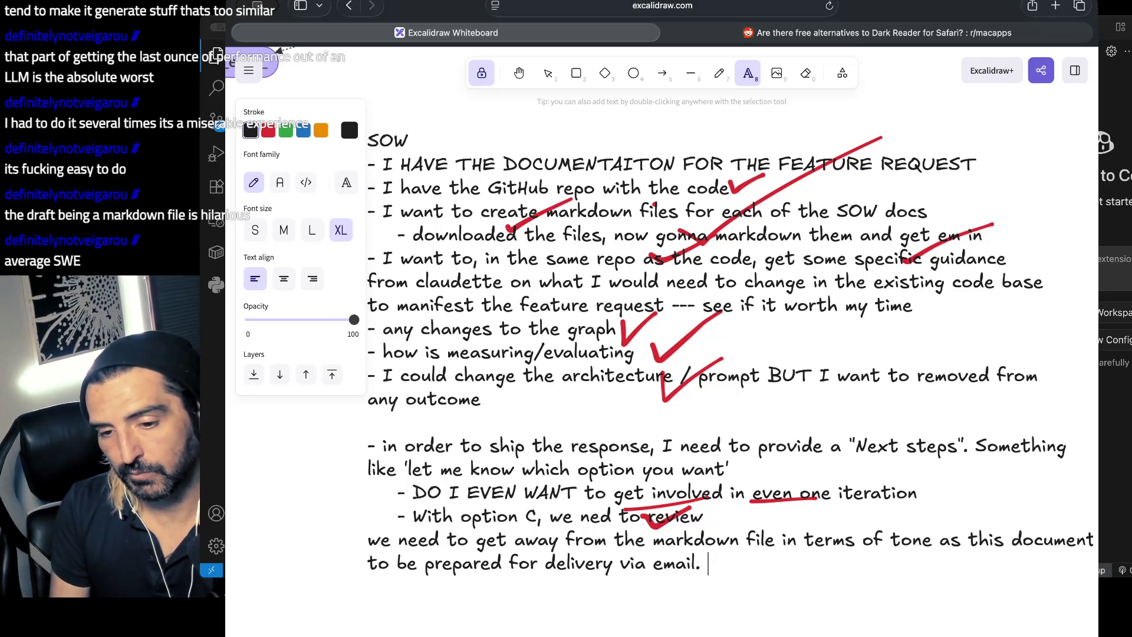
{"action": "type", "text": "I need to in"}
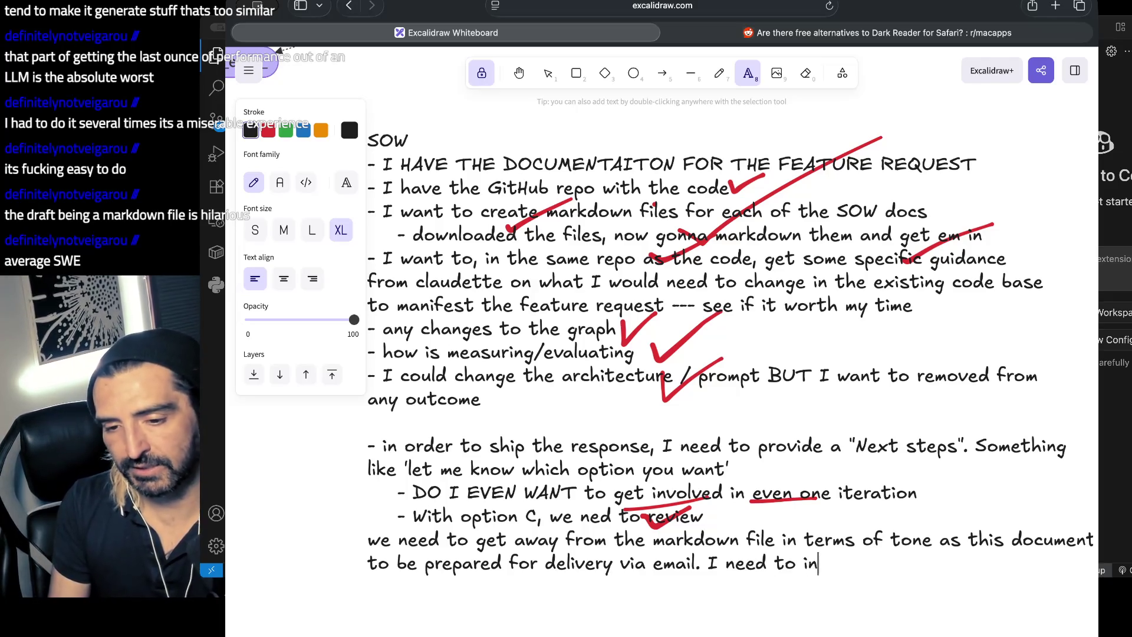
{"action": "type", "text": "vite the next"}
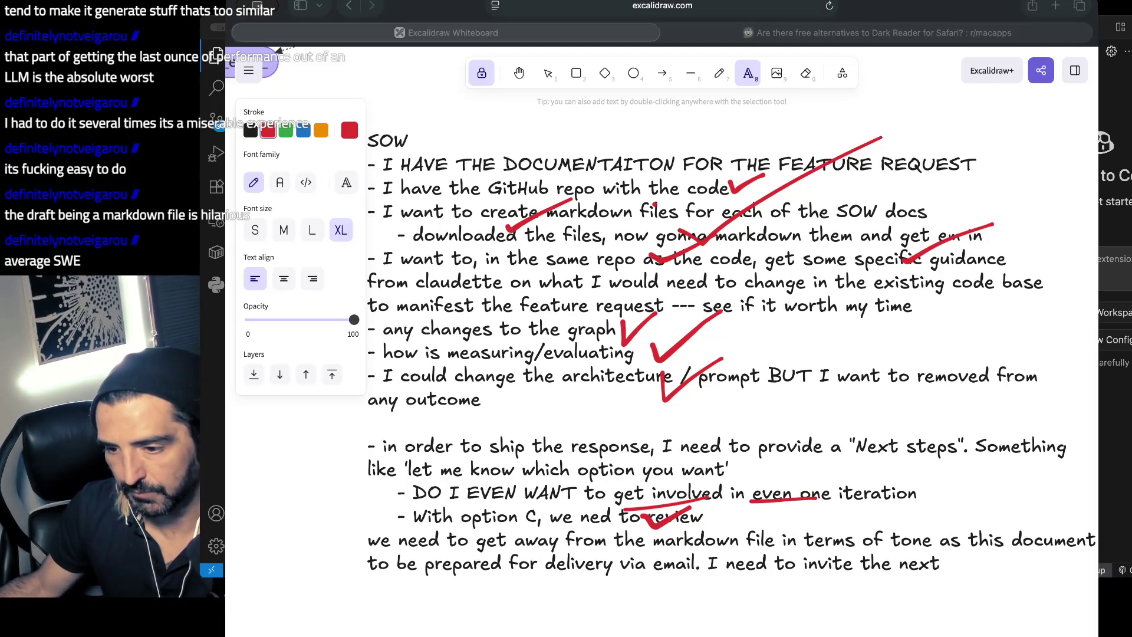
{"action": "key", "text": "super+Tab"}
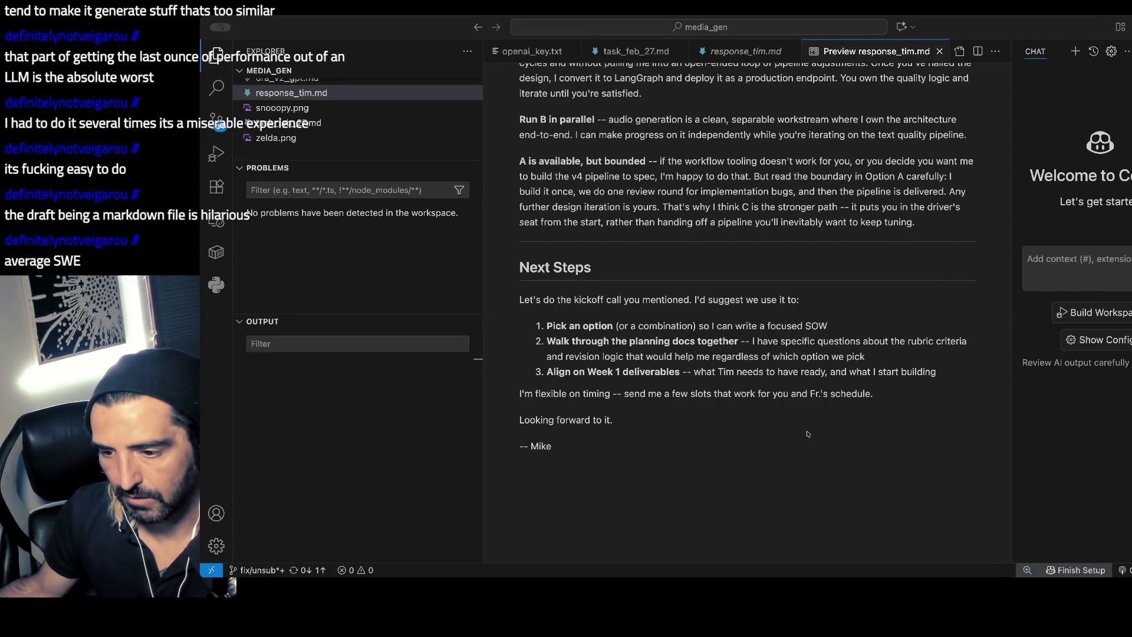
- Ask Claude Code to redo Next Steps, inviting the client to choose among the proposal's options
{"action": "key", "text": "super+Tab"}
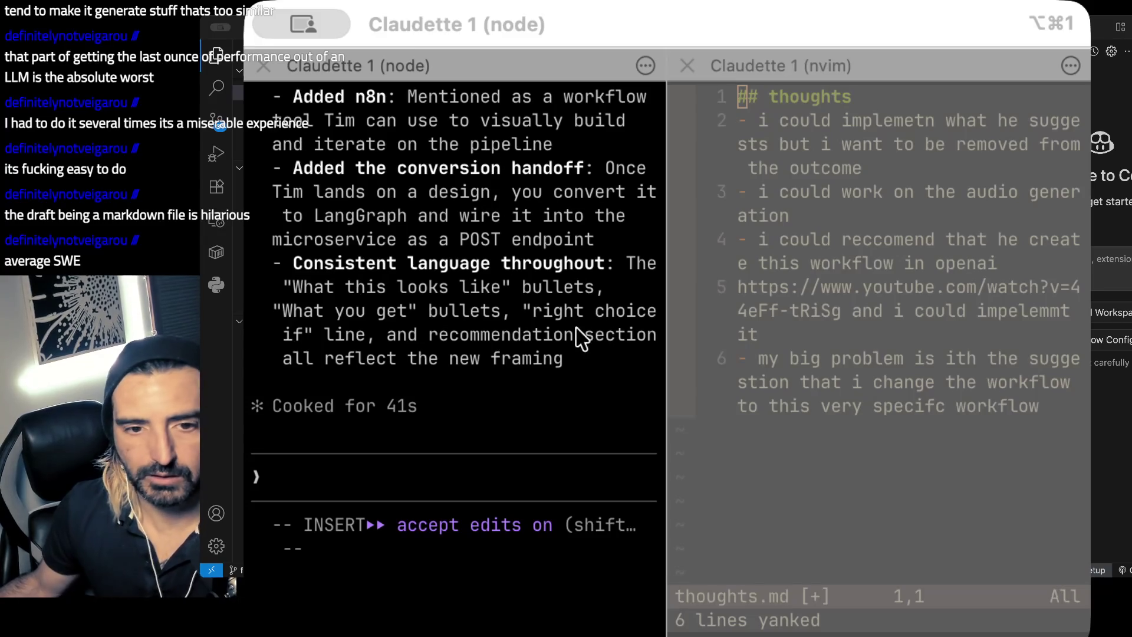
{"action": "left_click", "coordinate": [580, 328]}
{"action": "type", "text": "we need to redo the N"}
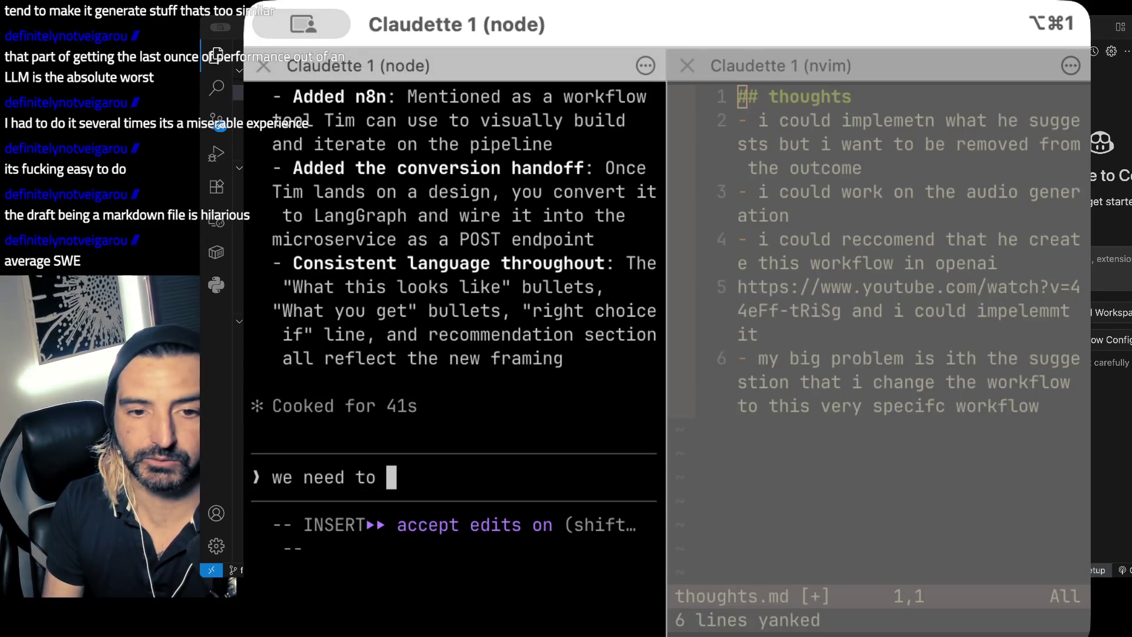
{"action": "type", "text": "ext STe"}
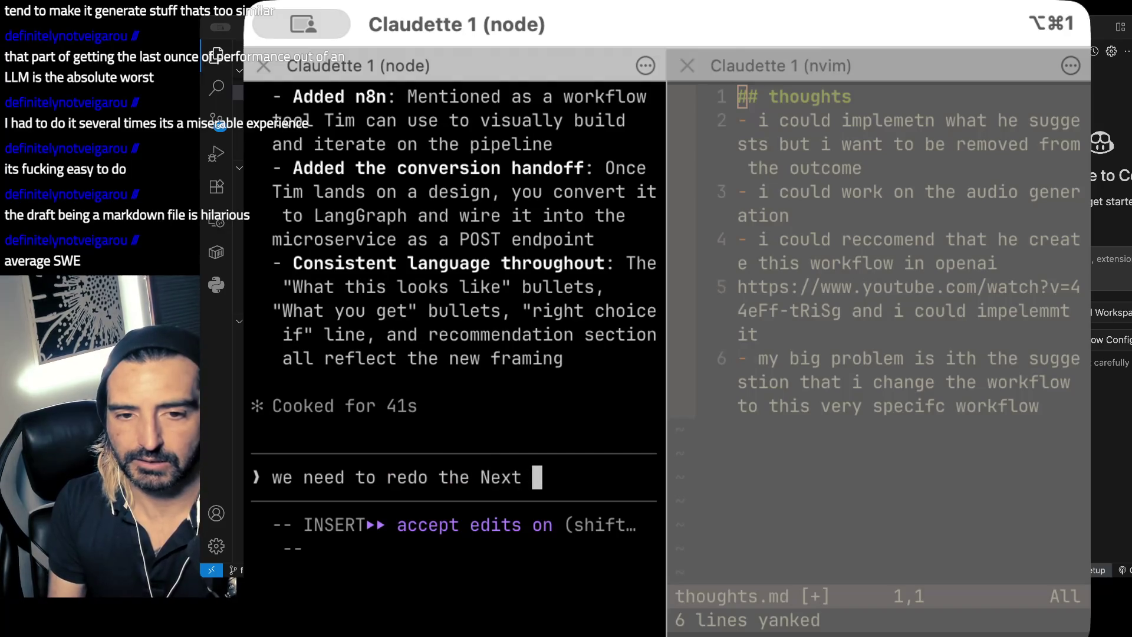
{"action": "key", "text": "BackSpace"}
{"action": "key", "text": "BackSpace"}
{"action": "type", "text": "teps se"}
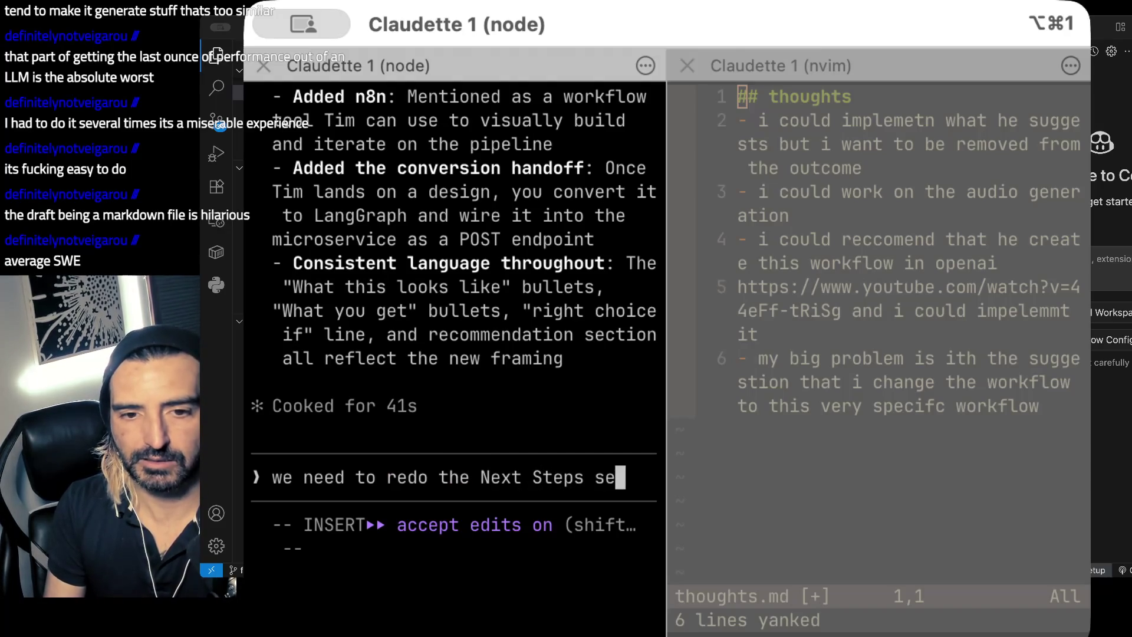
{"action": "type", "text": "ction. THe ne"}
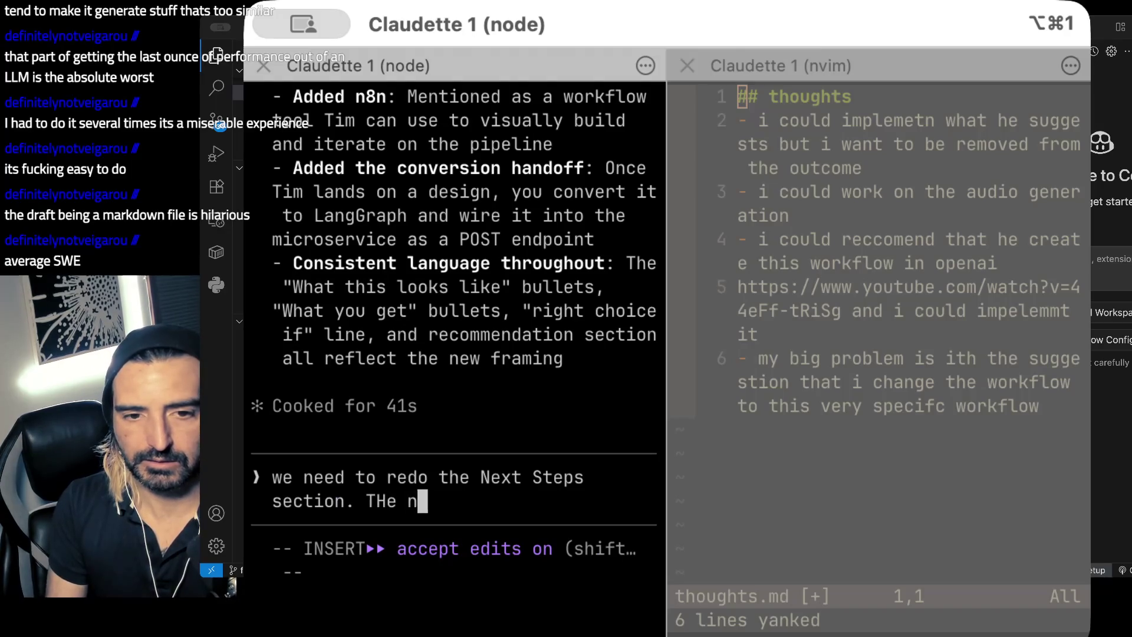
{"action": "key", "text": "BackSpace"}
{"action": "key", "text": "BackSpace"}
{"action": "key", "text": "BackSpace"}
{"action": "type", "text": "e ne"}
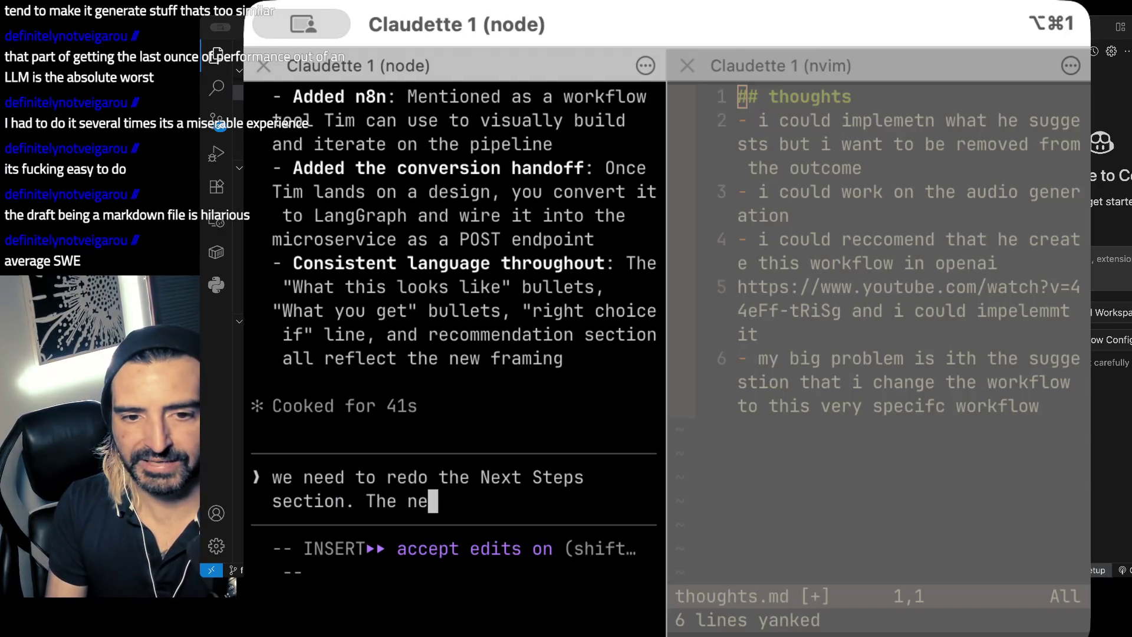
{"action": "type", "text": "xt steps should be the"}
{"action": "type", "text": "re to invite TI"}
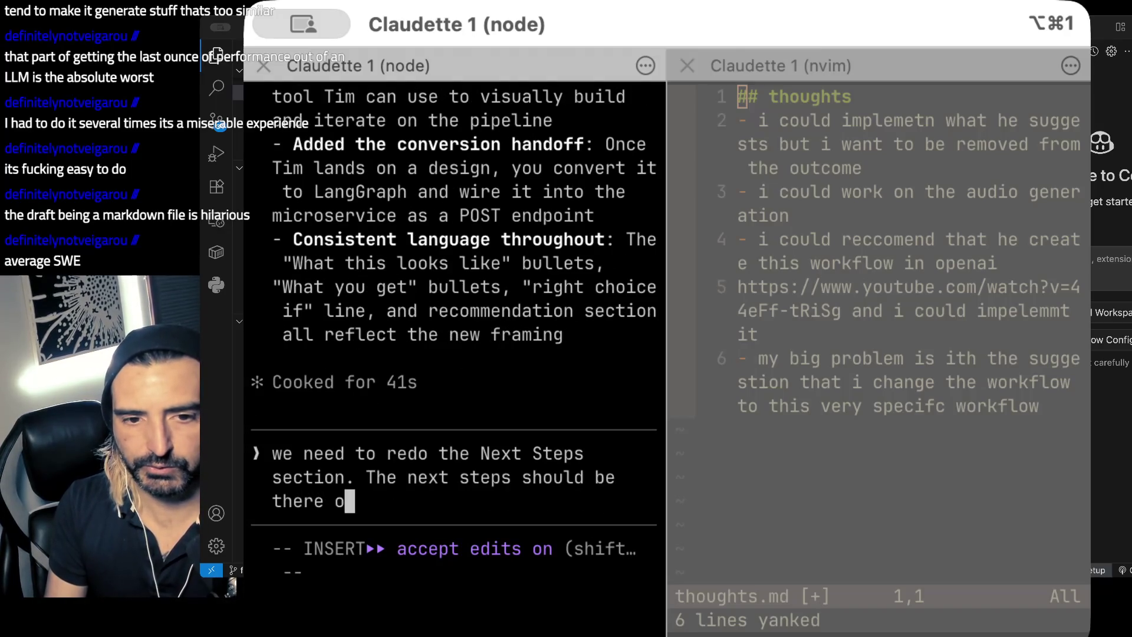
{"action": "type", "text": "m to decide what"}
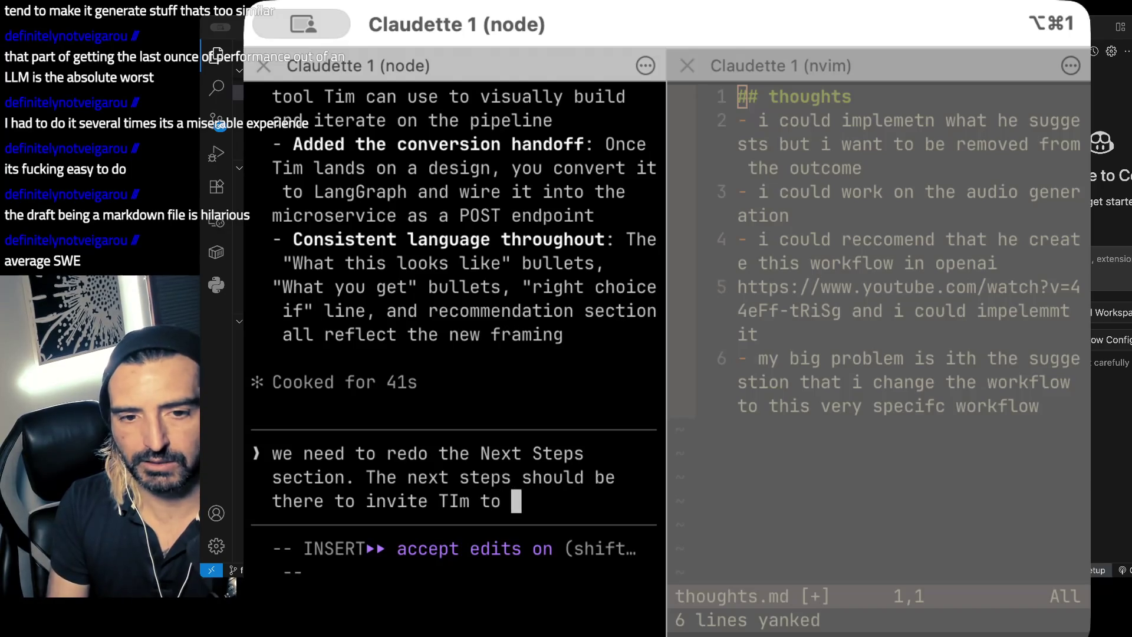
{"action": "type", "text": " he wo"}
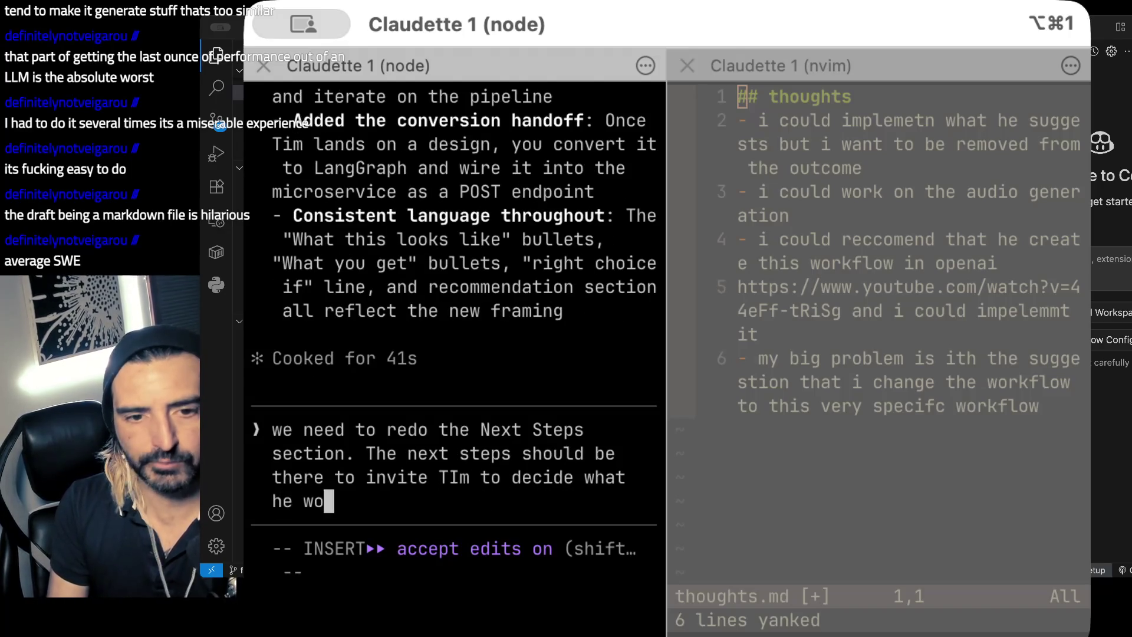
{"action": "type", "text": "uld like to do giv"}
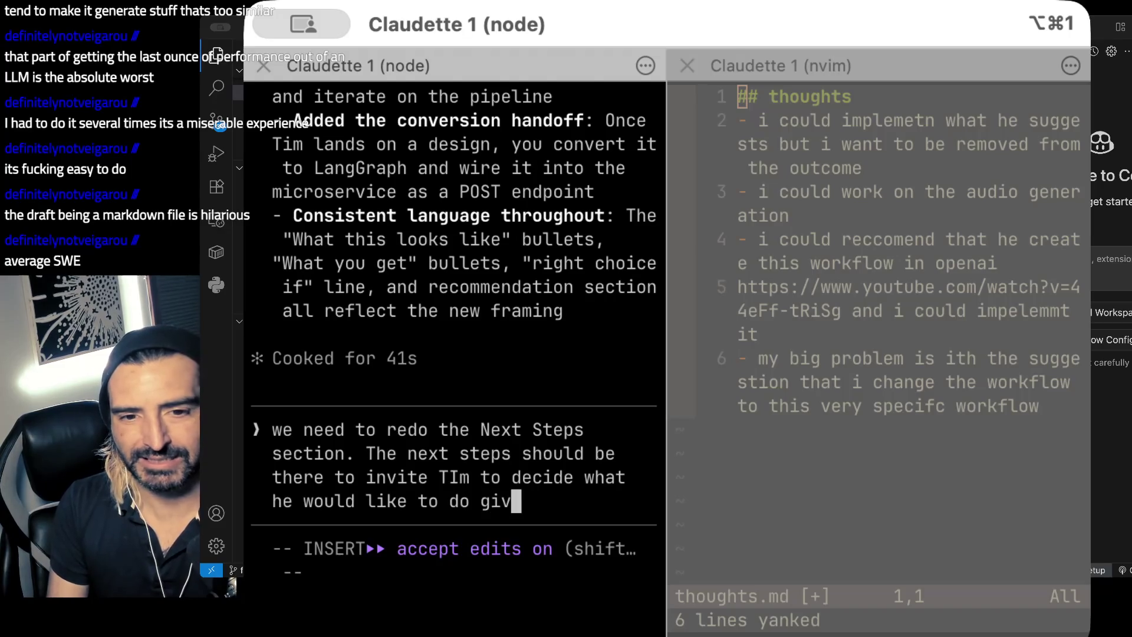
{"action": "type", "text": "en m"}
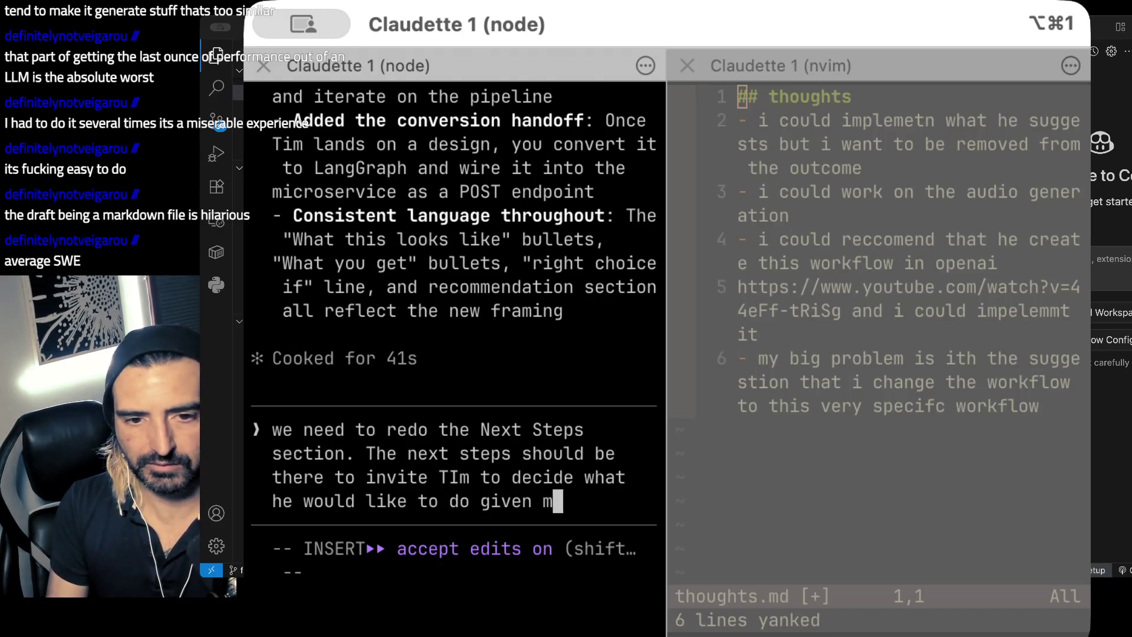
{"action": "type", "text": "y willingless or lacker"}
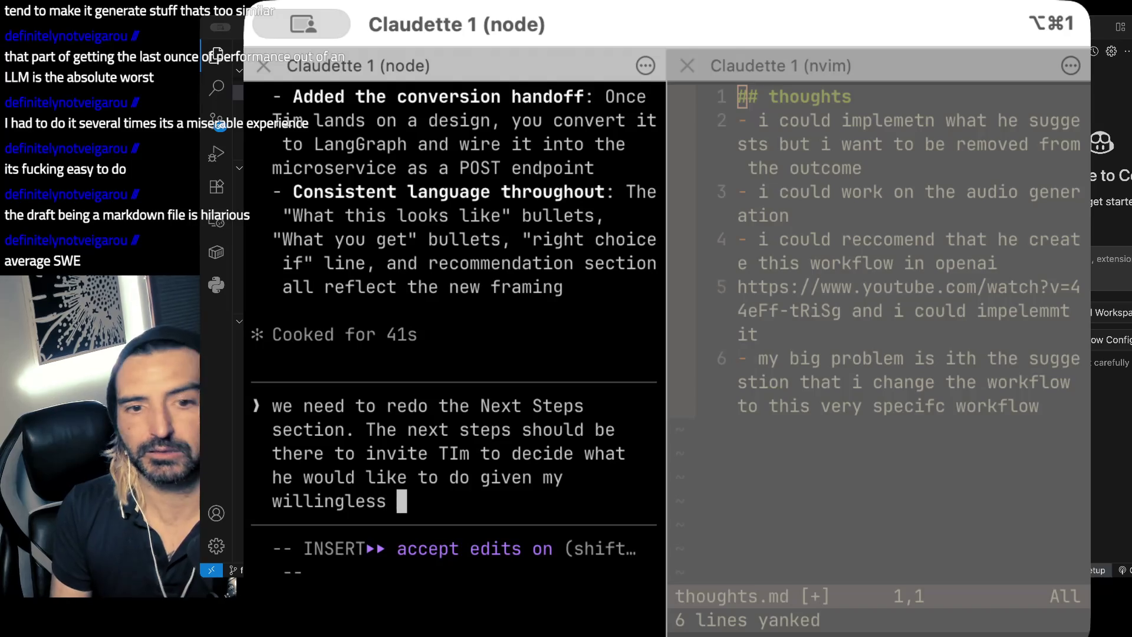
{"action": "key", "text": "BackSpace"}
{"action": "key", "text": "BackSpace"}
{"action": "type", "text": "t"}
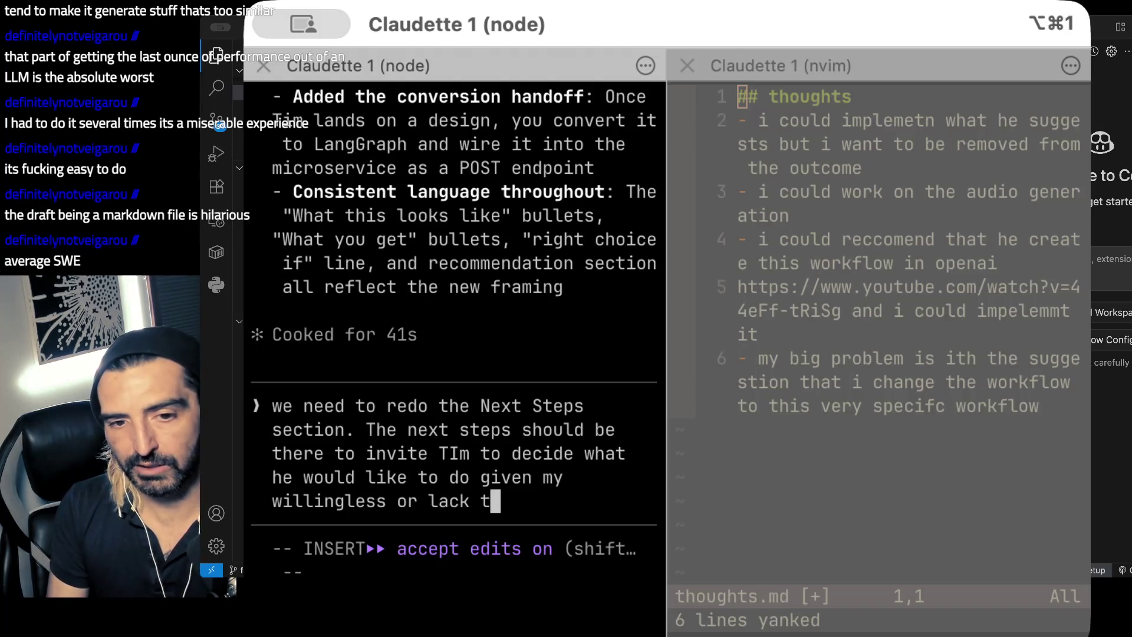
{"action": "type", "text": "heri of express"}
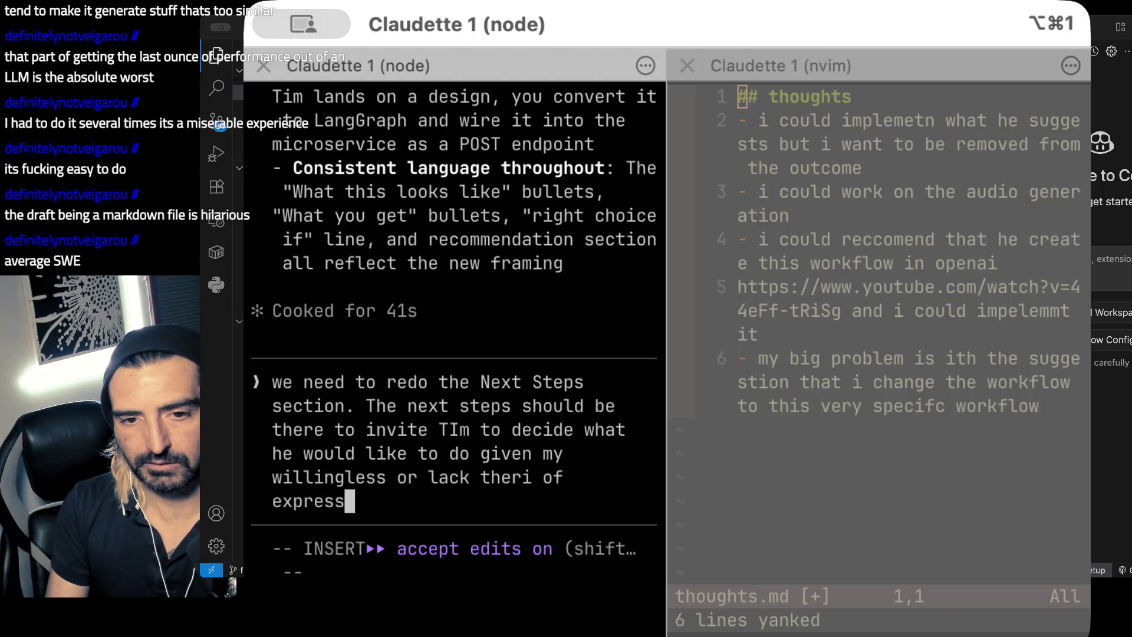
{"action": "type", "text": "ed in this documetn. "}
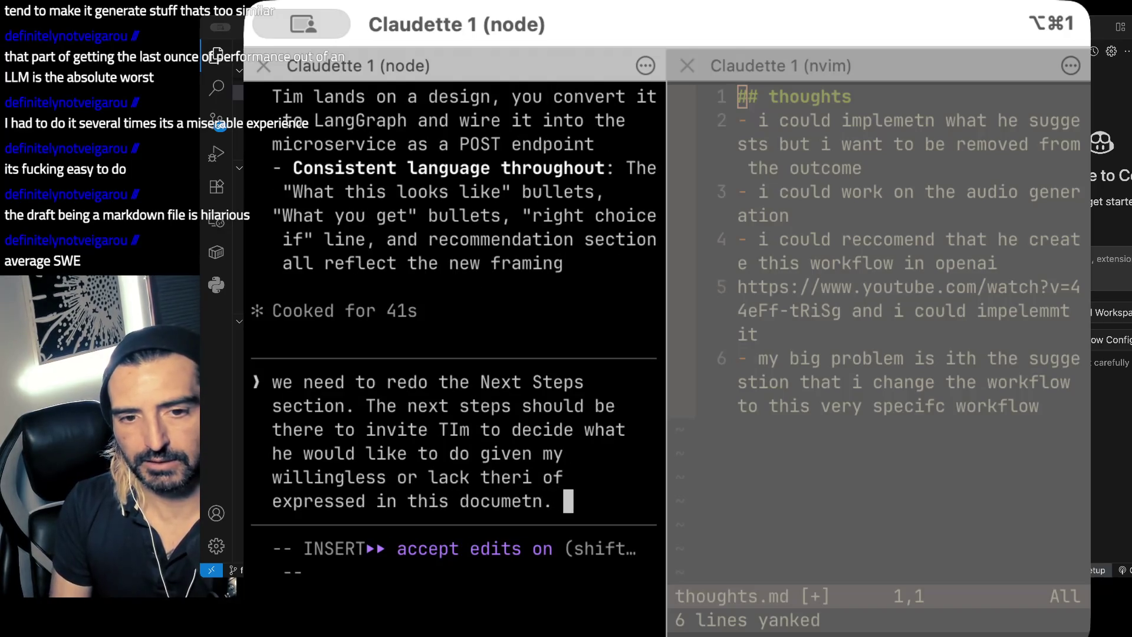
{"action": "type", "text": "SHoudl he wan"}
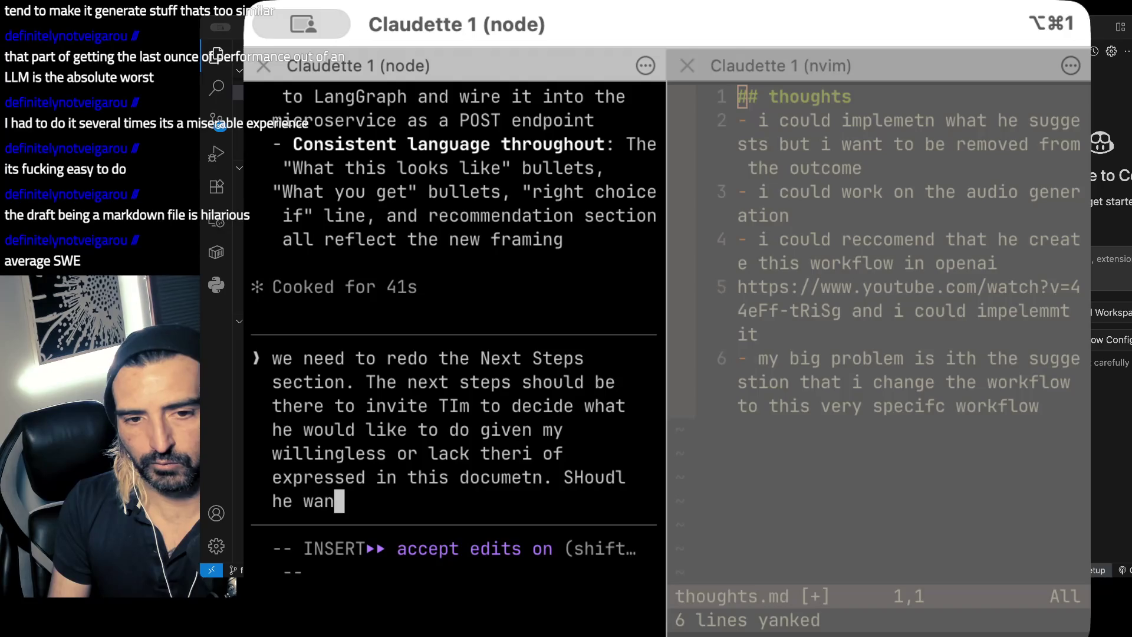
{"action": "type", "text": "t to puruse "}
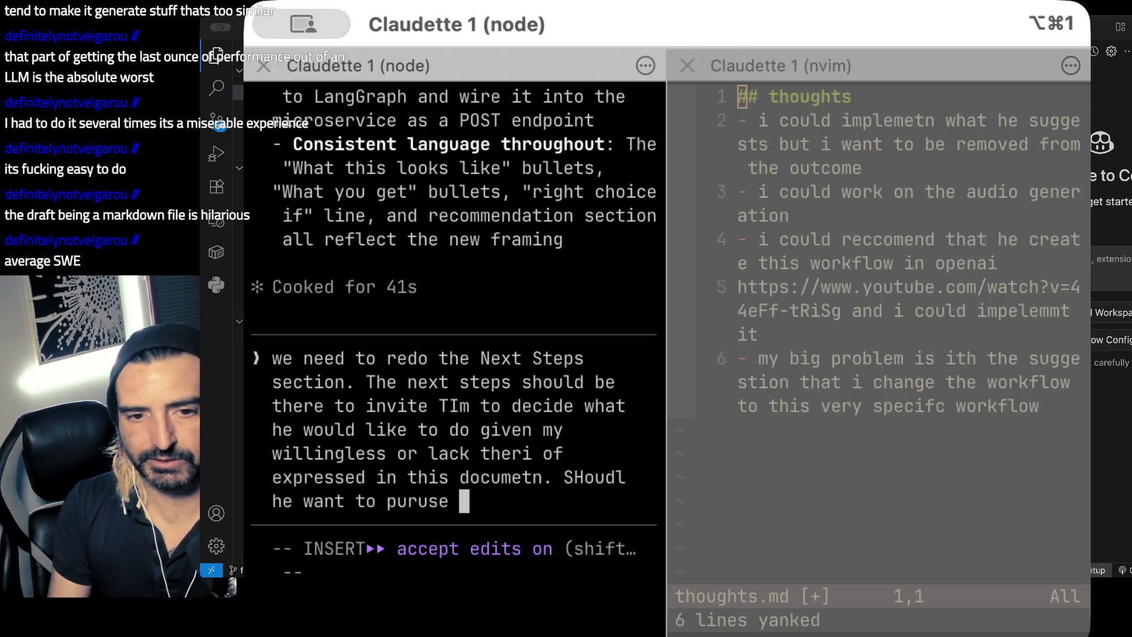
{"action": "type", "text": "any of these "}
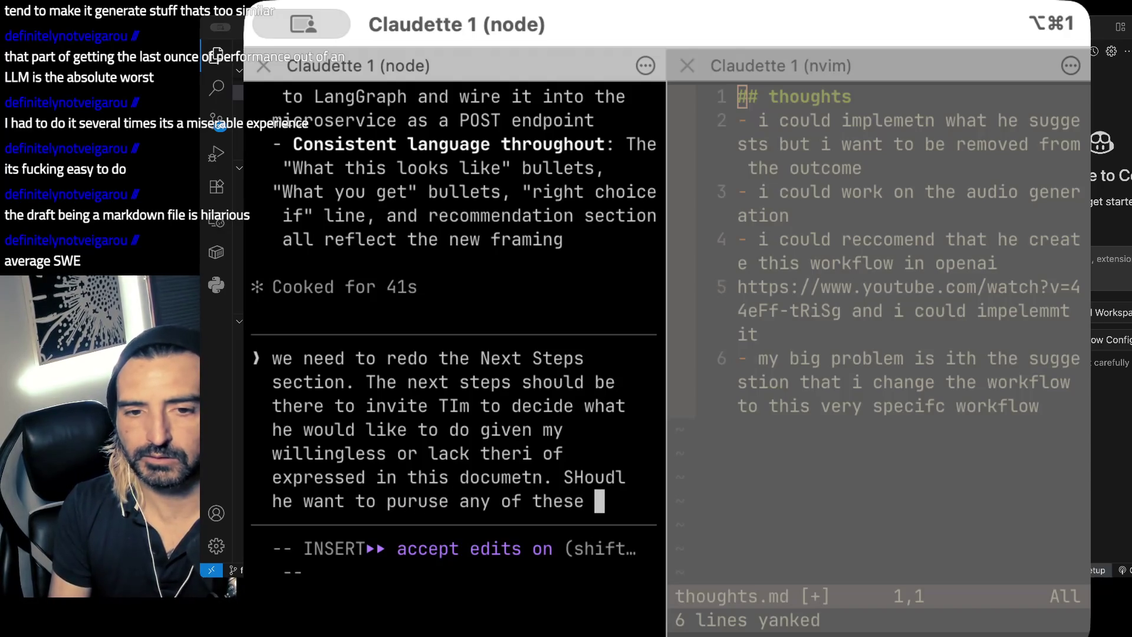
{"action": "type", "text": "options I Would t"}
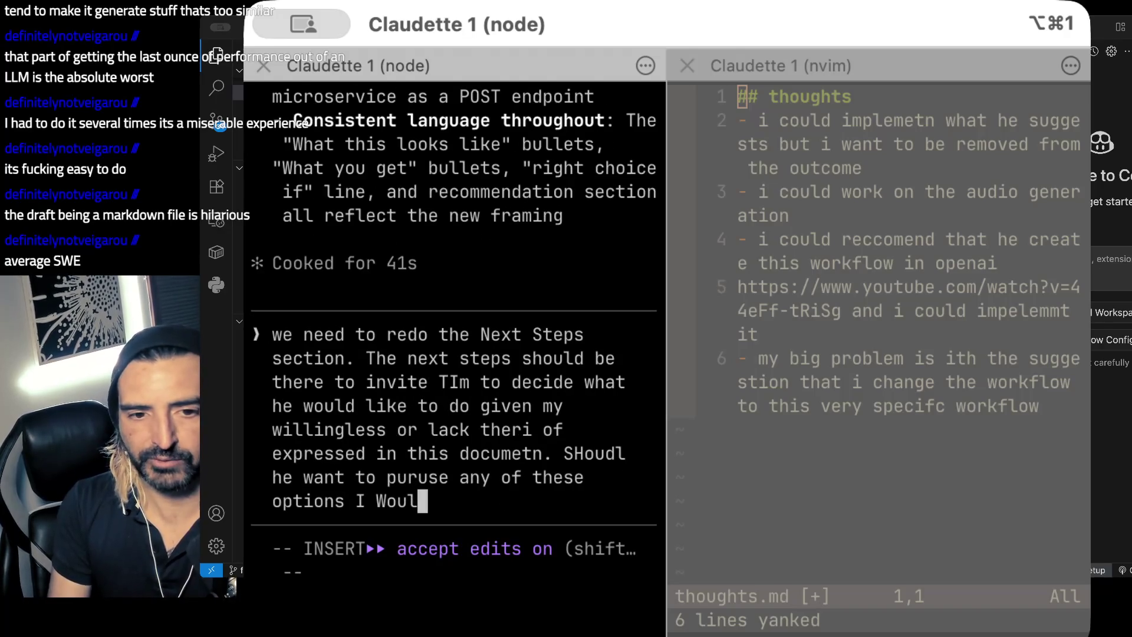
{"action": "type", "text": "hen write th"}
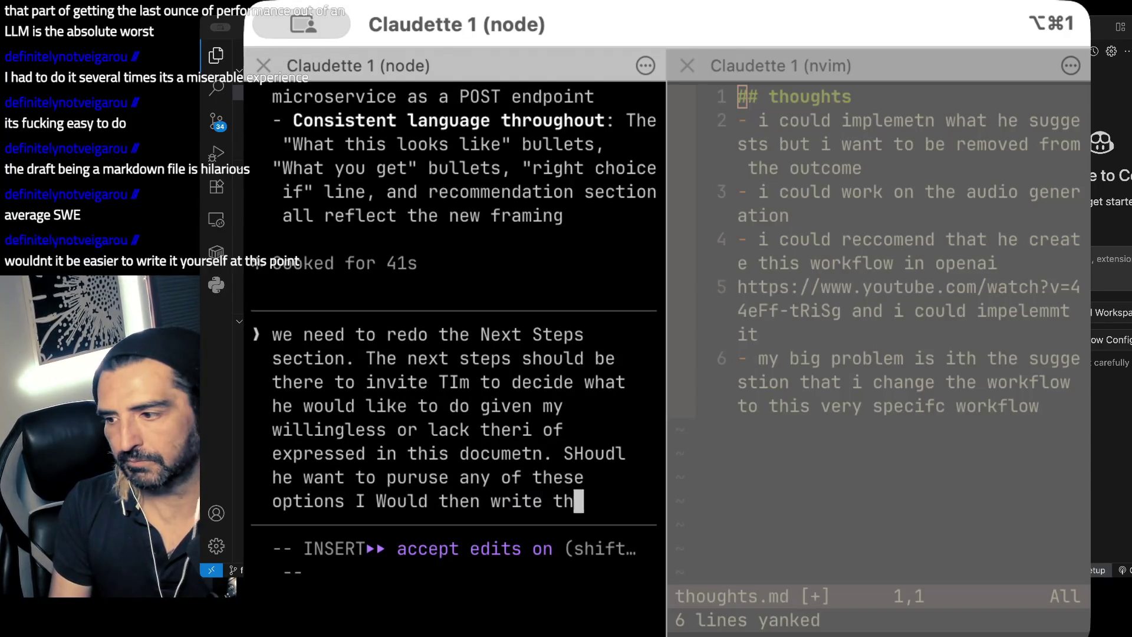
{"action": "type", "text": "e sw=e"}
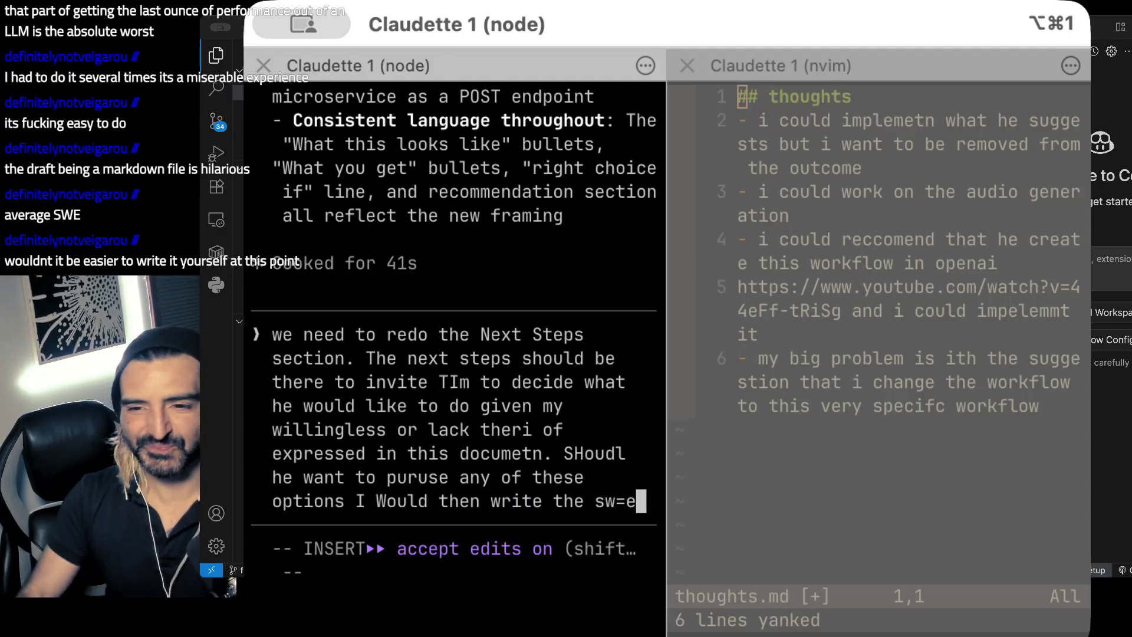
{"action": "key", "text": "BackSpace"}
{"action": "key", "text": "BackSpace"}
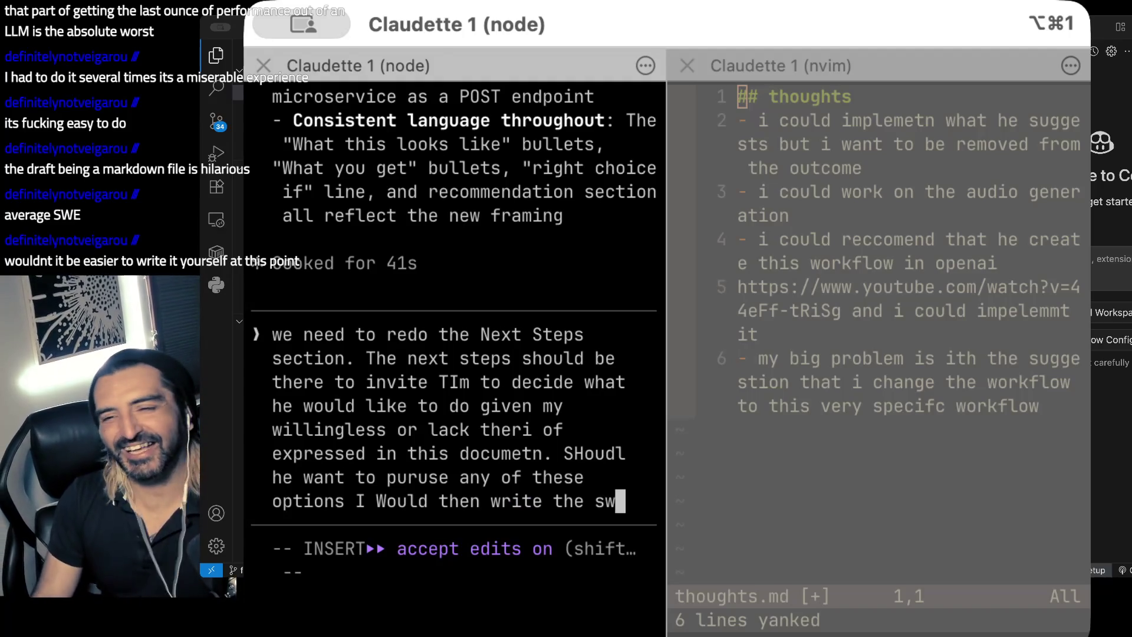
{"action": "type", "text": "e"}
{"action": "key", "text": "Return"}
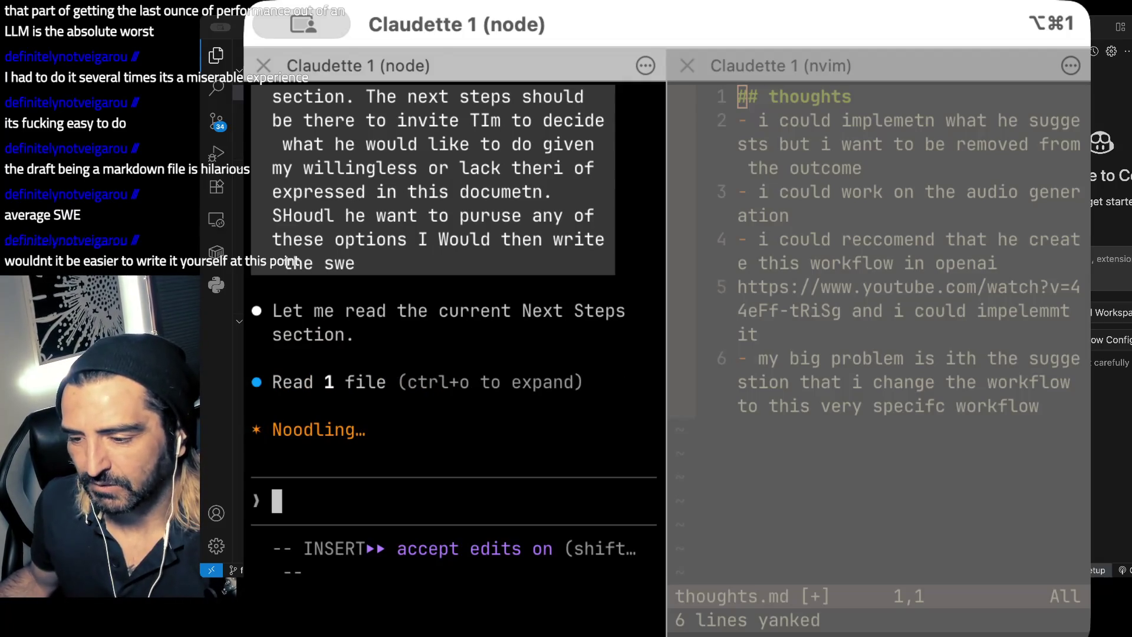
{"action": "key", "text": "super+Tab"}
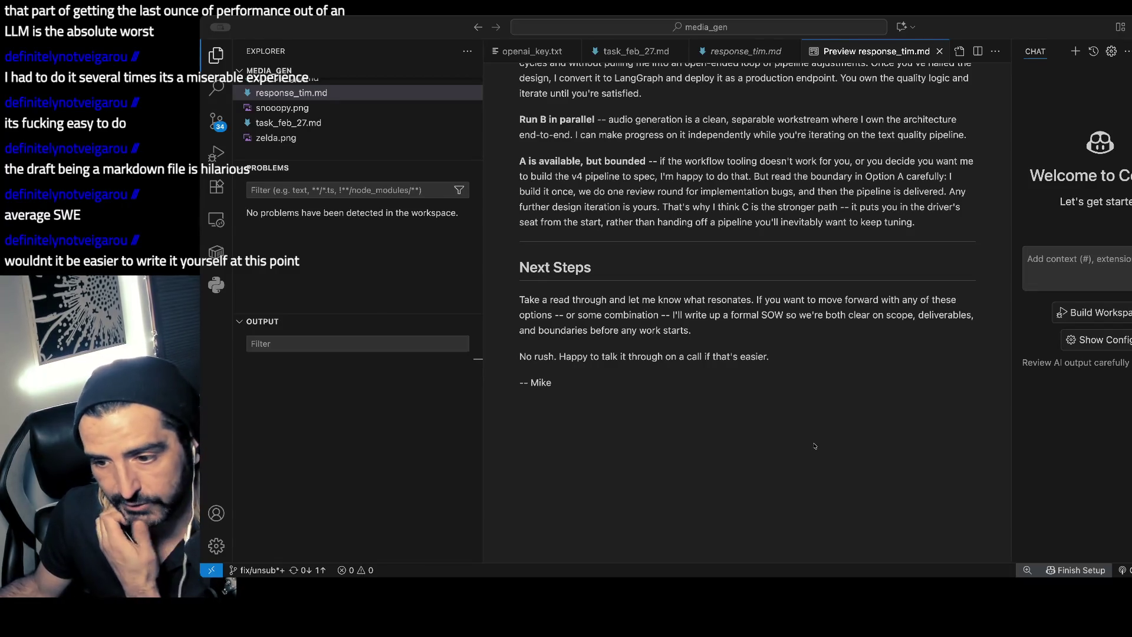
- Delete the unfinished 'I need to invite the next' phrase from the end of the SOW notes
{"action": "key", "text": "super+Tab"}
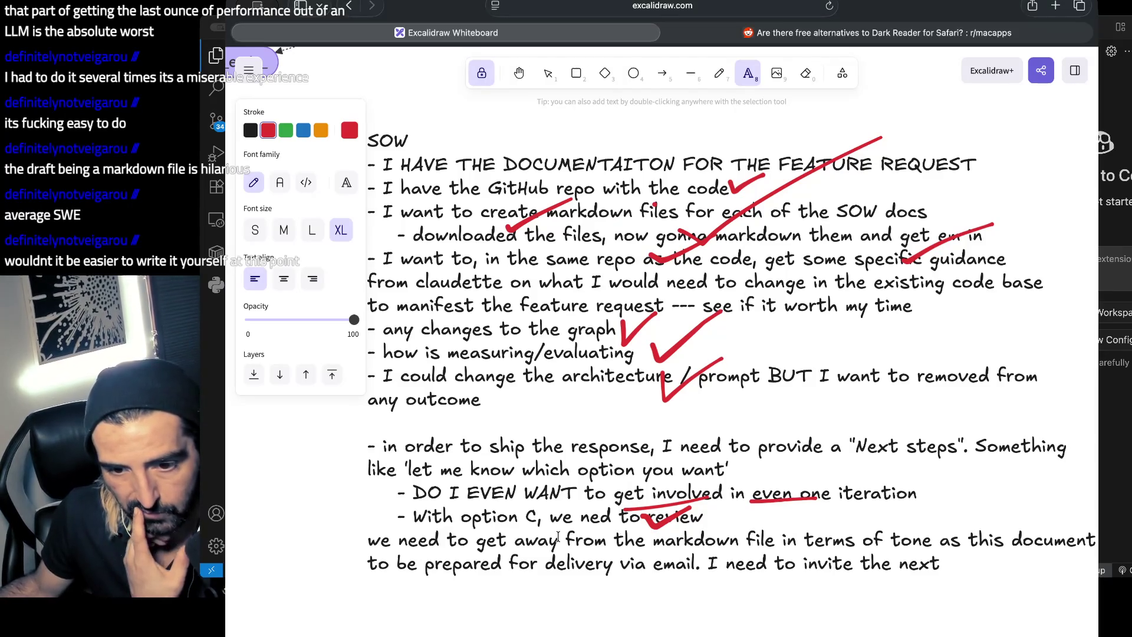
{"action": "left_click", "coordinate": [560, 557]}
{"action": "left_click", "coordinate": [706, 563]}
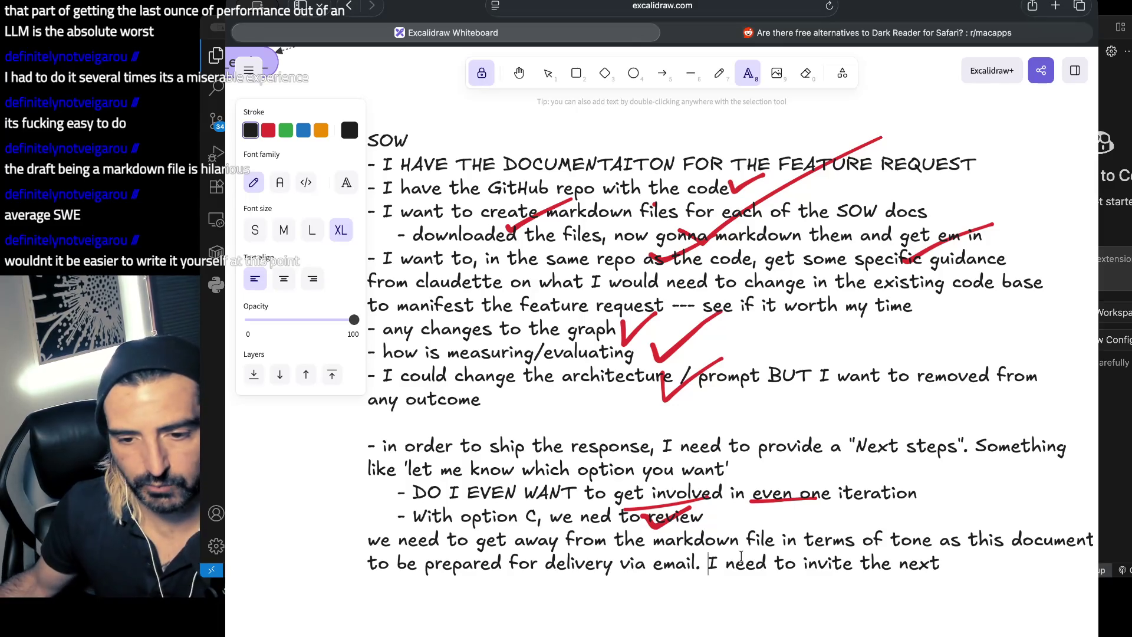
{"action": "left_click_drag", "start_coordinate": [712, 565], "coordinate": [958, 595]}
{"action": "key", "text": "BackSpace"}
{"action": "key", "text": "BackSpace"}
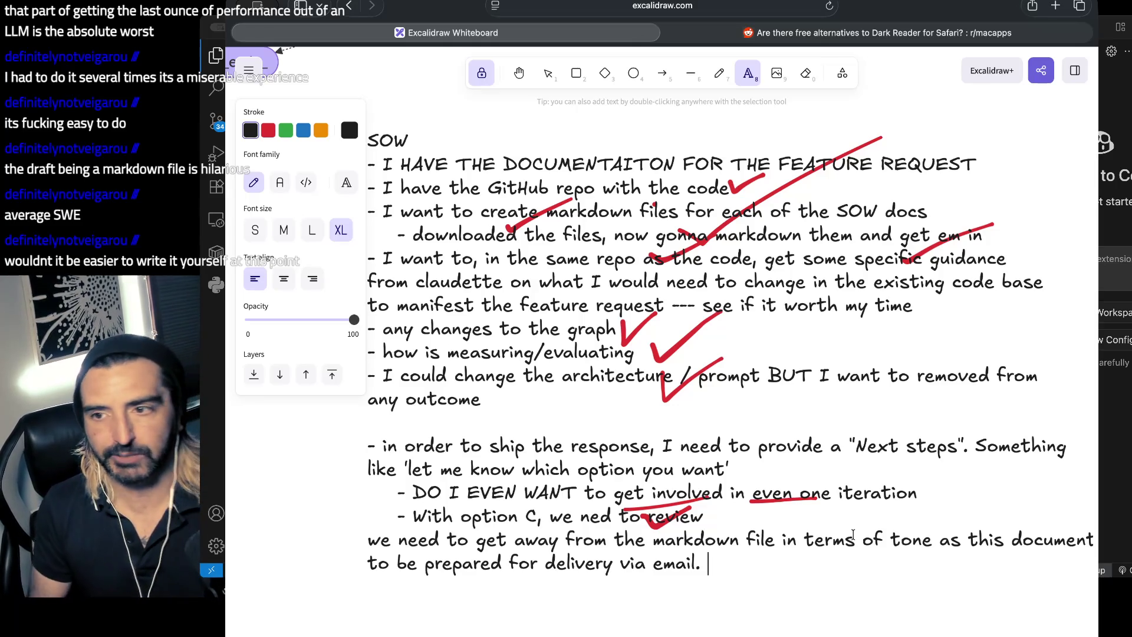
{"action": "key", "text": "super+Tab"}
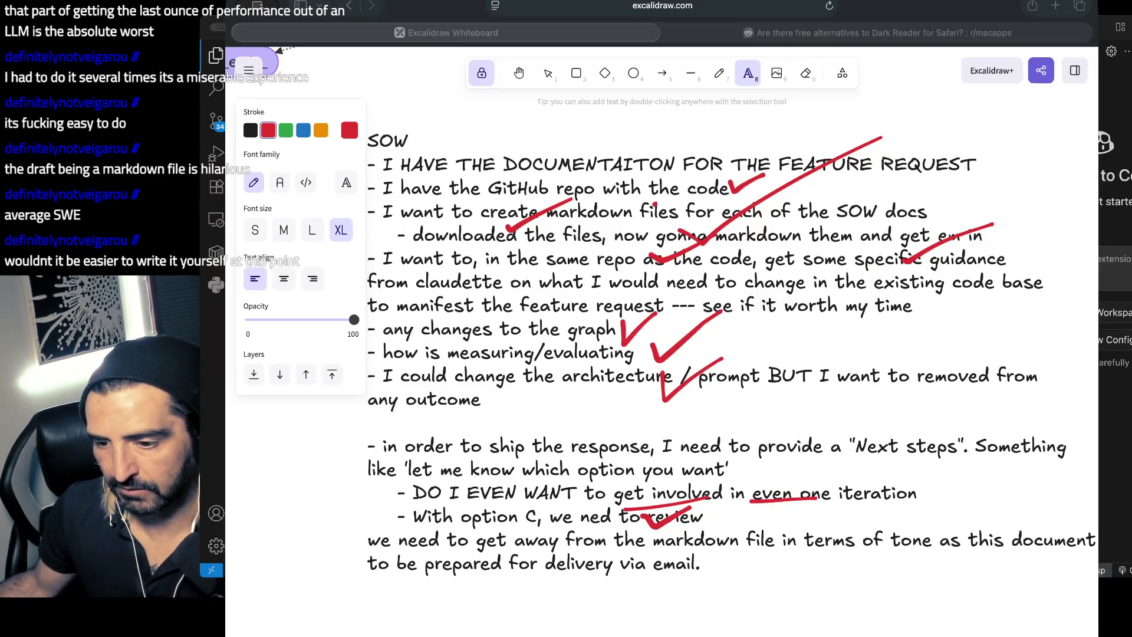
{"action": "key", "text": "super+Tab"}
{"action": "key", "text": "alt+super+1"}
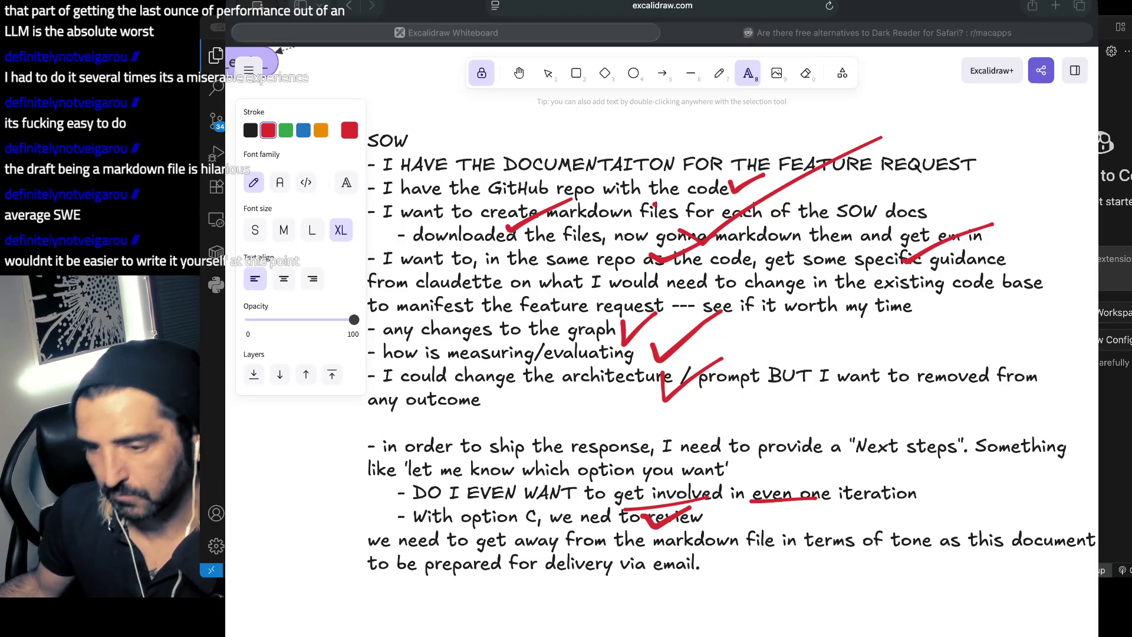
{"action": "key", "text": "super+Tab"}
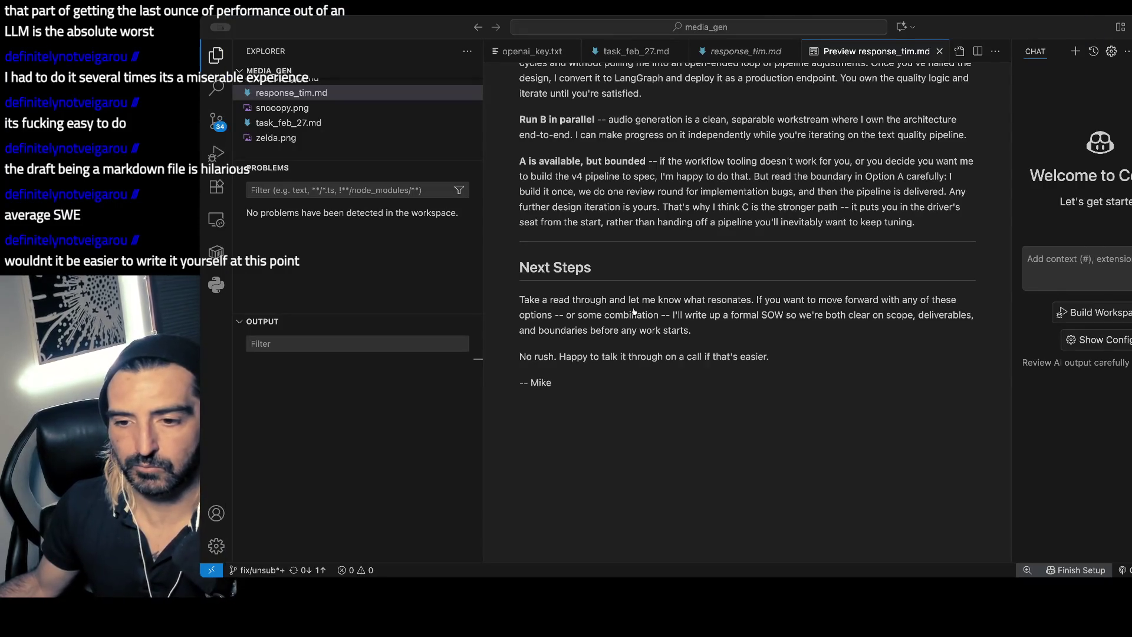
- Close and reopen the rendered markdown preview of response_tim.md
{"action": "left_click", "coordinate": [940, 51]}
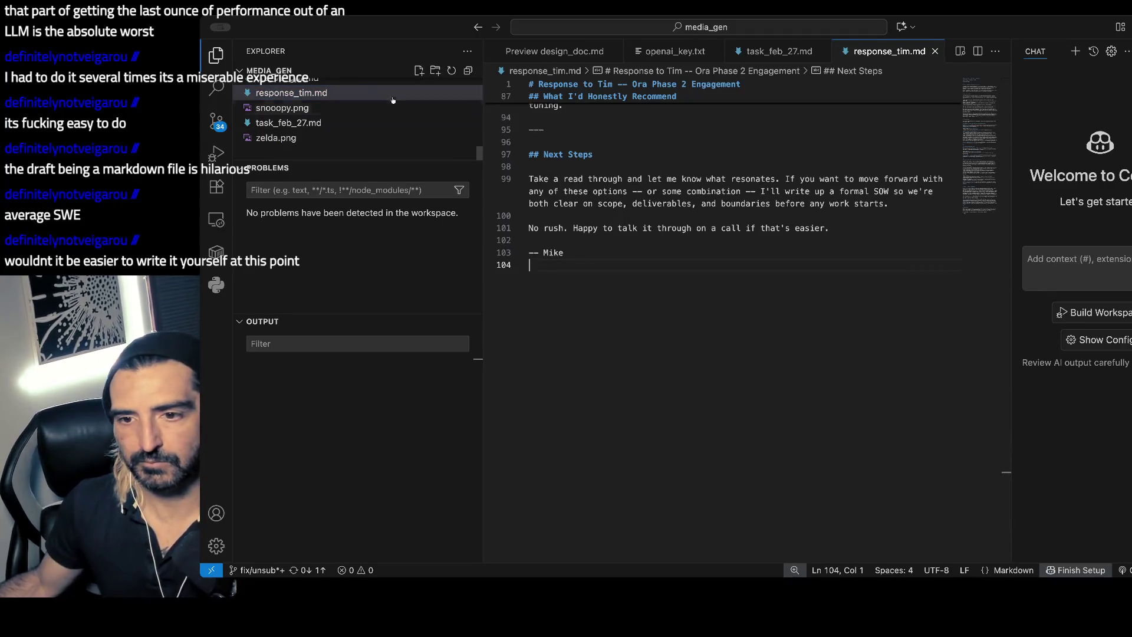
{"action": "double_click", "coordinate": [587, 154]}
{"action": "key", "text": "super+shift+v"}
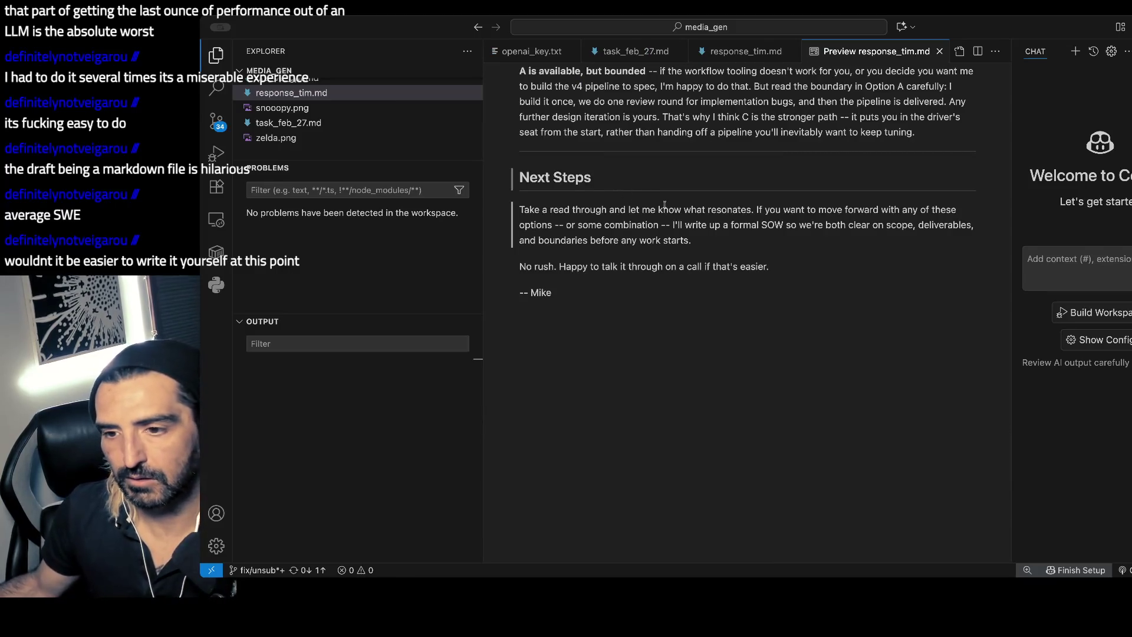
- Reread the Next Steps paragraph and closing call offer, then bring back the Claude Code terminal
{"action": "left_click_drag", "start_coordinate": [664, 207], "coordinate": [655, 239]}
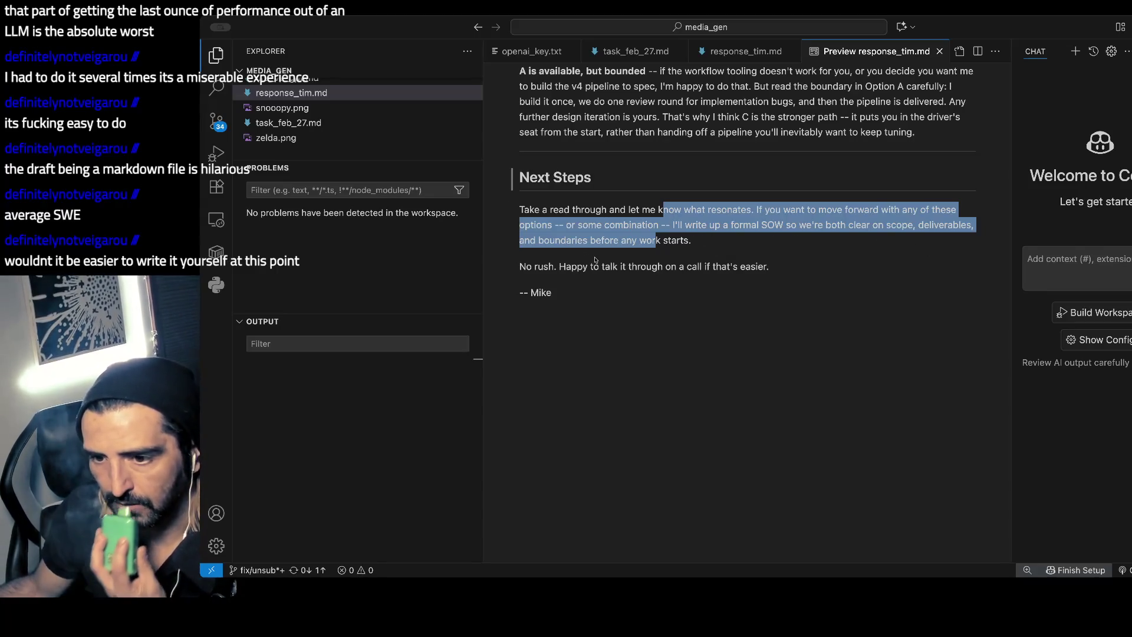
{"action": "left_click_drag", "start_coordinate": [583, 265], "coordinate": [587, 278]}
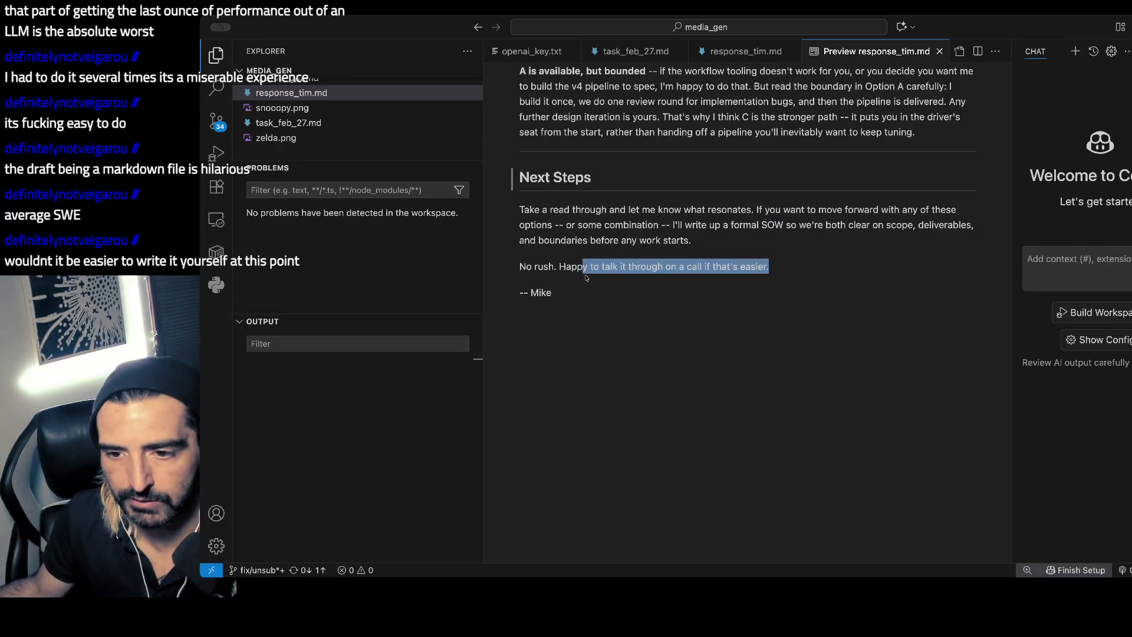
{"action": "scroll", "coordinate": [586, 278], "scroll_direction": "up", "scroll_amount": 5}
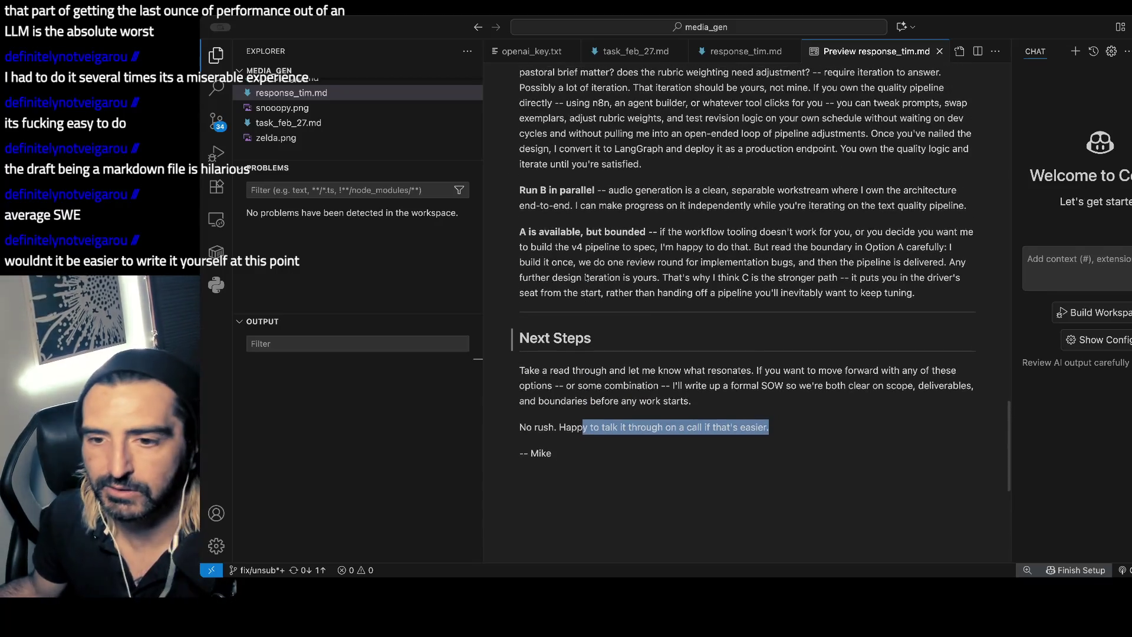
{"action": "scroll", "coordinate": [585, 274], "scroll_direction": "up", "scroll_amount": 1}
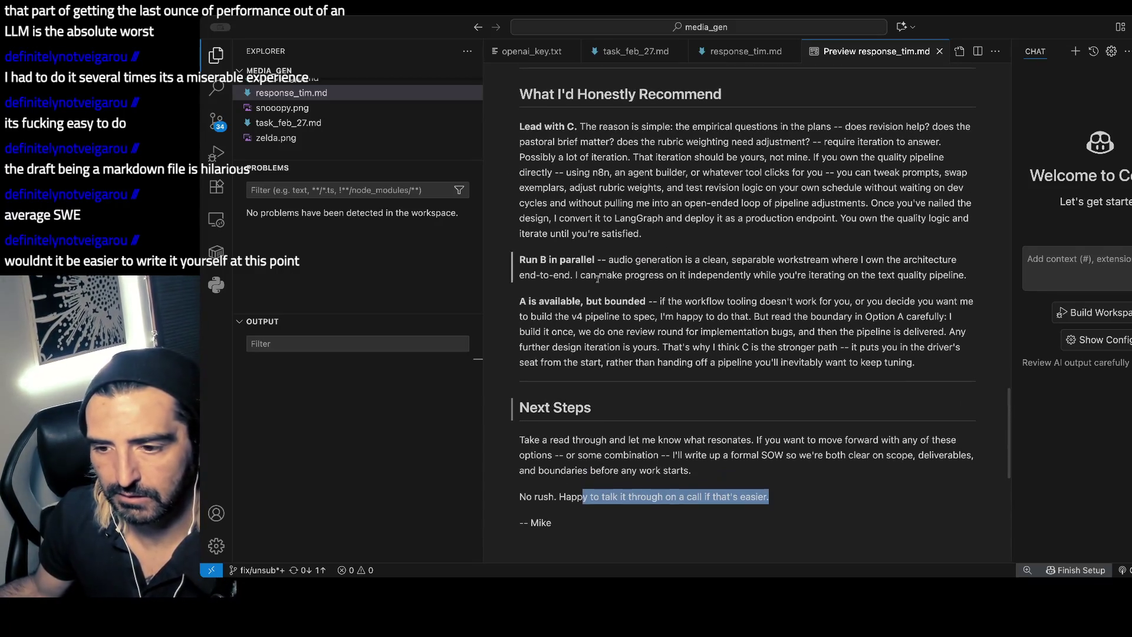
{"action": "scroll", "coordinate": [669, 291], "scroll_direction": "up", "scroll_amount": 1}
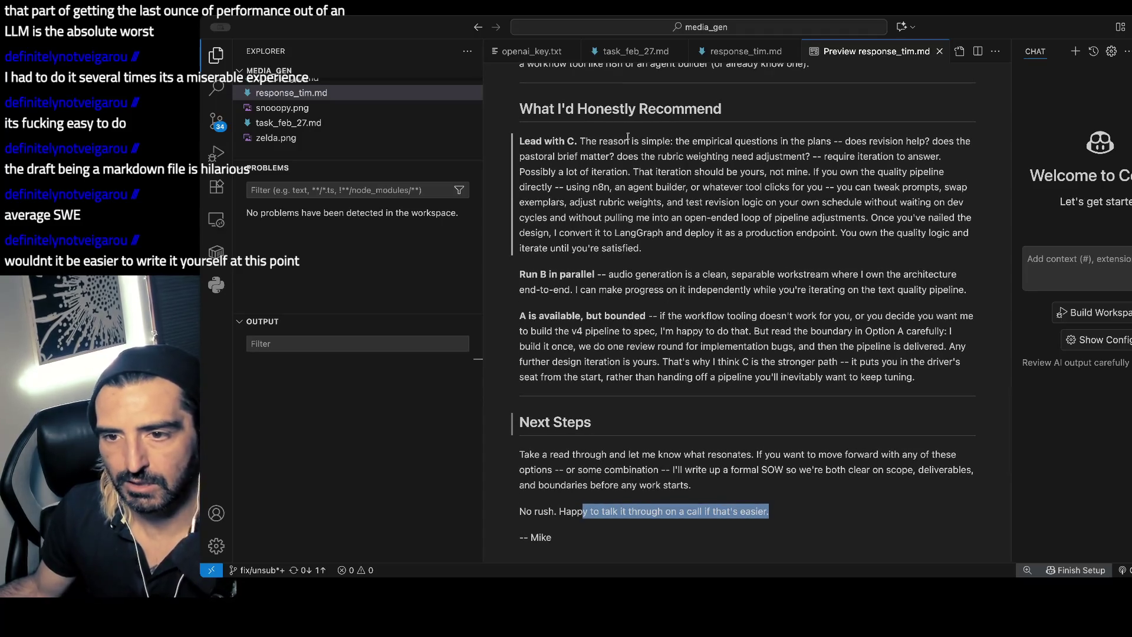
{"action": "left_click_drag", "start_coordinate": [557, 454], "coordinate": [552, 511]}
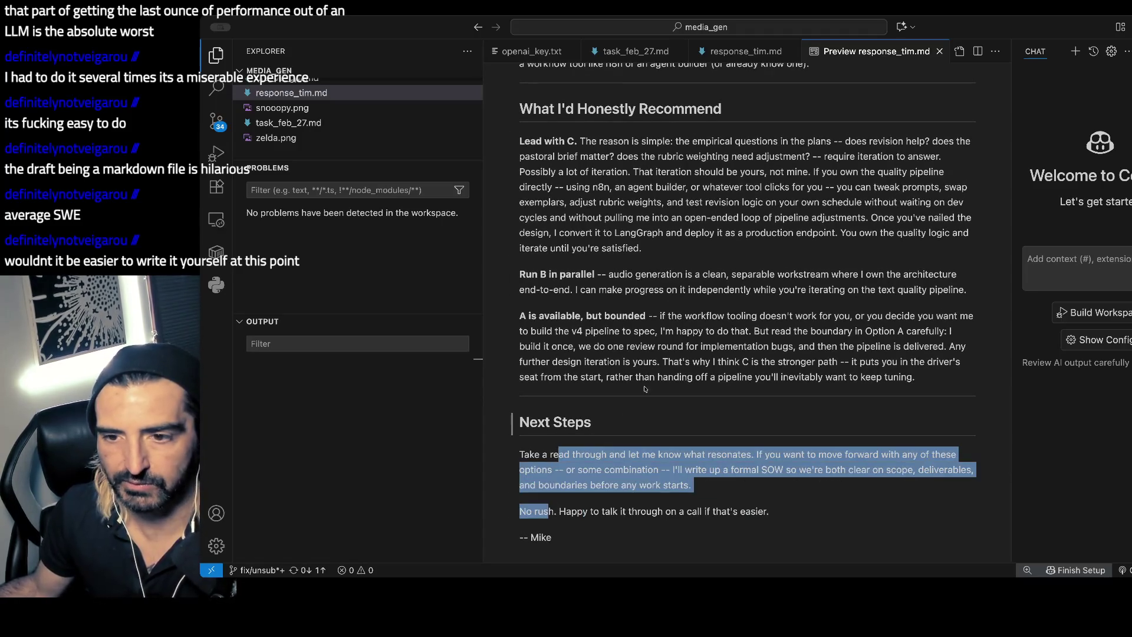
{"action": "scroll", "coordinate": [648, 376], "scroll_direction": "up", "scroll_amount": 3}
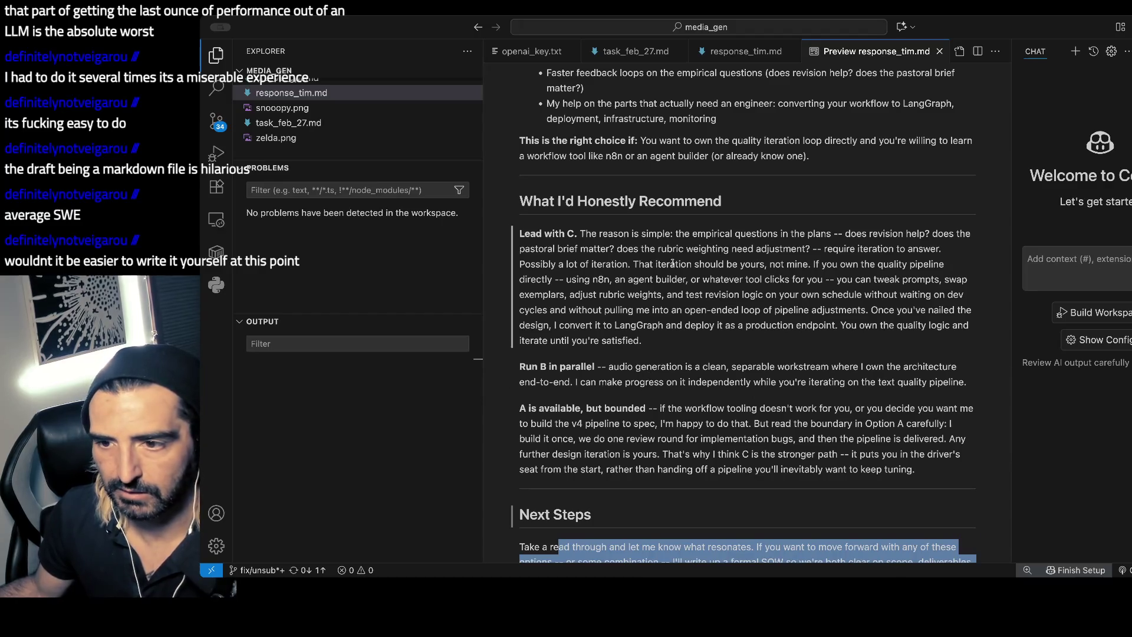
{"action": "left_click", "coordinate": [597, 227]}
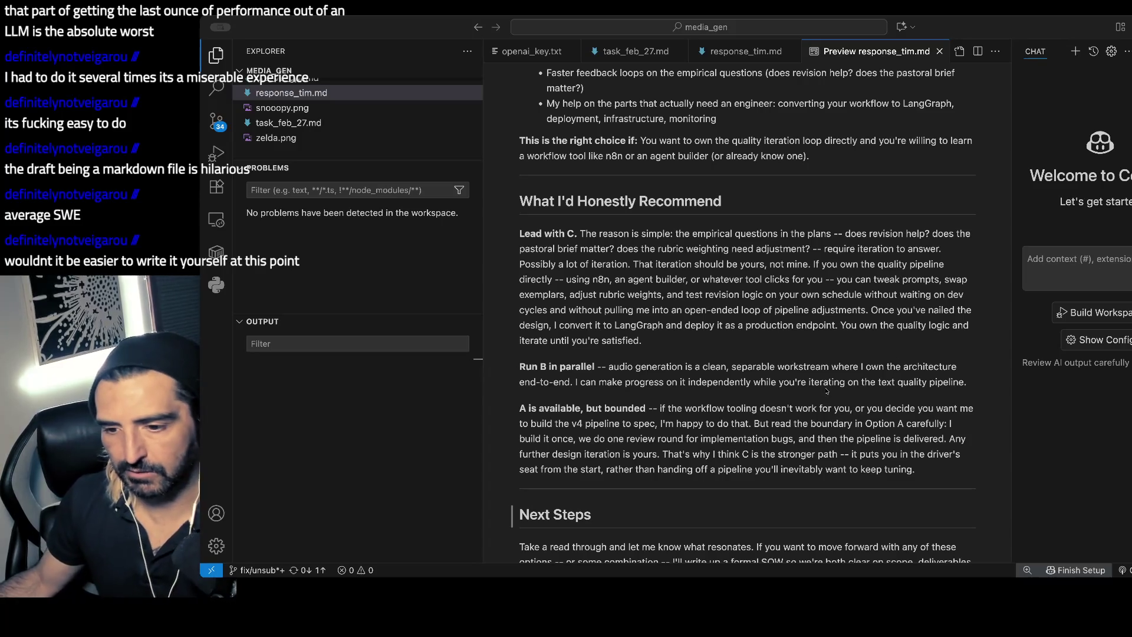
{"action": "key", "text": "alt+super+1"}
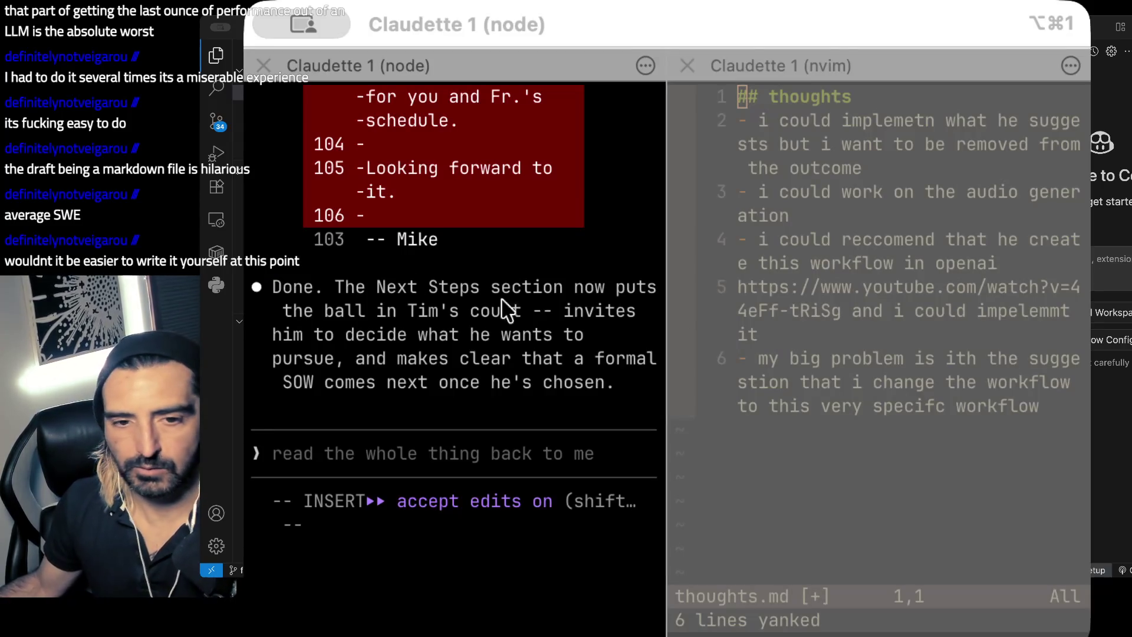
- Ask Claude Code for a new email_d.md presenting this response as an email to the client, in plan mode
{"action": "type", "text": "I need a "}
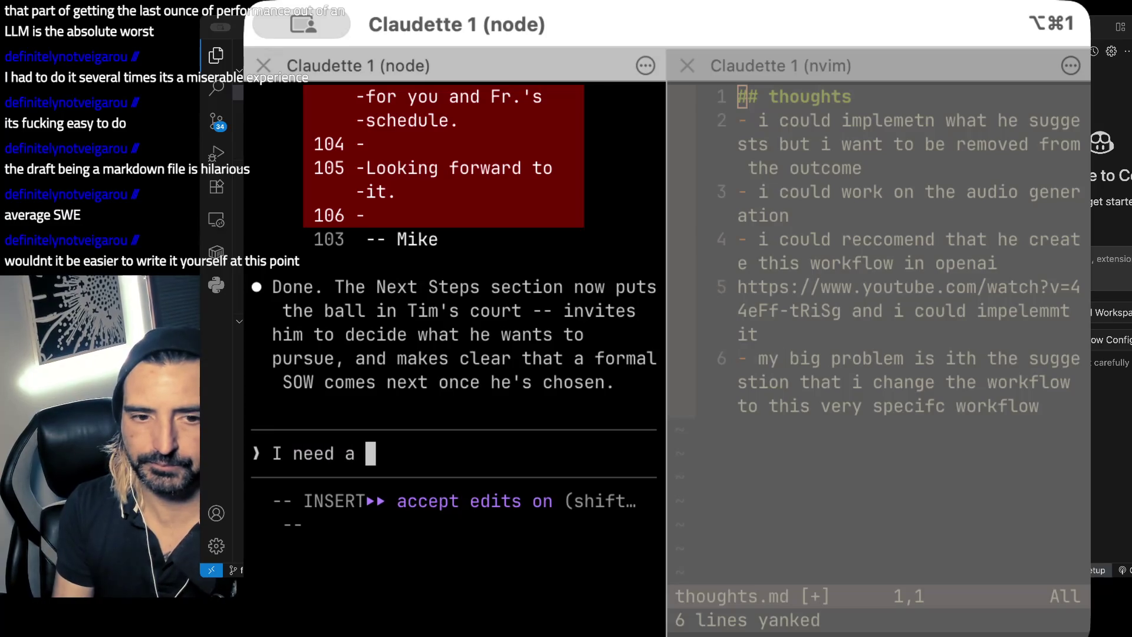
{"action": "type", "text": "new document cal"}
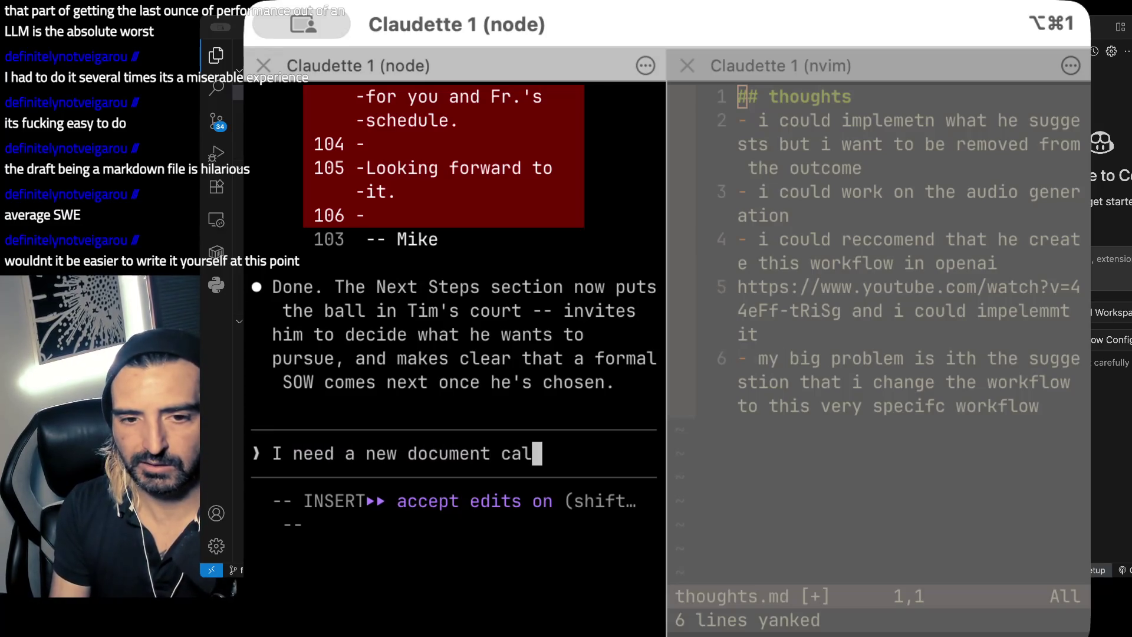
{"action": "type", "text": "led deriv"}
{"action": "key", "text": "BackSpace"}
{"action": "key", "text": "BackSpace"}
{"action": "key", "text": "BackSpace"}
{"action": "type", "text": "email_d"}
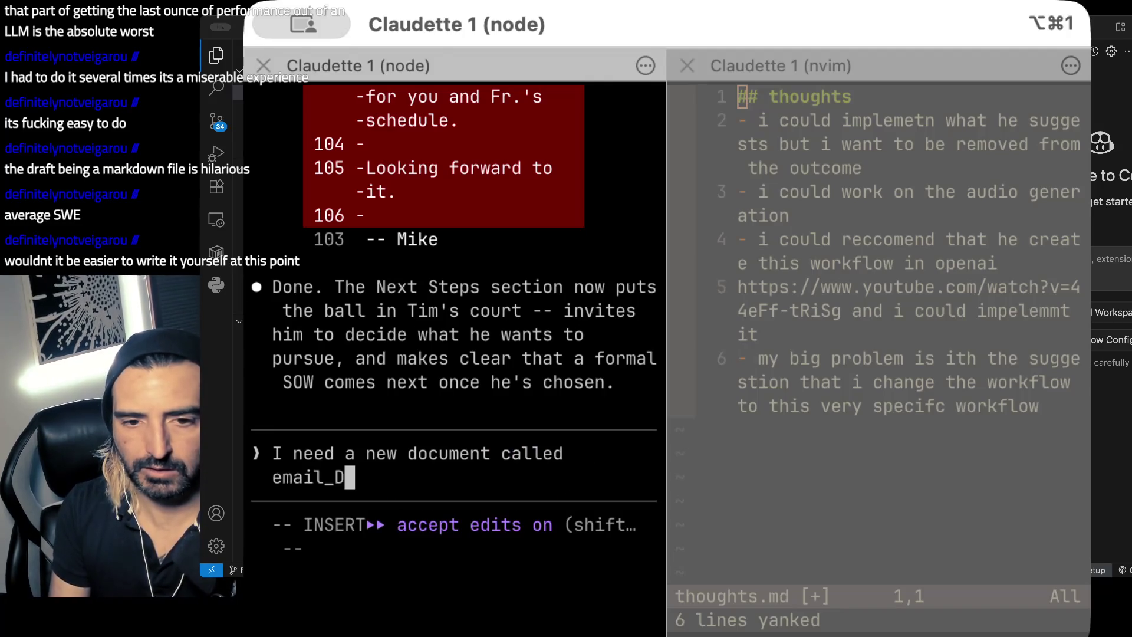
{"action": "type", "text": ".m"}
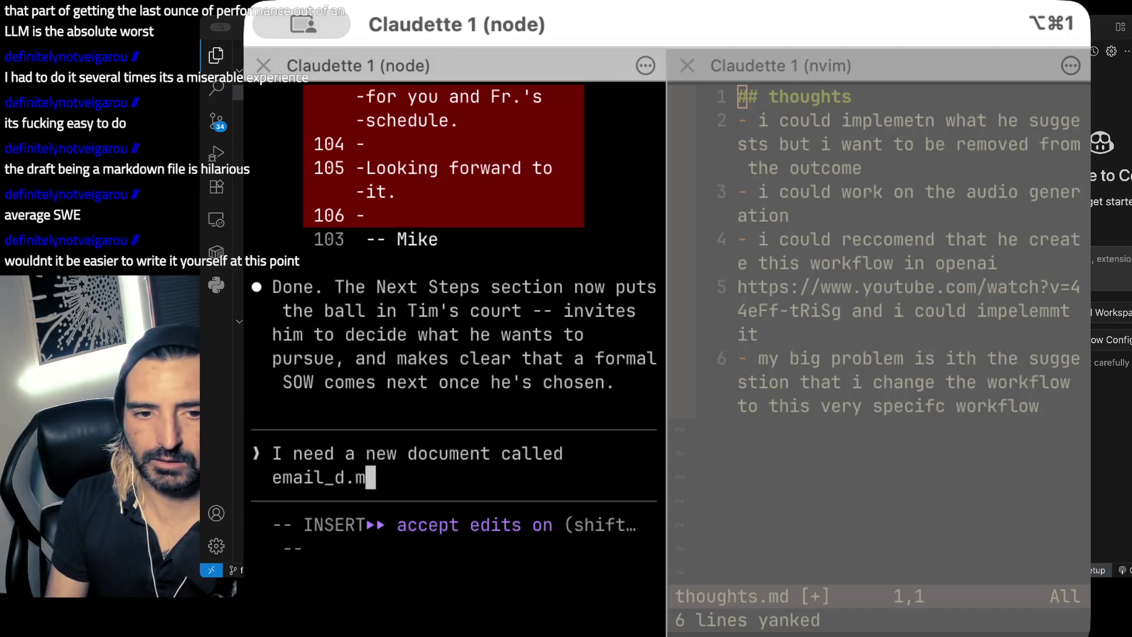
{"action": "type", "text": "d which puts tog"}
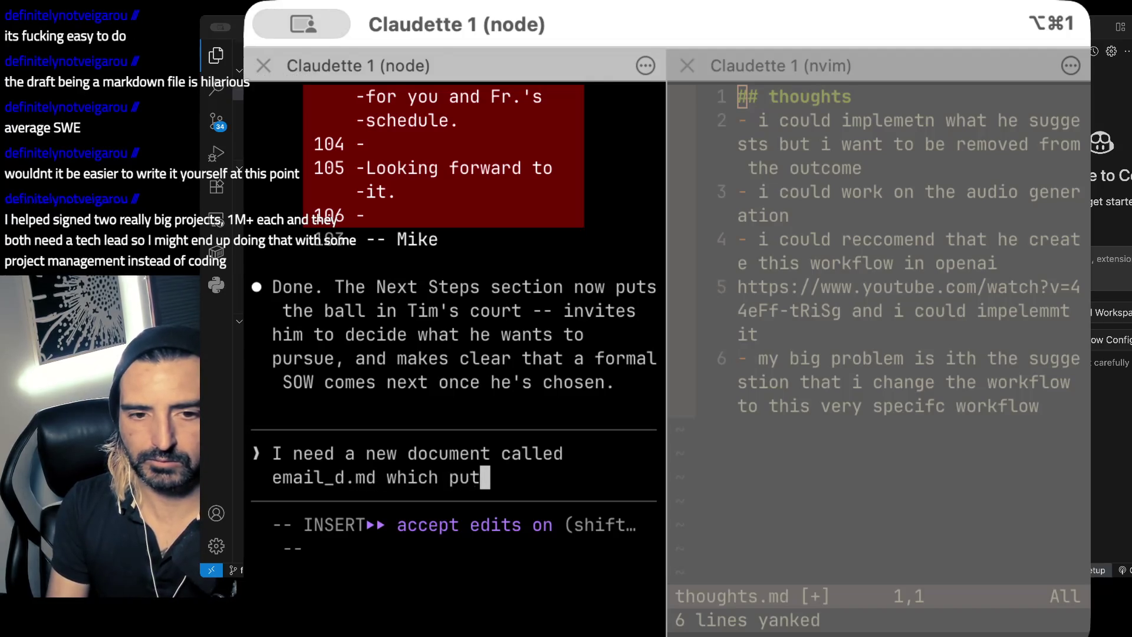
{"action": "key", "text": "BackSpace"}
{"action": "type", "text": "gether the"}
{"action": "key", "text": "BackSpace"}
{"action": "key", "text": "BackSpace"}
{"action": "key", "text": "BackSpace"}
{"action": "type", "text": "this rtespo"}
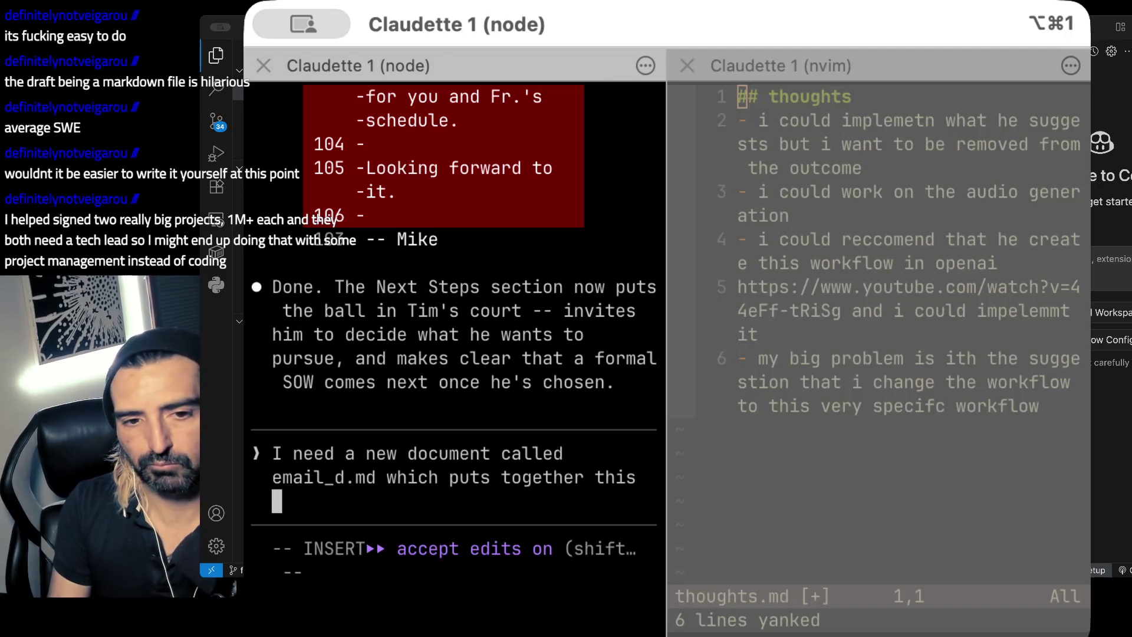
{"action": "key", "text": "BackSpace"}
{"action": "key", "text": "BackSpace"}
{"action": "key", "text": "BackSpace"}
{"action": "key", "text": "BackSpace"}
{"action": "key", "text": "BackSpace"}
{"action": "type", "text": "e"}
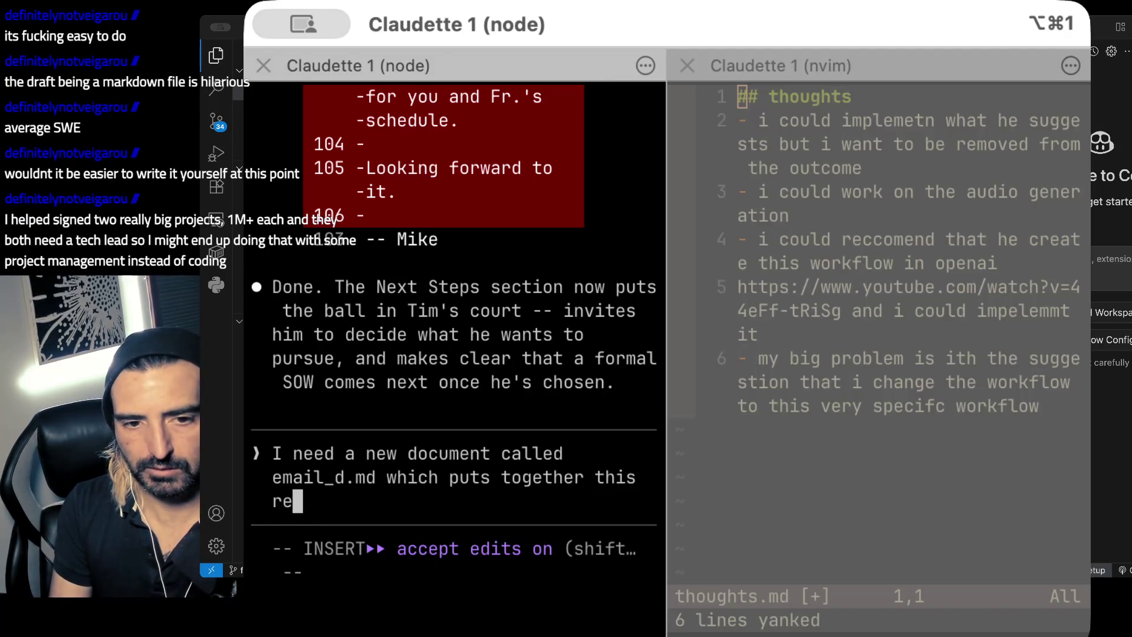
{"action": "type", "text": "sponse as an email to the client"}
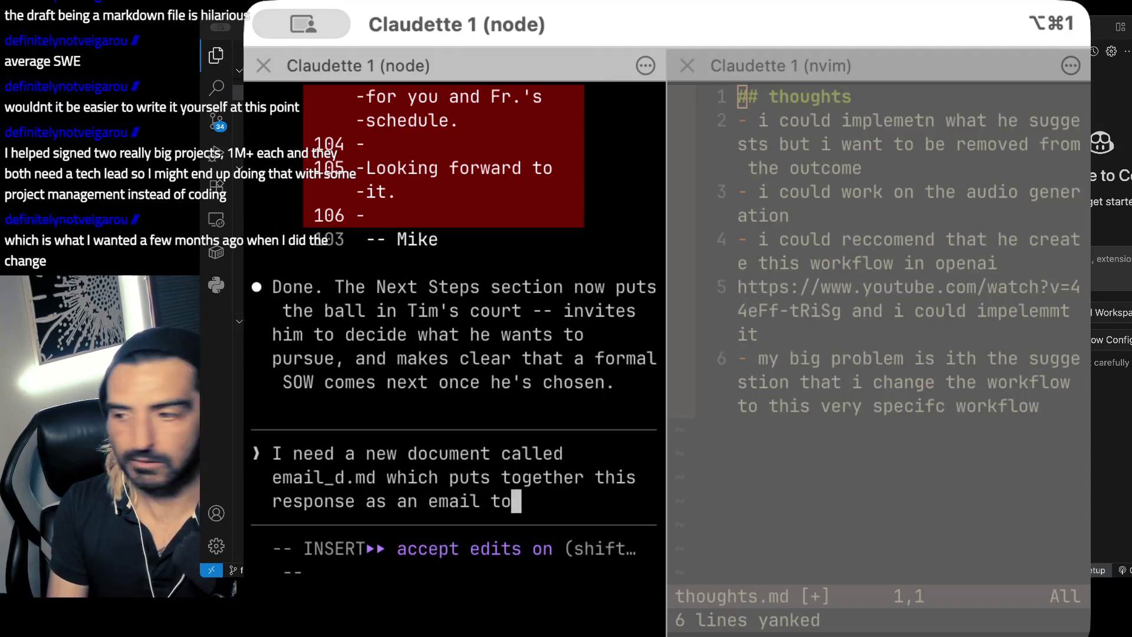
{"action": "key", "text": "Return"}
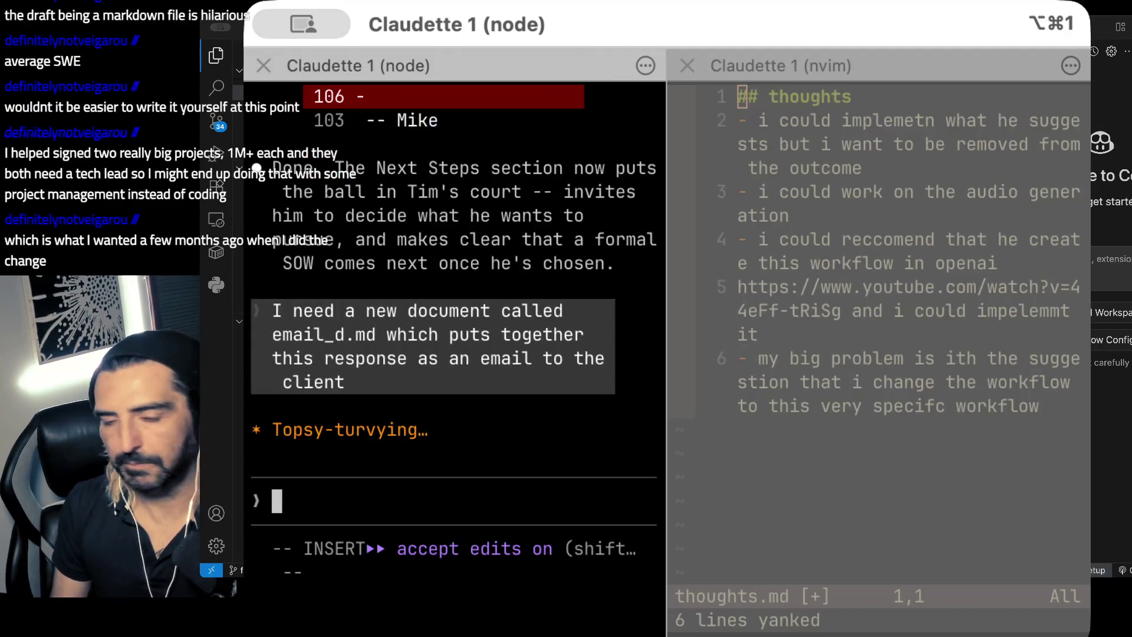
{"action": "key", "text": "shift+Tab"}
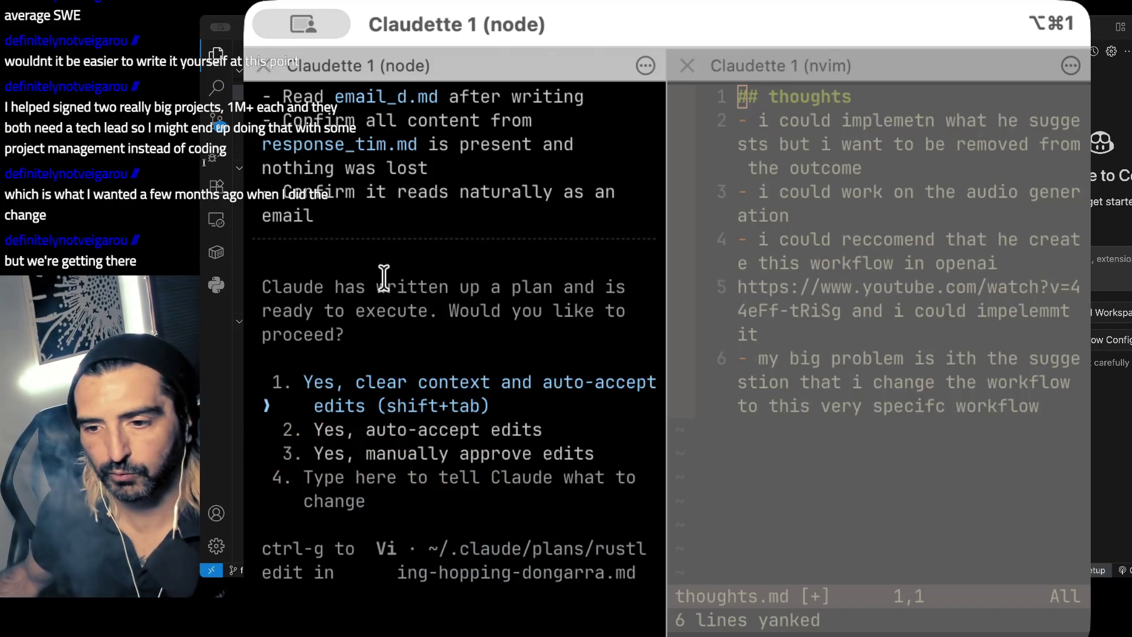
- Review the email_d.md plan, approve it with clear context and auto-accept edits, and hide the terminal
{"action": "scroll", "coordinate": [405, 358], "scroll_direction": "up", "scroll_amount": 10}
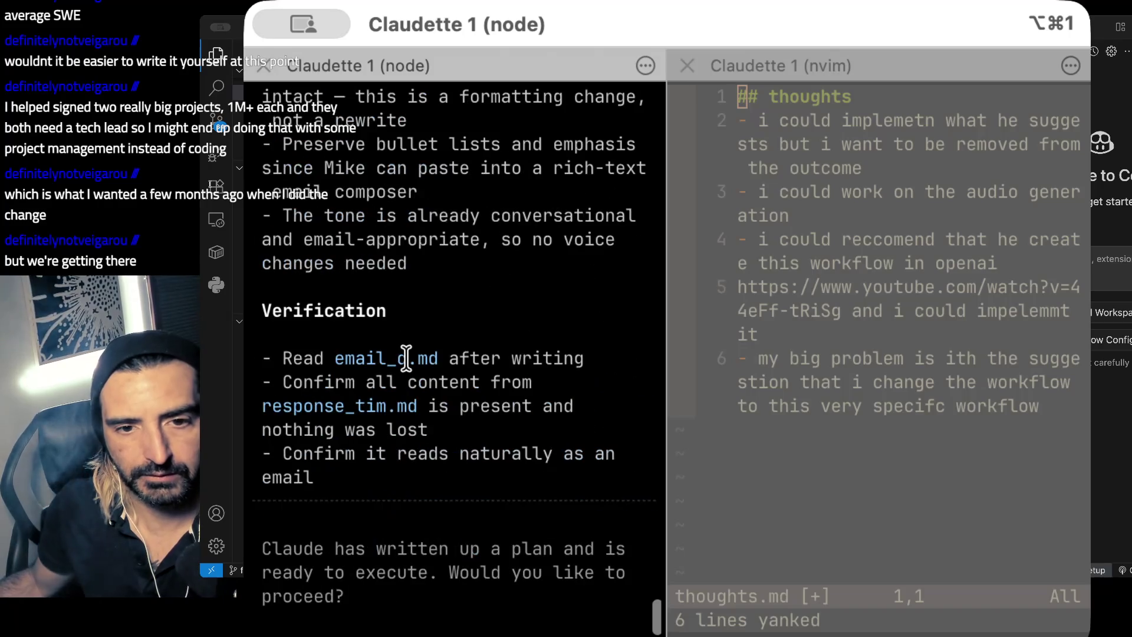
{"action": "scroll", "coordinate": [405, 358], "scroll_direction": "up", "scroll_amount": 10}
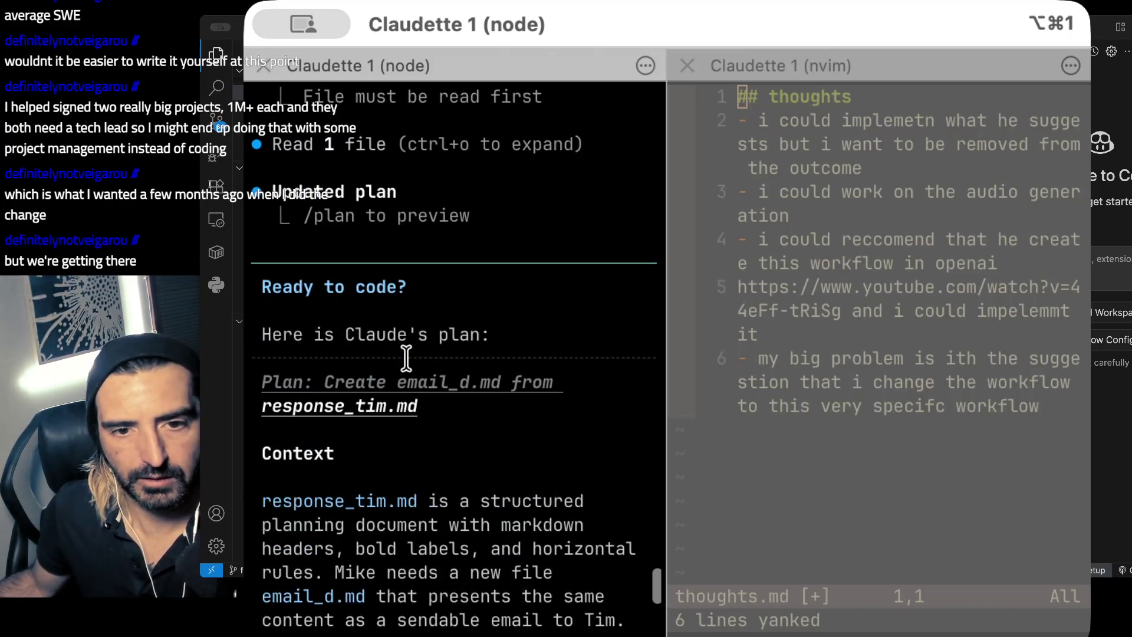
{"action": "scroll", "coordinate": [410, 358], "scroll_direction": "down", "scroll_amount": 15}
{"action": "scroll", "coordinate": [410, 358], "scroll_direction": "up", "scroll_amount": 15}
{"action": "scroll", "coordinate": [410, 358], "scroll_direction": "down", "scroll_amount": 5}
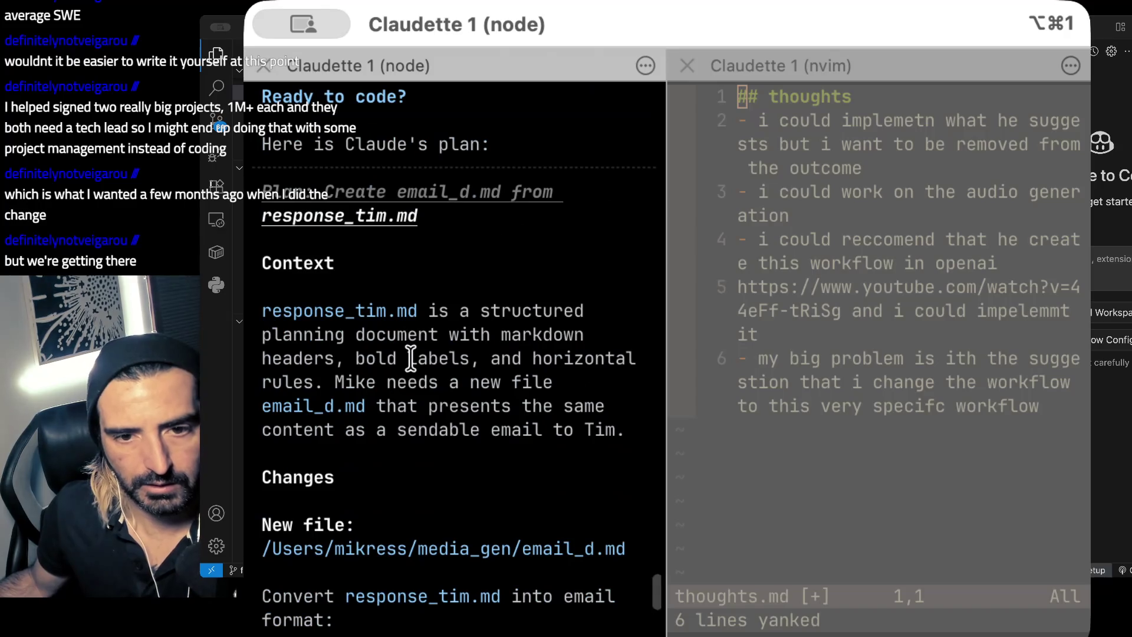
{"action": "scroll", "coordinate": [410, 358], "scroll_direction": "down", "scroll_amount": 2}
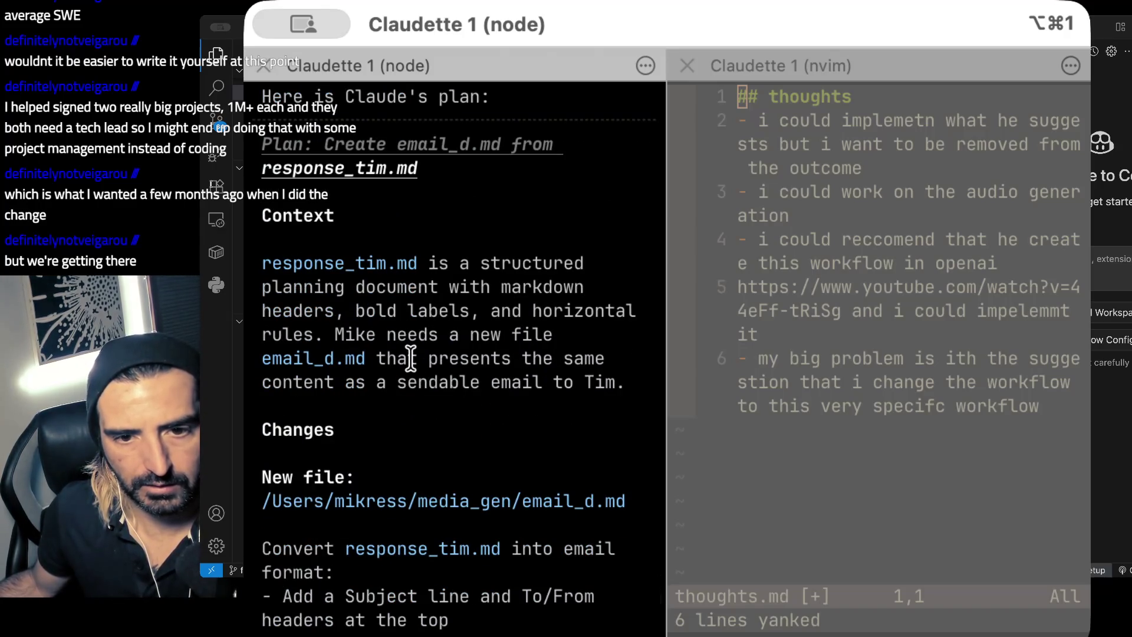
{"action": "scroll", "coordinate": [410, 358], "scroll_direction": "down", "scroll_amount": 1}
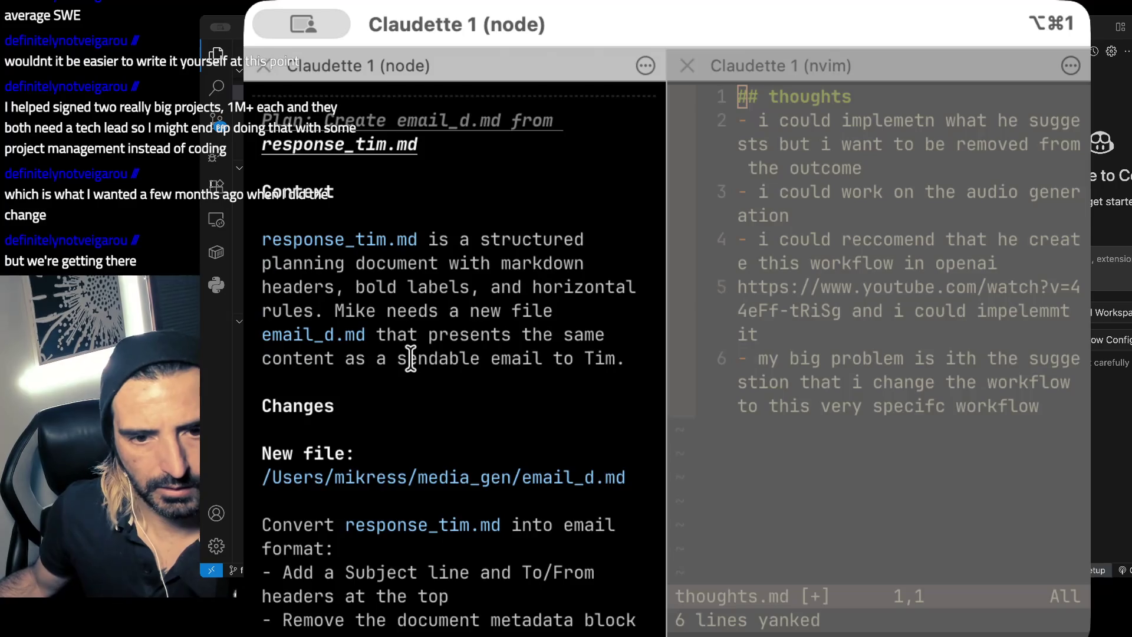
{"action": "scroll", "coordinate": [410, 358], "scroll_direction": "down", "scroll_amount": 9}
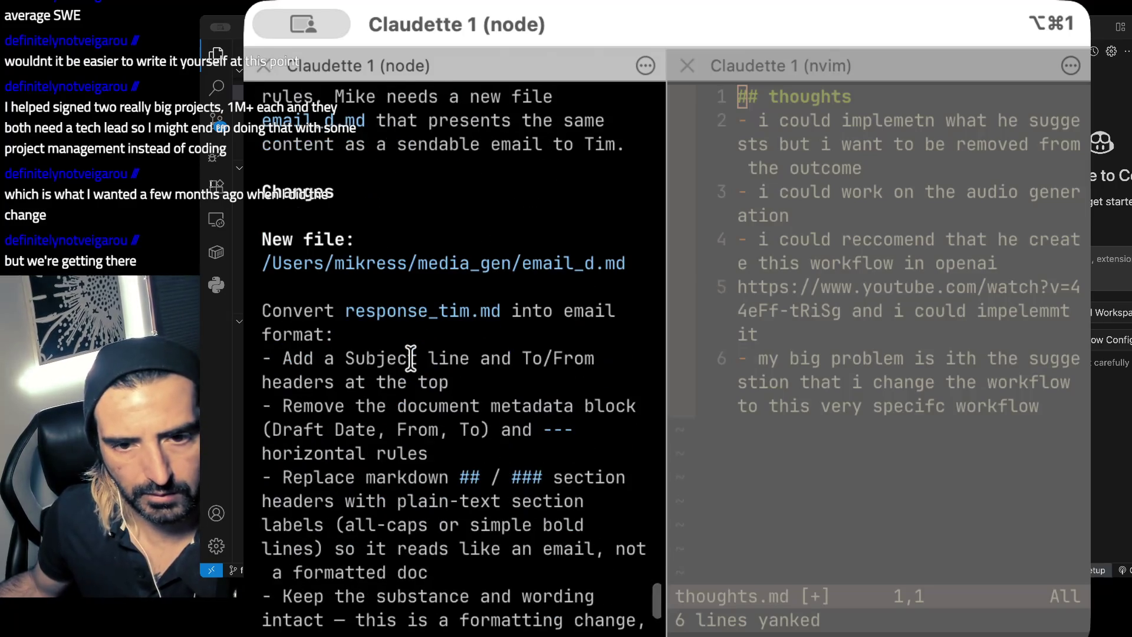
{"action": "scroll", "coordinate": [411, 358], "scroll_direction": "down", "scroll_amount": 5}
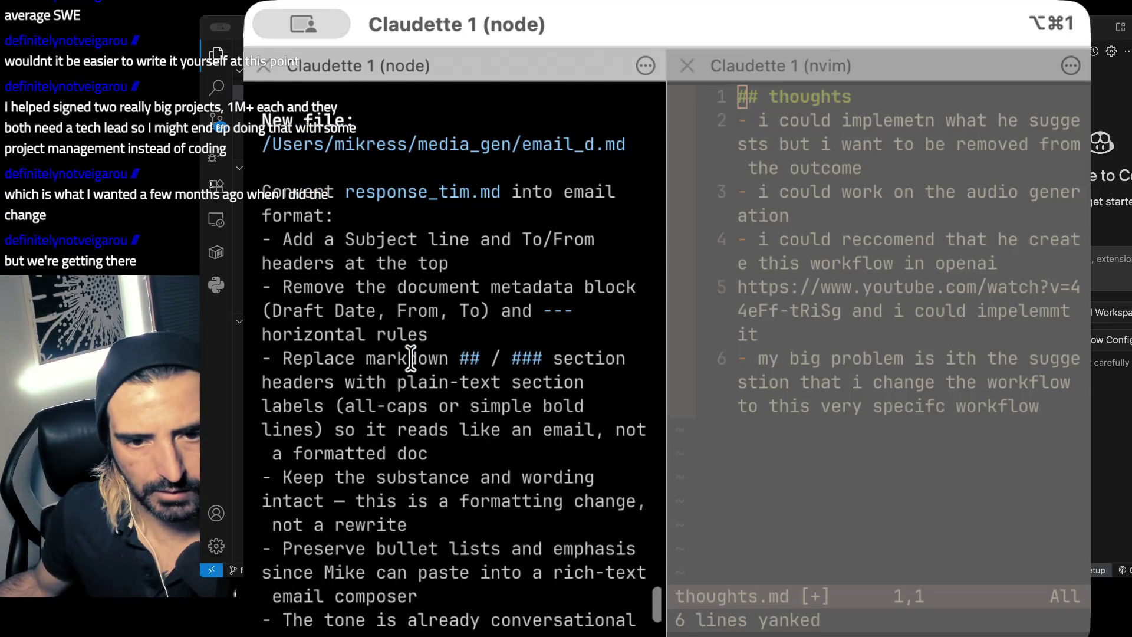
{"action": "scroll", "coordinate": [410, 358], "scroll_direction": "down", "scroll_amount": 4}
{"action": "scroll", "coordinate": [411, 358], "scroll_direction": "down", "scroll_amount": 4}
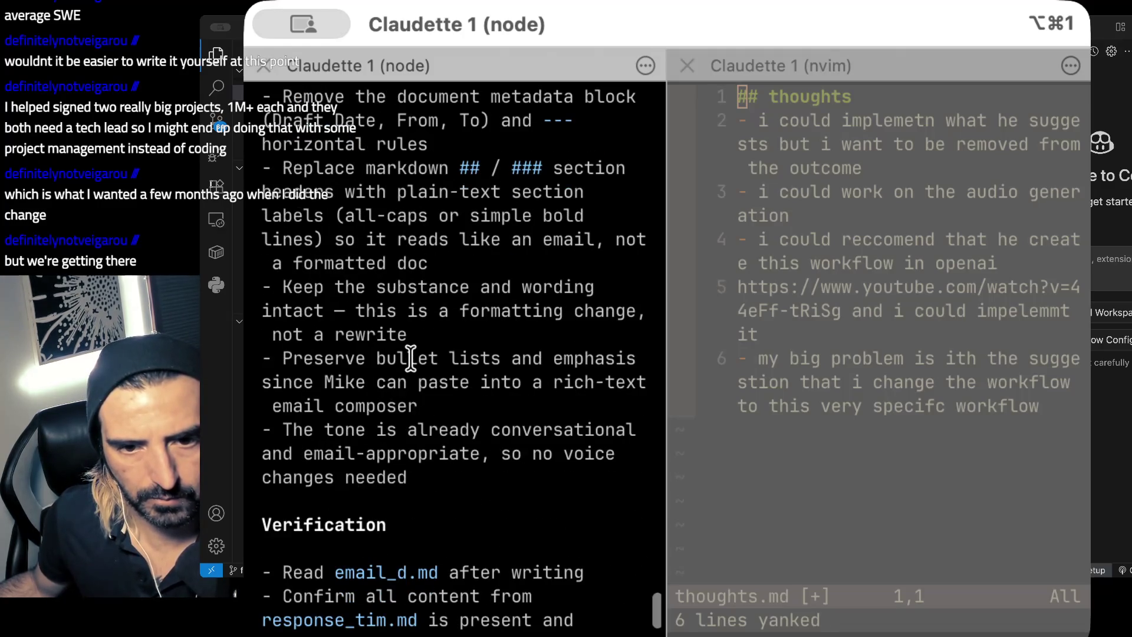
{"action": "scroll", "coordinate": [411, 357], "scroll_direction": "down", "scroll_amount": 2}
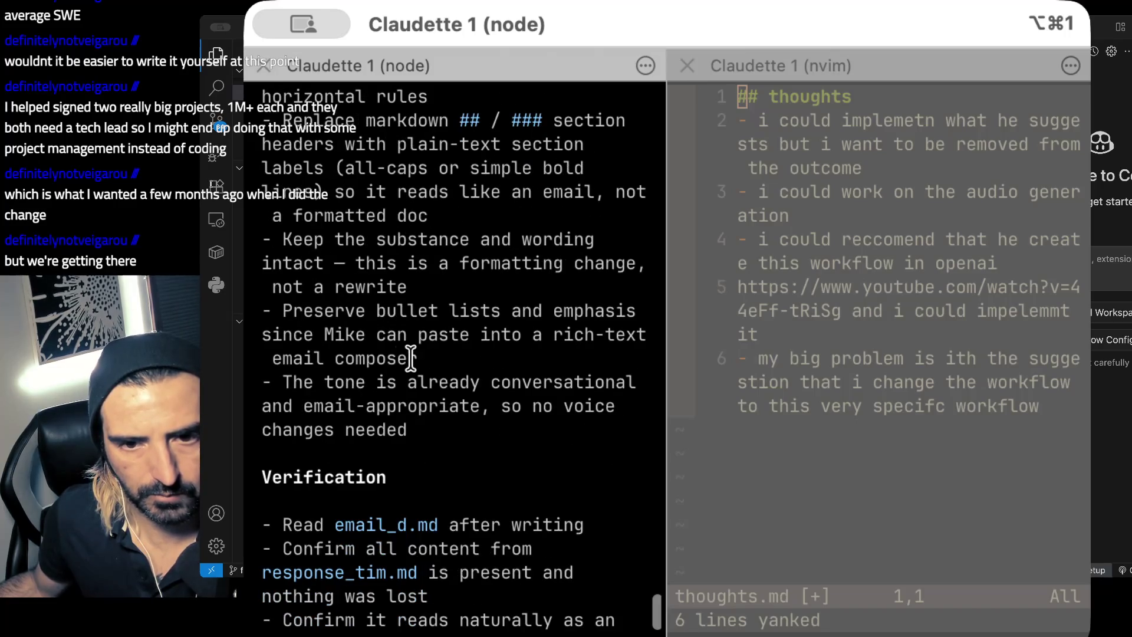
{"action": "scroll", "coordinate": [399, 358], "scroll_direction": "down", "scroll_amount": 1}
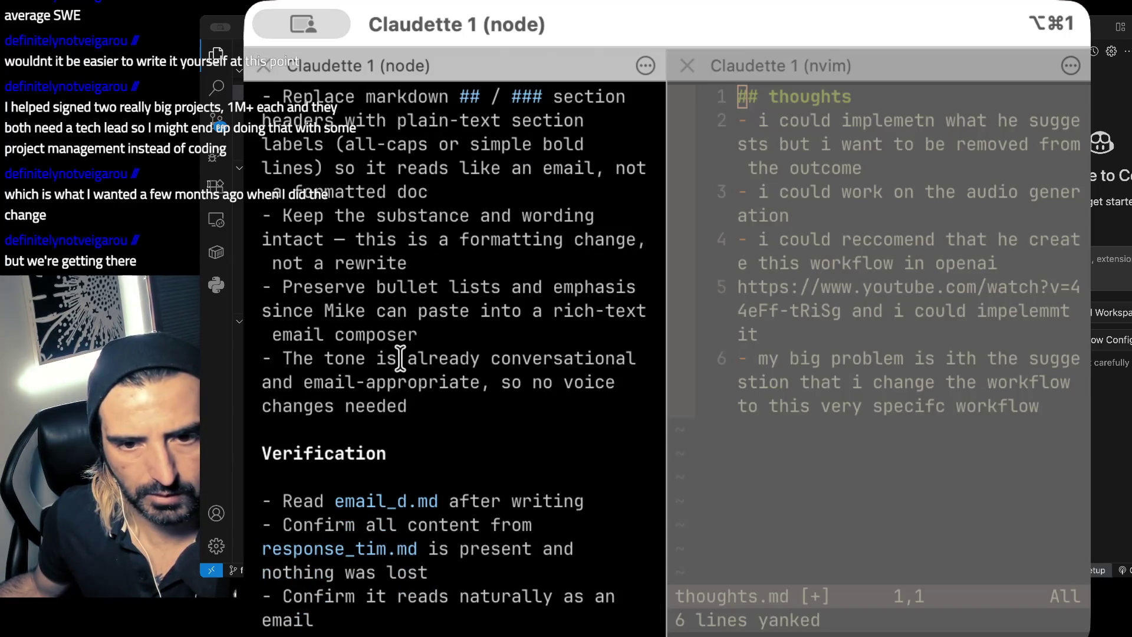
{"action": "scroll", "coordinate": [399, 358], "scroll_direction": "down", "scroll_amount": 7}
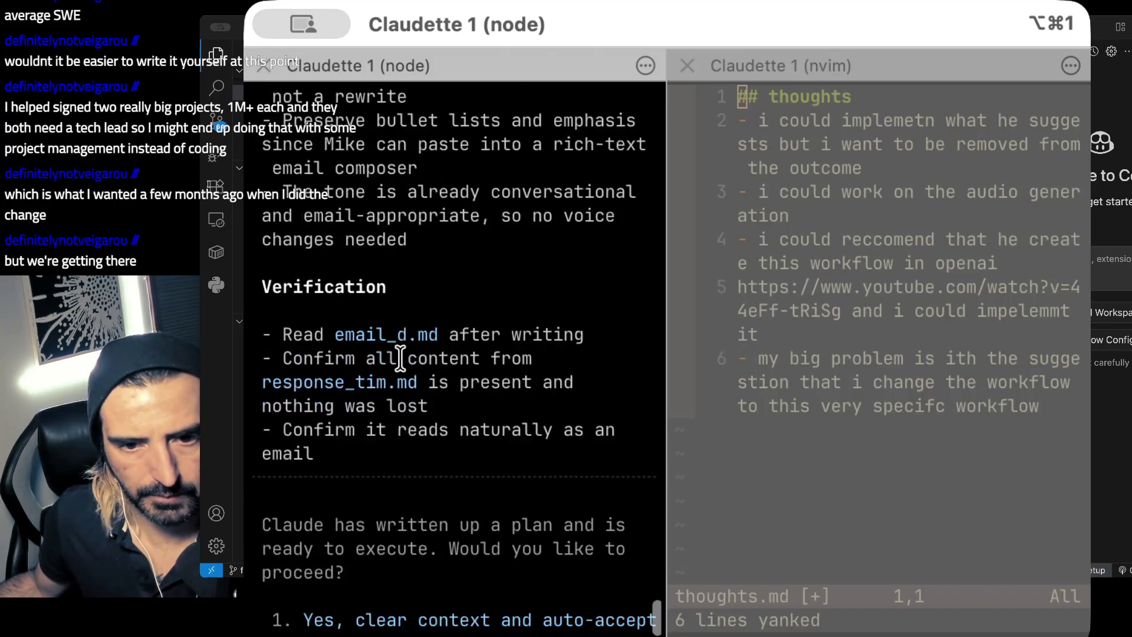
{"action": "scroll", "coordinate": [399, 358], "scroll_direction": "down", "scroll_amount": 6}
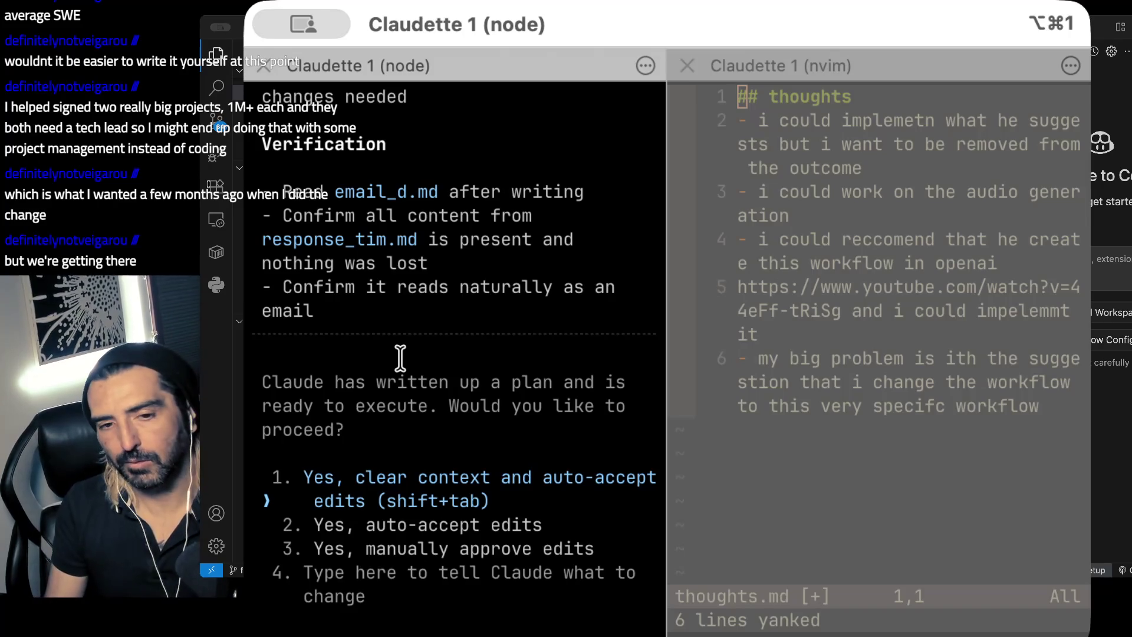
{"action": "key", "text": "Return"}
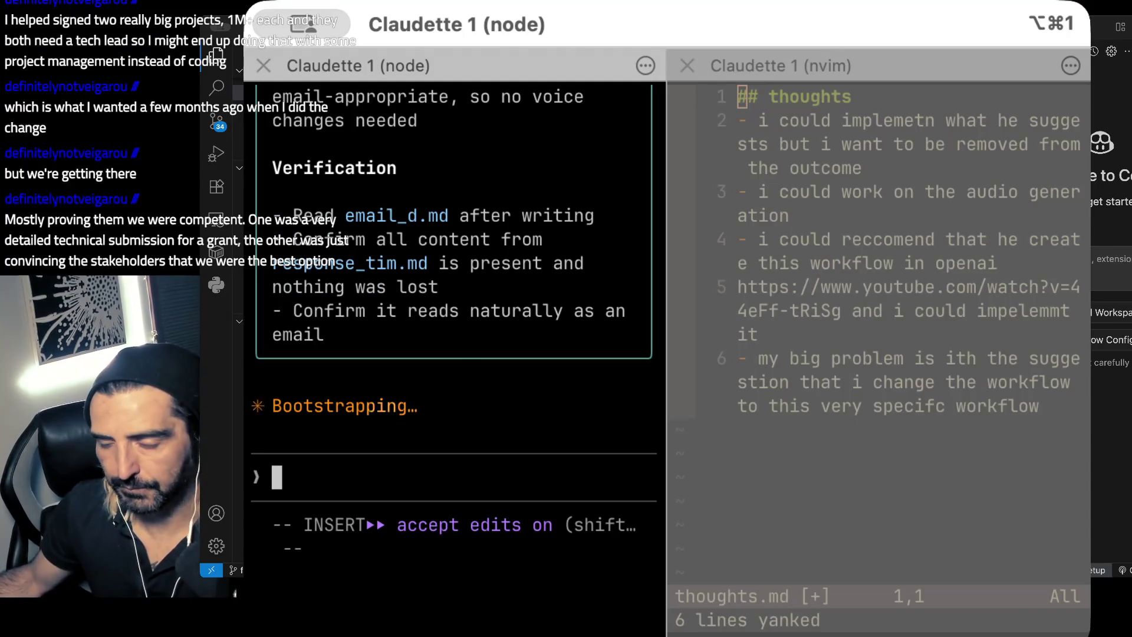
{"action": "key", "text": "alt+super+1"}
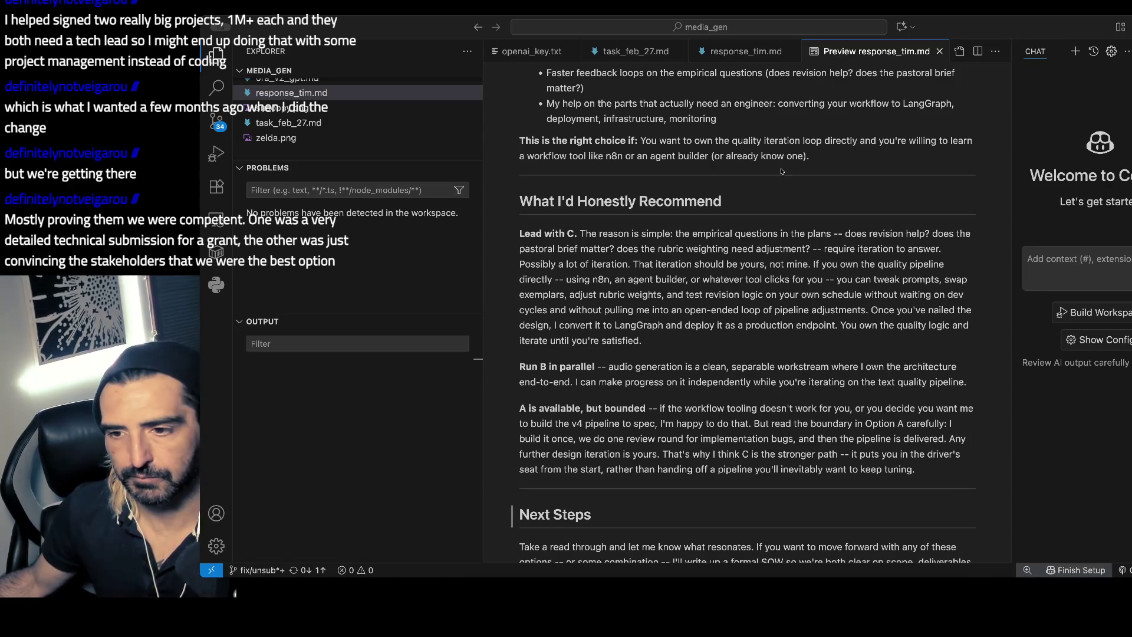
- Glance at the FedEx tracking page in Chrome, then return to the J Dilla - Kamaal video
{"action": "key", "text": "super+Tab"}
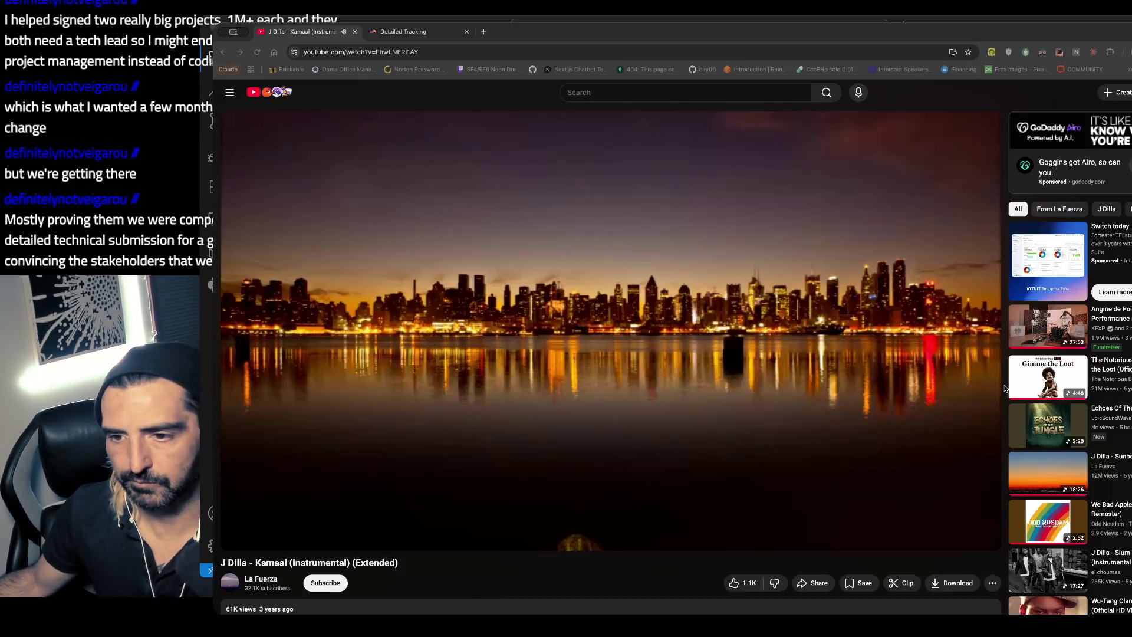
{"action": "left_click", "coordinate": [410, 32]}
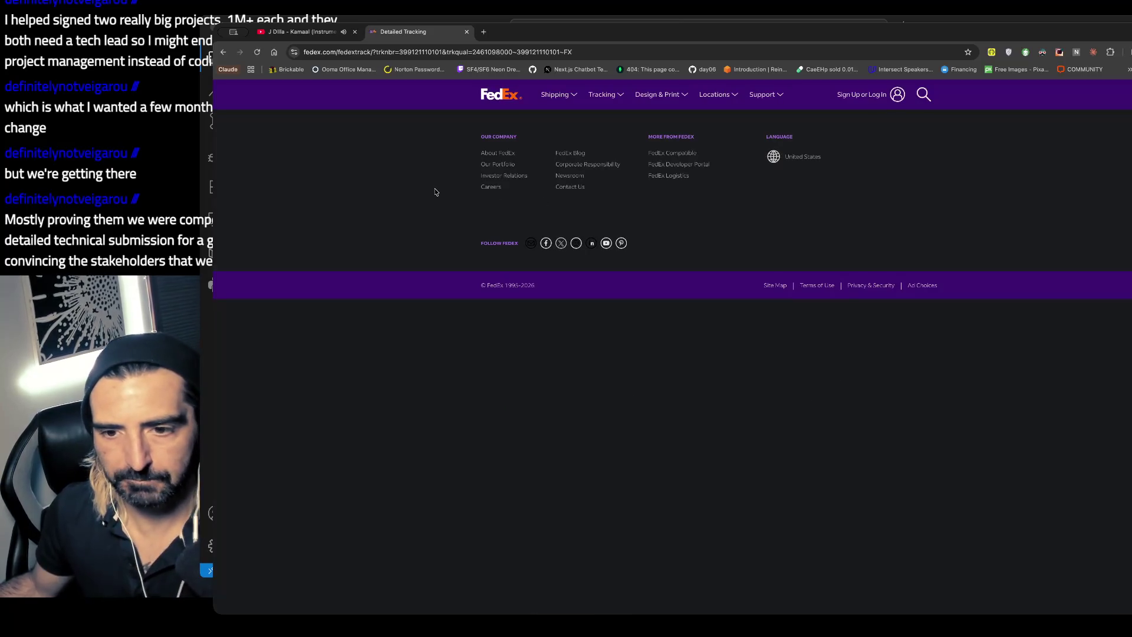
{"action": "left_click", "coordinate": [303, 35]}
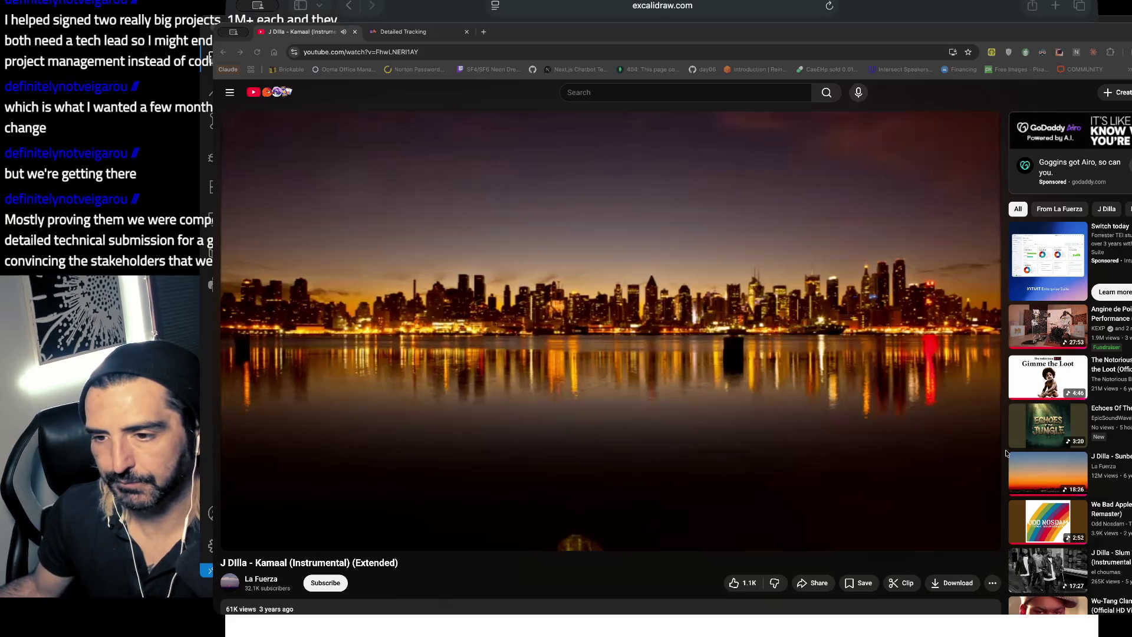
- Draw a red freehand checkmark beside the 'With option C' note on the Excalidraw SOW board
{"action": "key", "text": "super+Tab"}
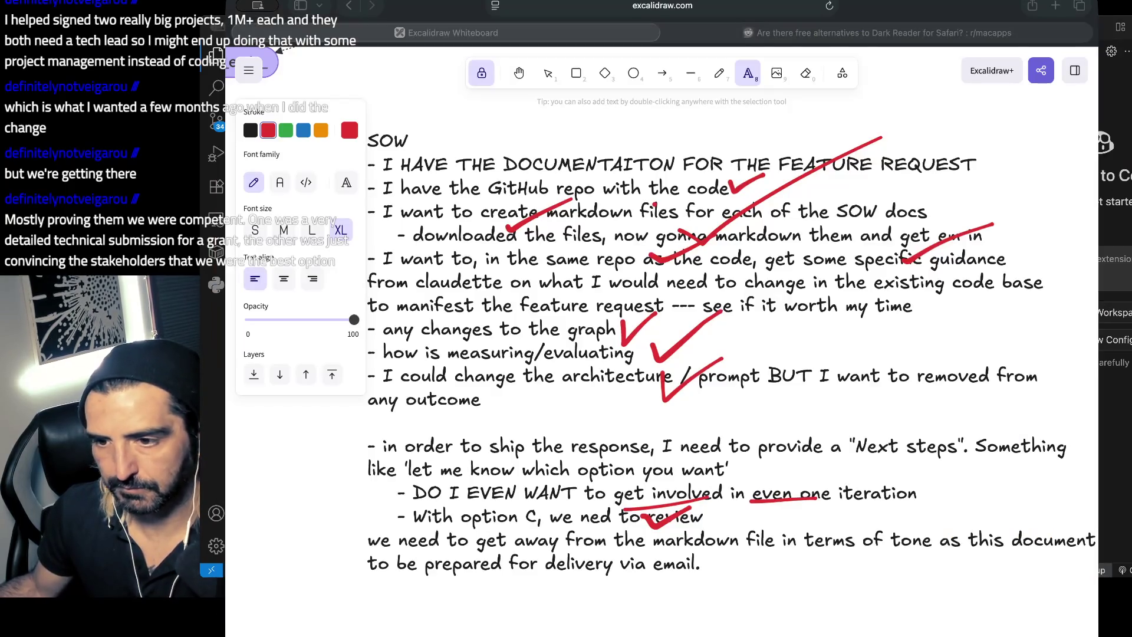
{"action": "left_click", "coordinate": [678, 455]}
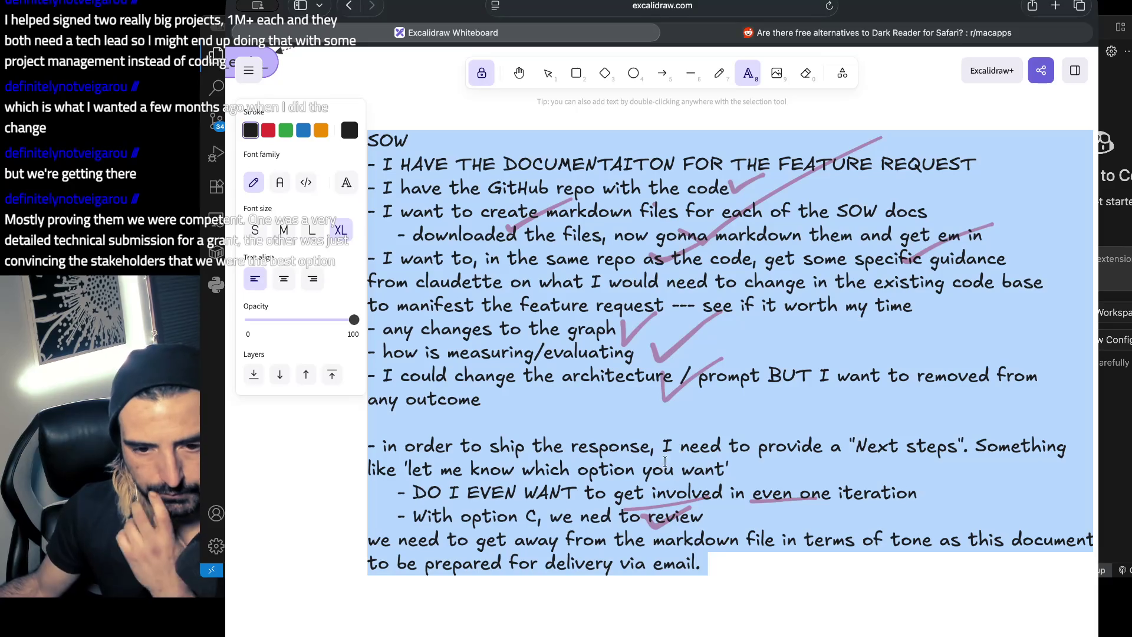
{"action": "left_click", "coordinate": [784, 563]}
{"action": "left_click", "coordinate": [722, 73]}
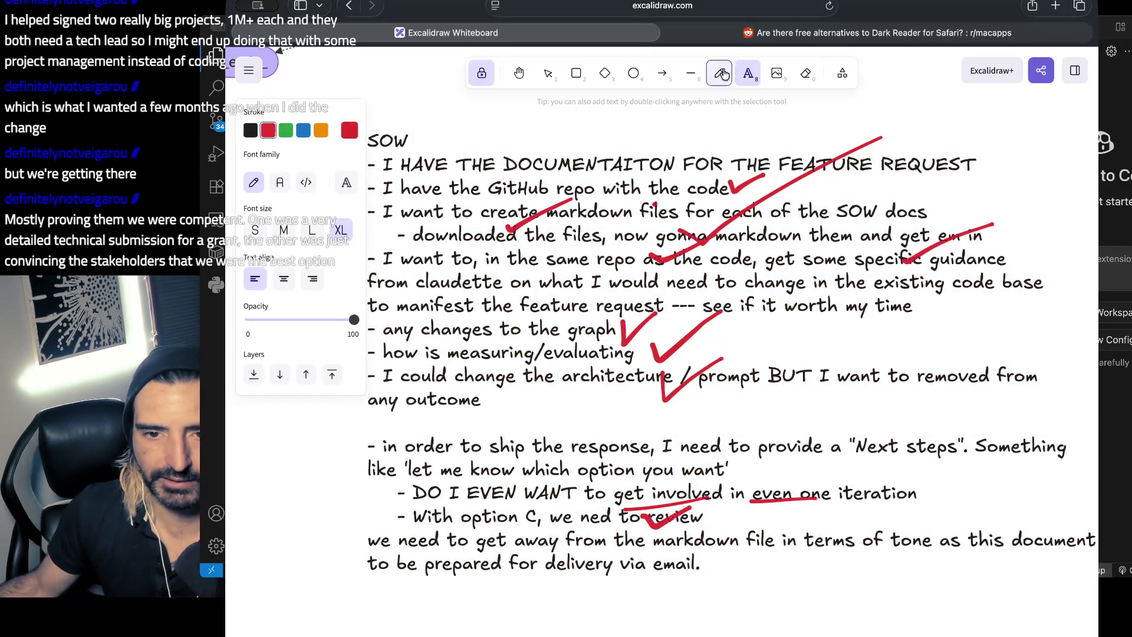
{"action": "left_click_drag", "start_coordinate": [697, 543], "coordinate": [779, 514]}
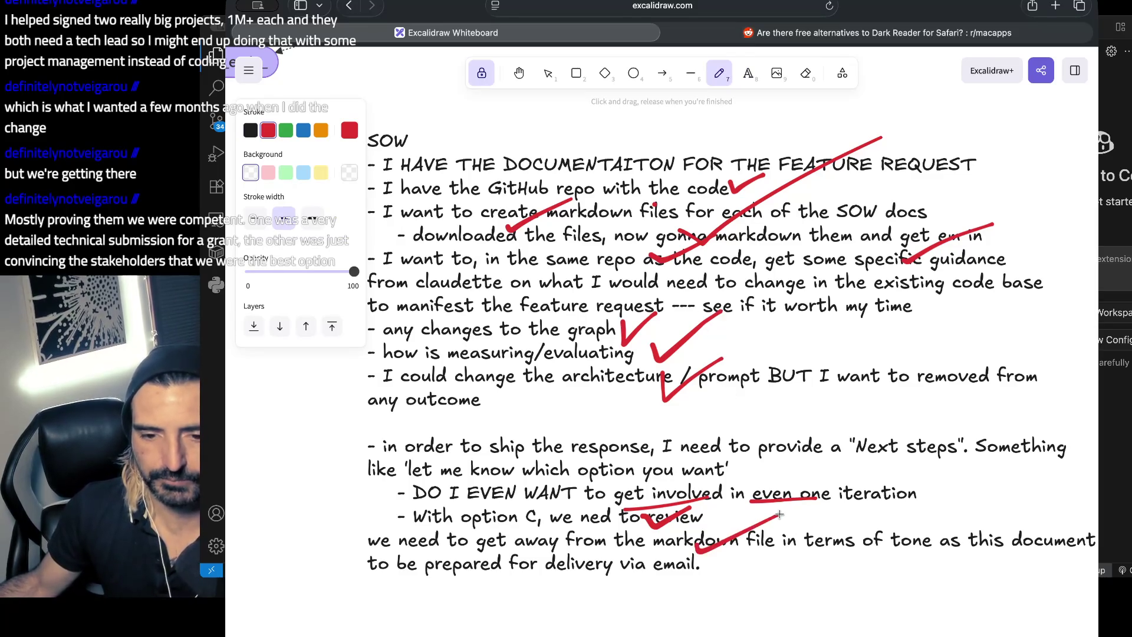
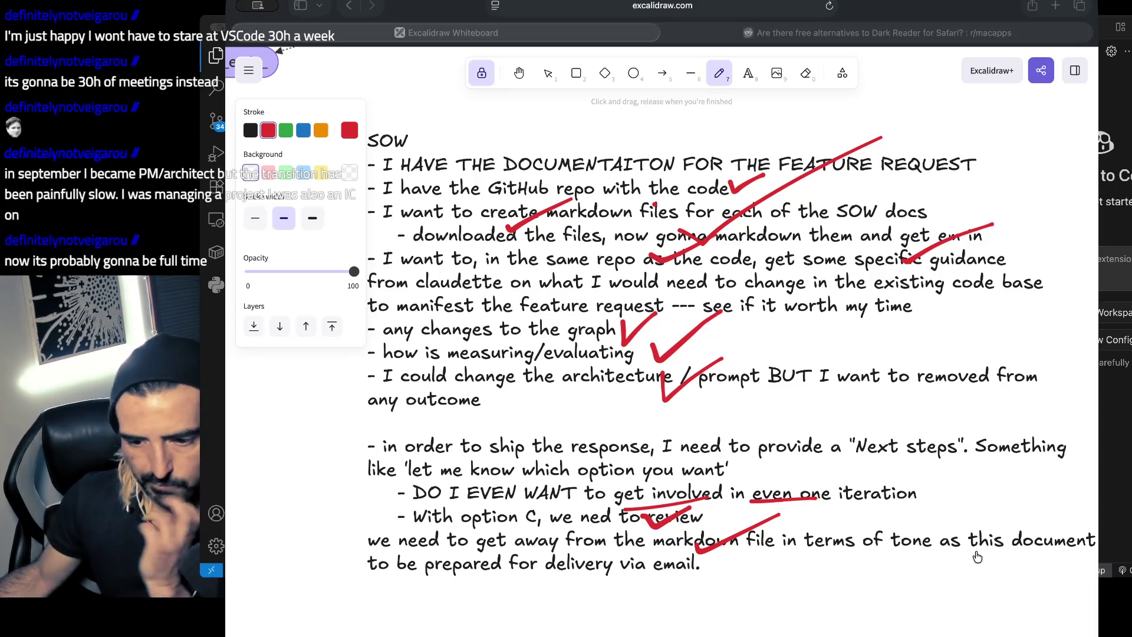
- Focus the Excalidraw whiteboard, briefly toggle the Claudette terminal, then return to the email_d.md preview
{"action": "left_click", "coordinate": [742, 93]}
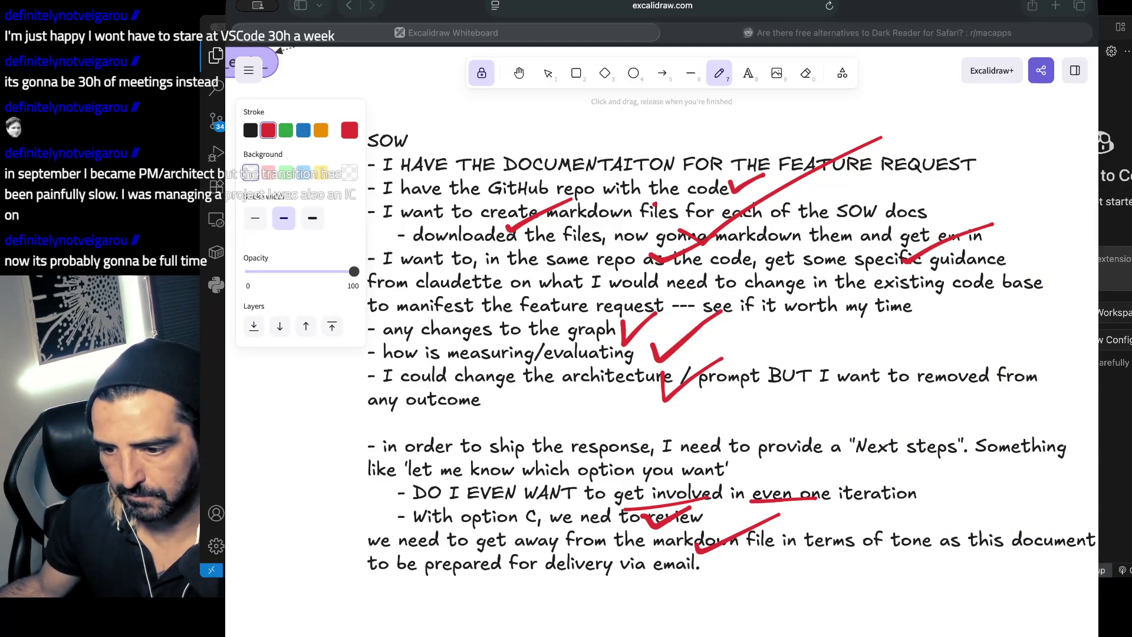
{"action": "key", "text": "alt+super+1"}
{"action": "key", "text": "alt+super+1"}
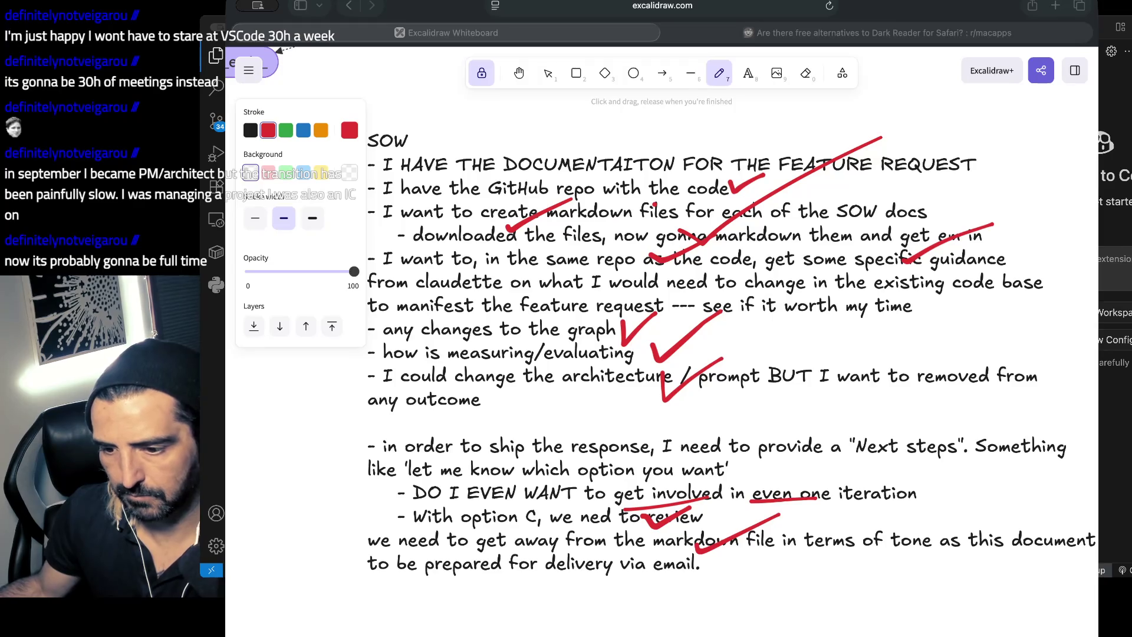
{"action": "key", "text": "super+Tab"}
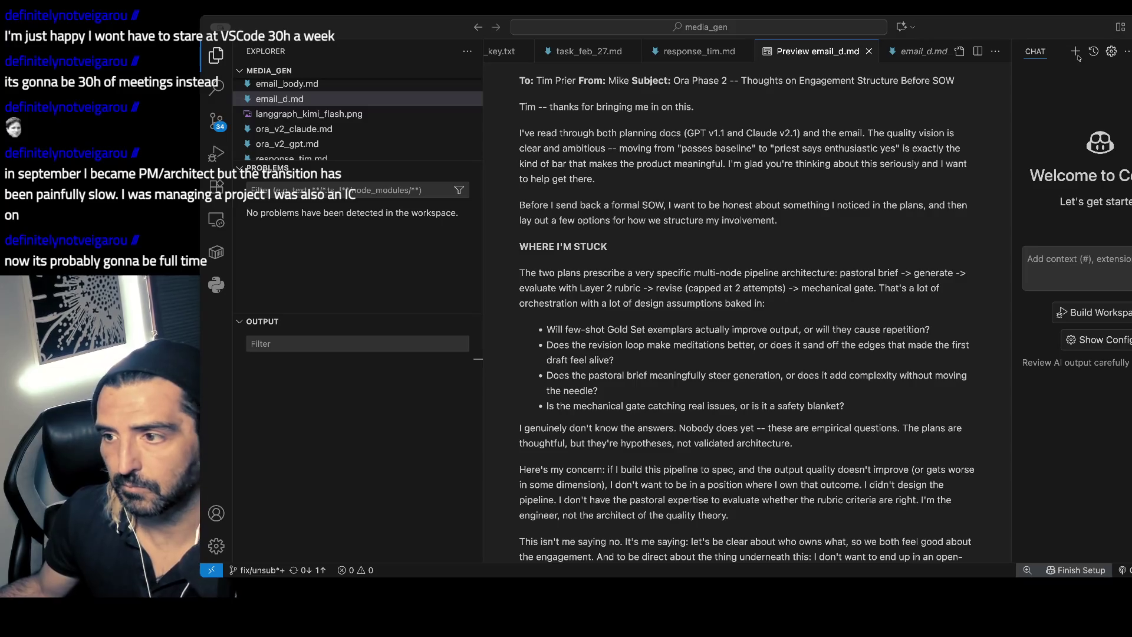
{"action": "left_click_drag", "start_coordinate": [597, 133], "coordinate": [581, 246]}
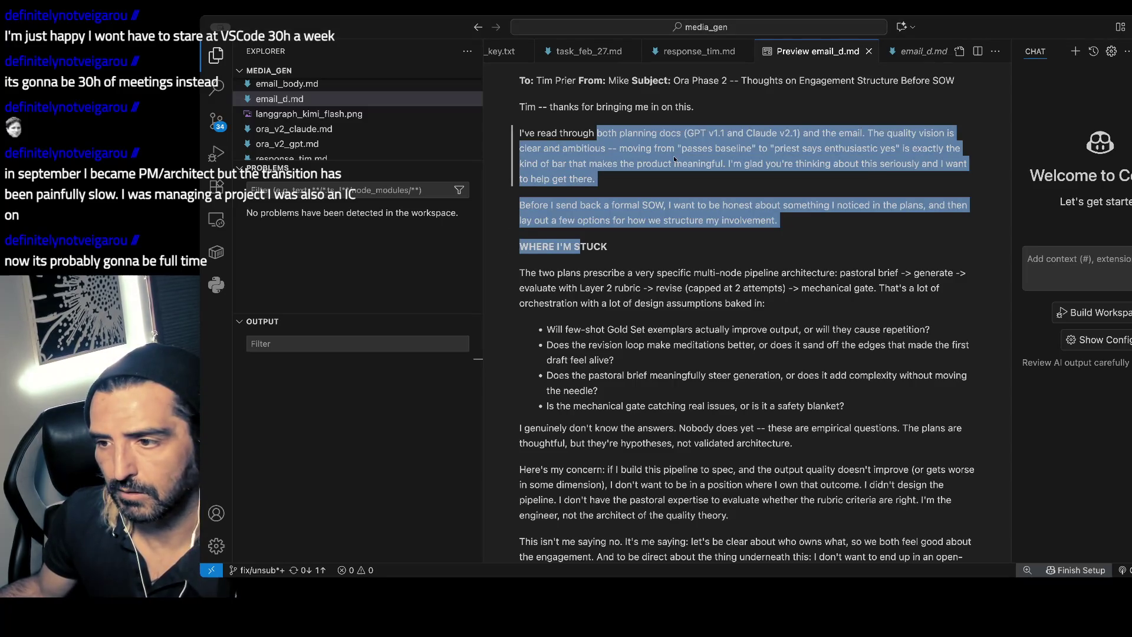
{"action": "scroll", "coordinate": [616, 159], "scroll_direction": "down", "scroll_amount": 1}
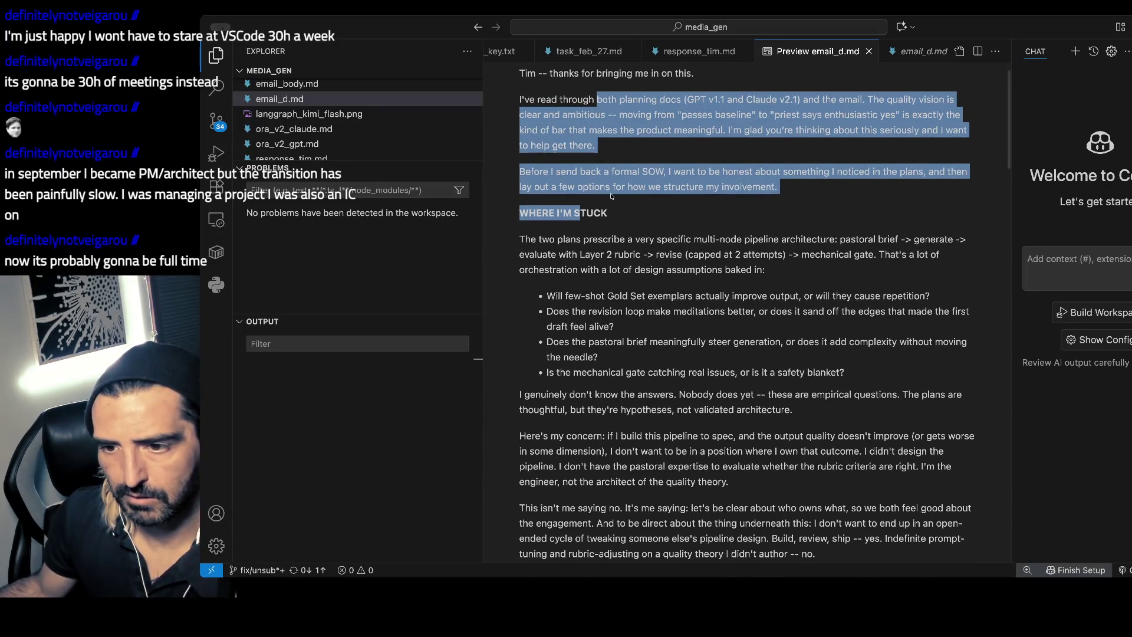
{"action": "scroll", "coordinate": [631, 190], "scroll_direction": "down", "scroll_amount": 1}
{"action": "scroll", "coordinate": [610, 192], "scroll_direction": "down", "scroll_amount": 1}
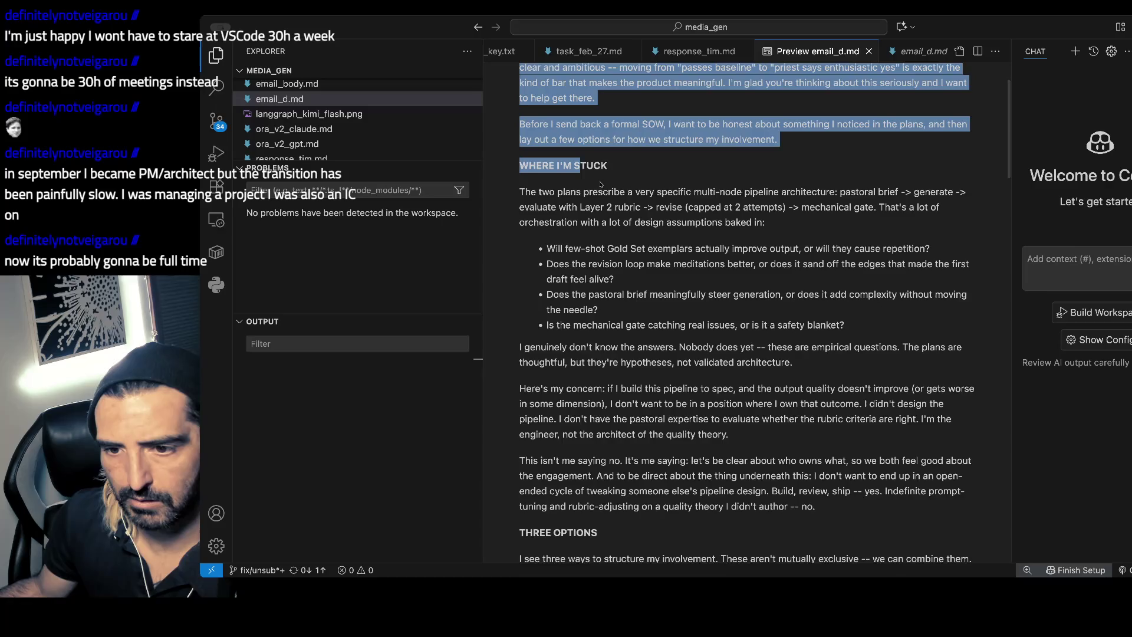
{"action": "left_click_drag", "start_coordinate": [593, 189], "coordinate": [588, 220]}
{"action": "scroll", "coordinate": [635, 263], "scroll_direction": "down", "scroll_amount": 1}
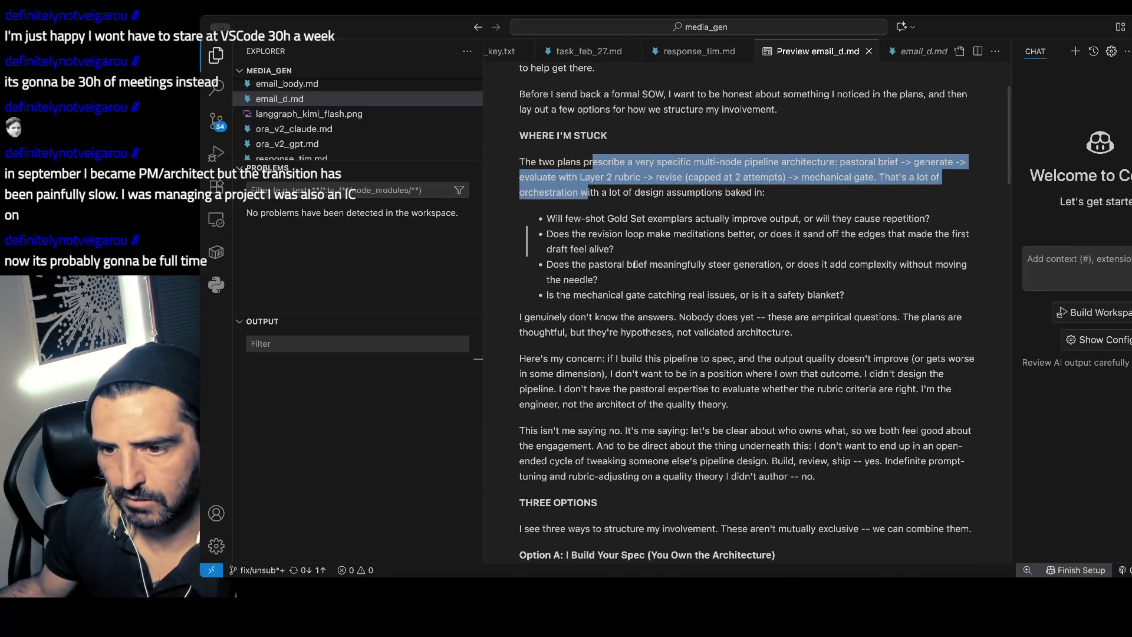
{"action": "scroll", "coordinate": [634, 264], "scroll_direction": "down", "scroll_amount": 1}
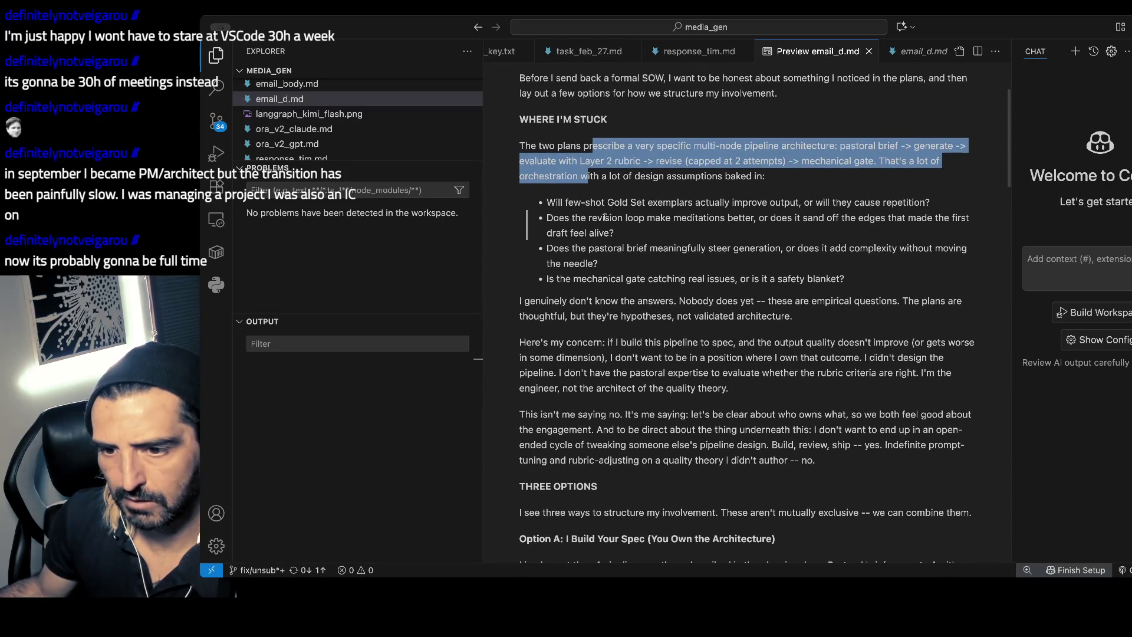
{"action": "scroll", "coordinate": [635, 263], "scroll_direction": "down", "scroll_amount": 2}
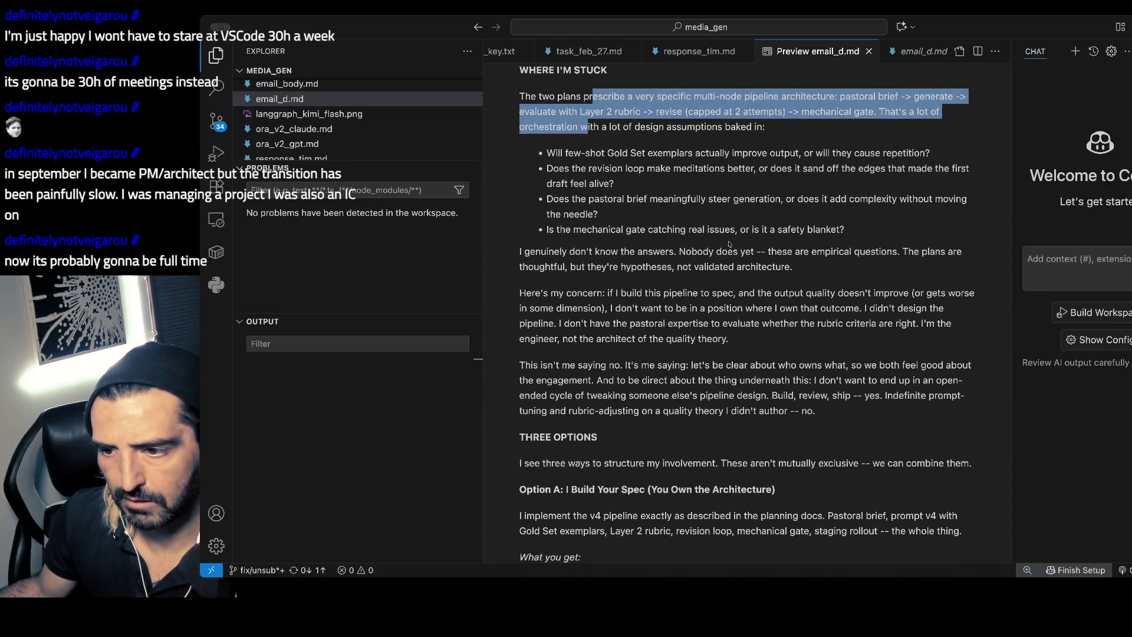
{"action": "scroll", "coordinate": [702, 230], "scroll_direction": "down", "scroll_amount": 2}
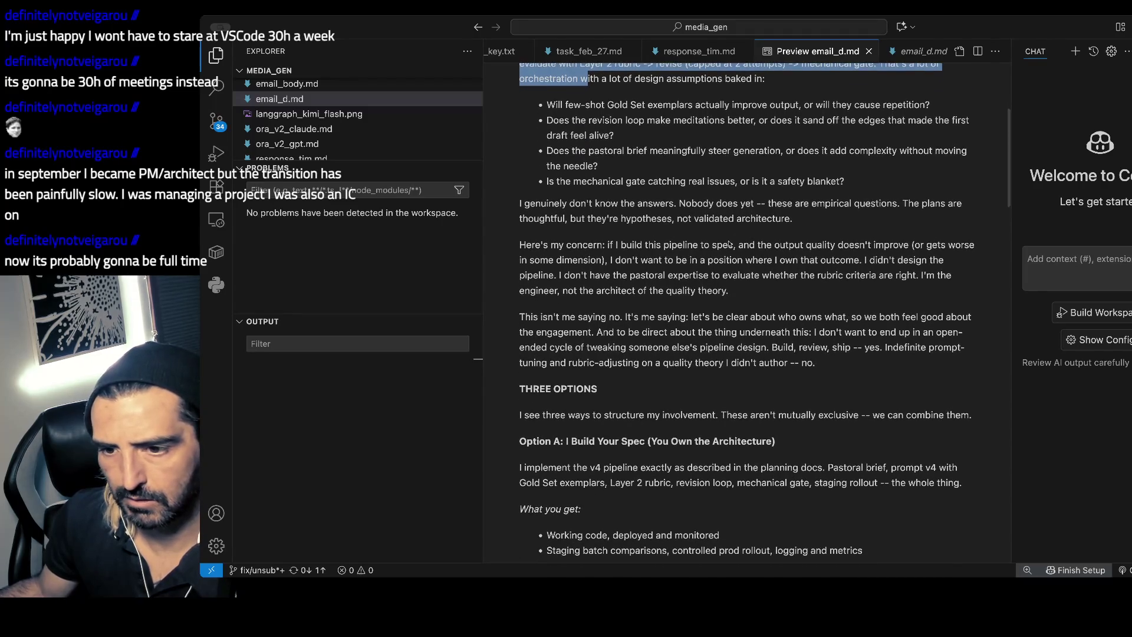
{"action": "left_click_drag", "start_coordinate": [641, 240], "coordinate": [648, 199]}
{"action": "scroll", "coordinate": [588, 140], "scroll_direction": "down", "scroll_amount": 2}
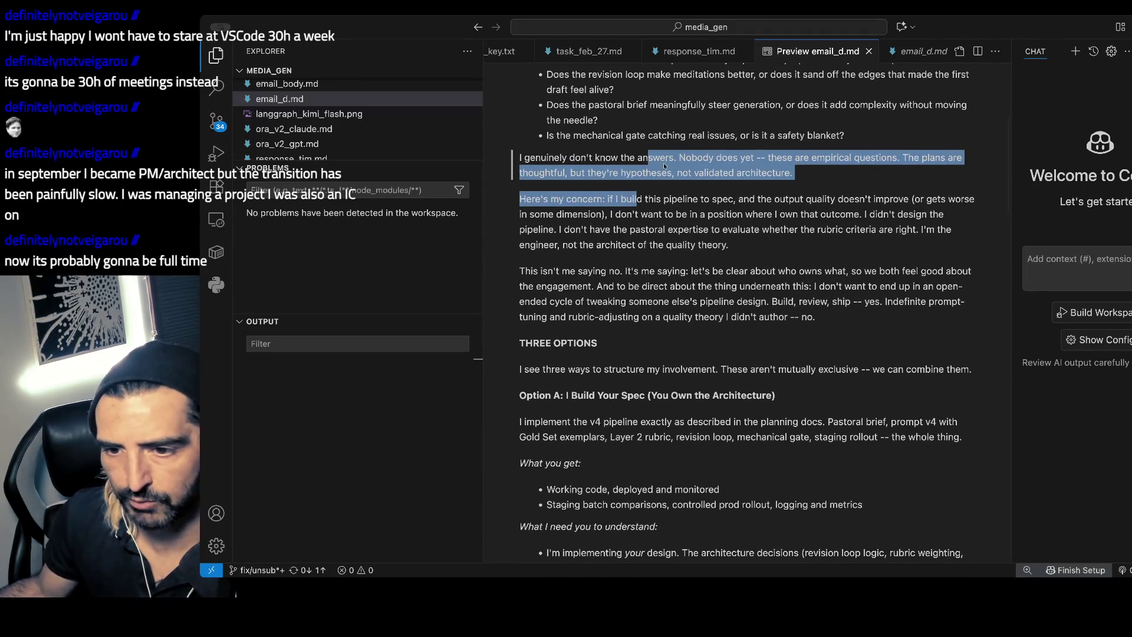
{"action": "scroll", "coordinate": [630, 241], "scroll_direction": "down", "scroll_amount": 1}
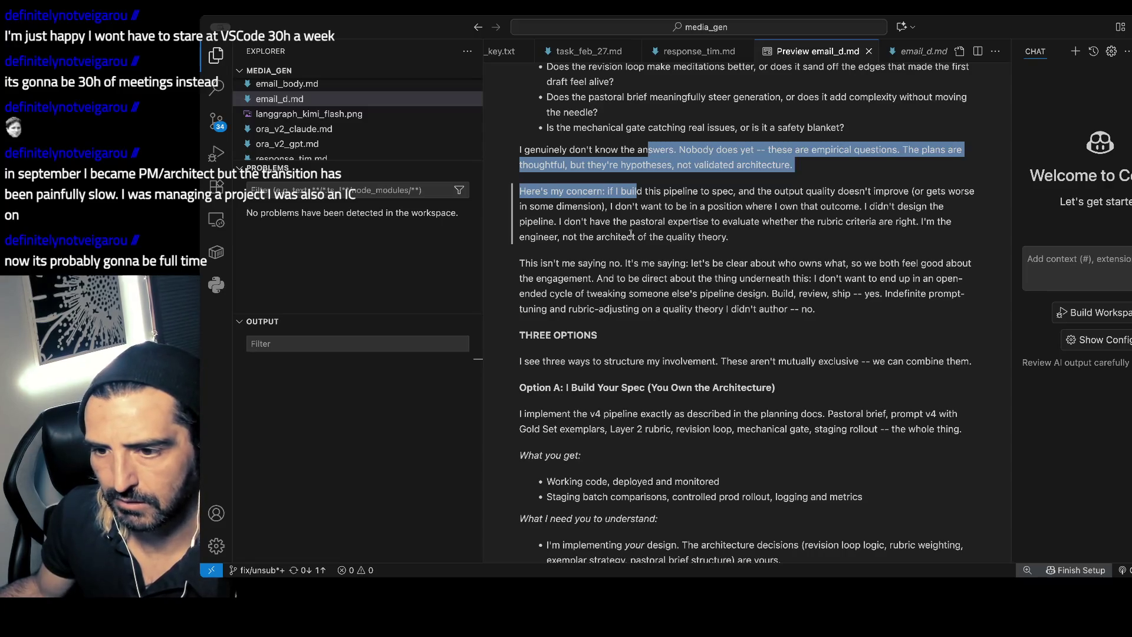
{"action": "scroll", "coordinate": [631, 234], "scroll_direction": "down", "scroll_amount": 1}
{"action": "scroll", "coordinate": [630, 234], "scroll_direction": "down", "scroll_amount": 1}
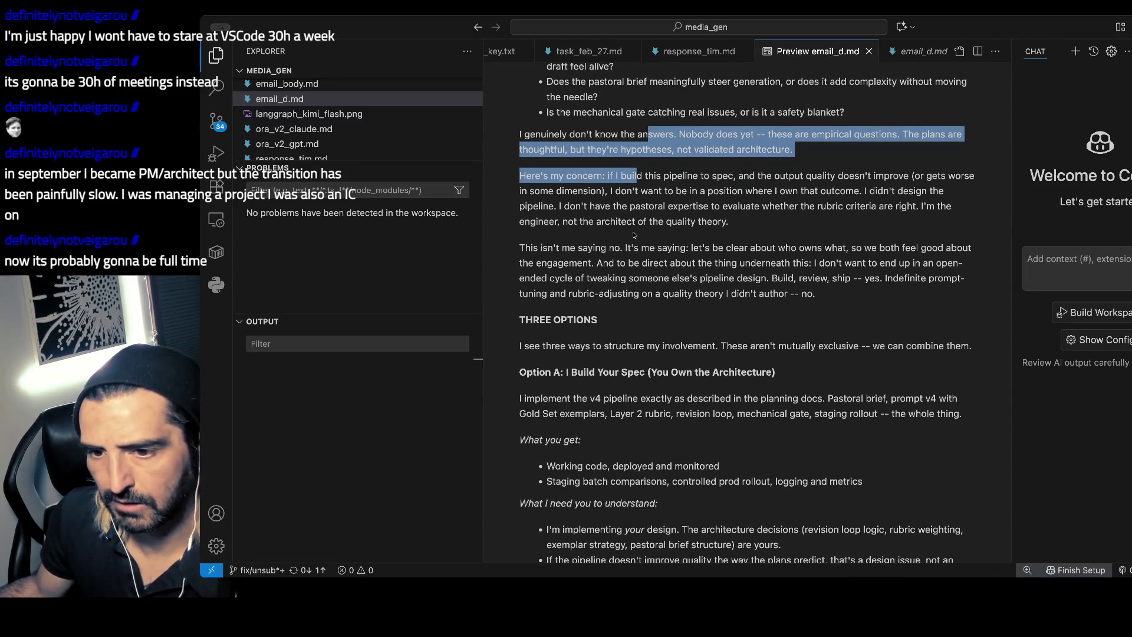
{"action": "scroll", "coordinate": [634, 234], "scroll_direction": "down", "scroll_amount": 1}
{"action": "scroll", "coordinate": [634, 235], "scroll_direction": "down", "scroll_amount": 1}
{"action": "scroll", "coordinate": [635, 235], "scroll_direction": "down", "scroll_amount": 1}
{"action": "scroll", "coordinate": [634, 235], "scroll_direction": "down", "scroll_amount": 1}
{"action": "left_click_drag", "start_coordinate": [588, 195], "coordinate": [580, 240]}
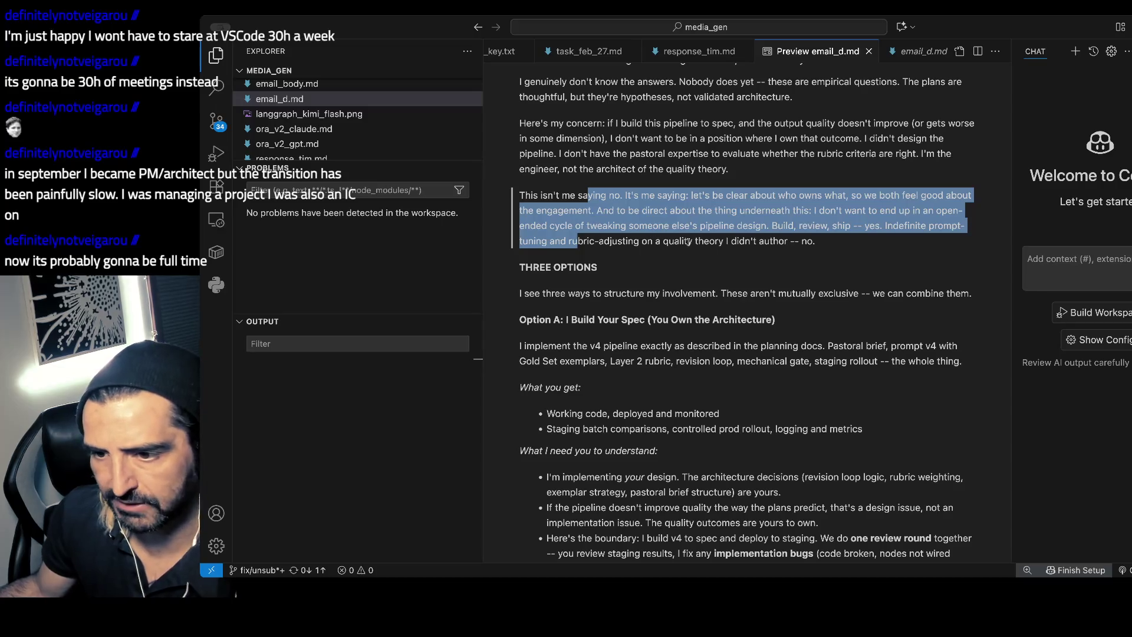
{"action": "scroll", "coordinate": [777, 220], "scroll_direction": "down", "scroll_amount": 3}
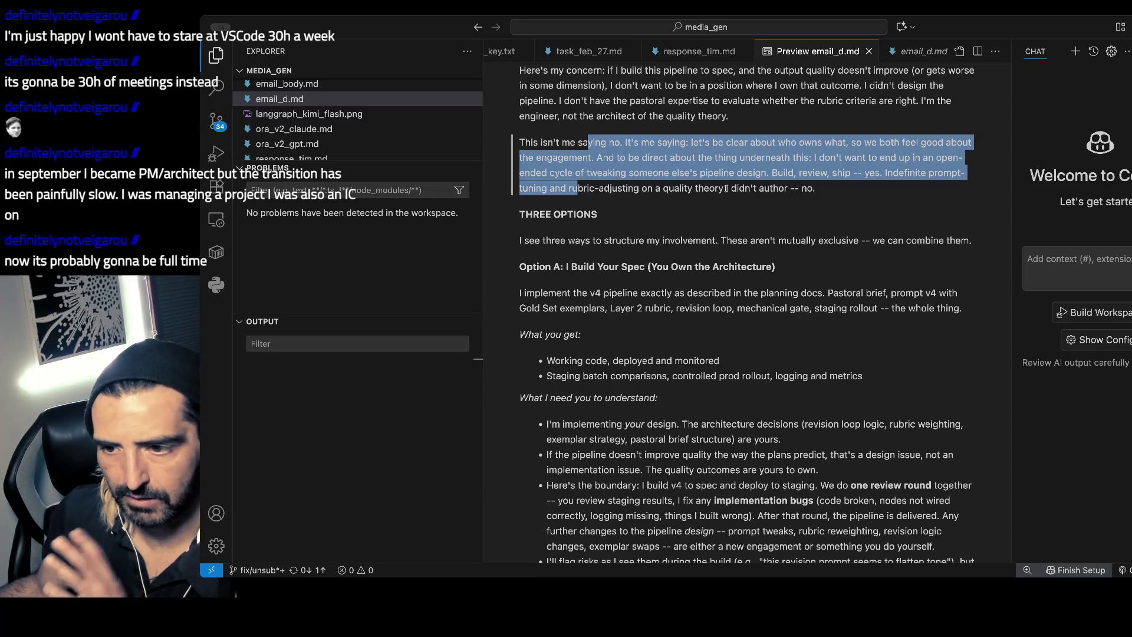
{"action": "scroll", "coordinate": [590, 210], "scroll_direction": "down", "scroll_amount": 2}
{"action": "left_click_drag", "start_coordinate": [564, 210], "coordinate": [561, 213]}
{"action": "scroll", "coordinate": [719, 253], "scroll_direction": "down", "scroll_amount": 3}
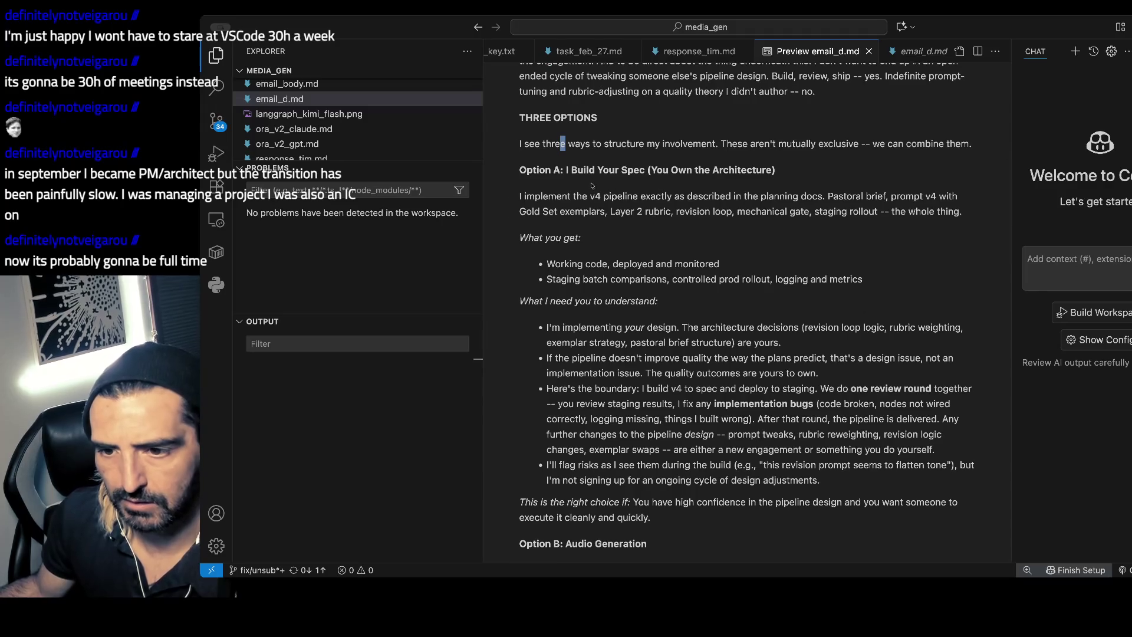
{"action": "triple_click", "coordinate": [730, 206]}
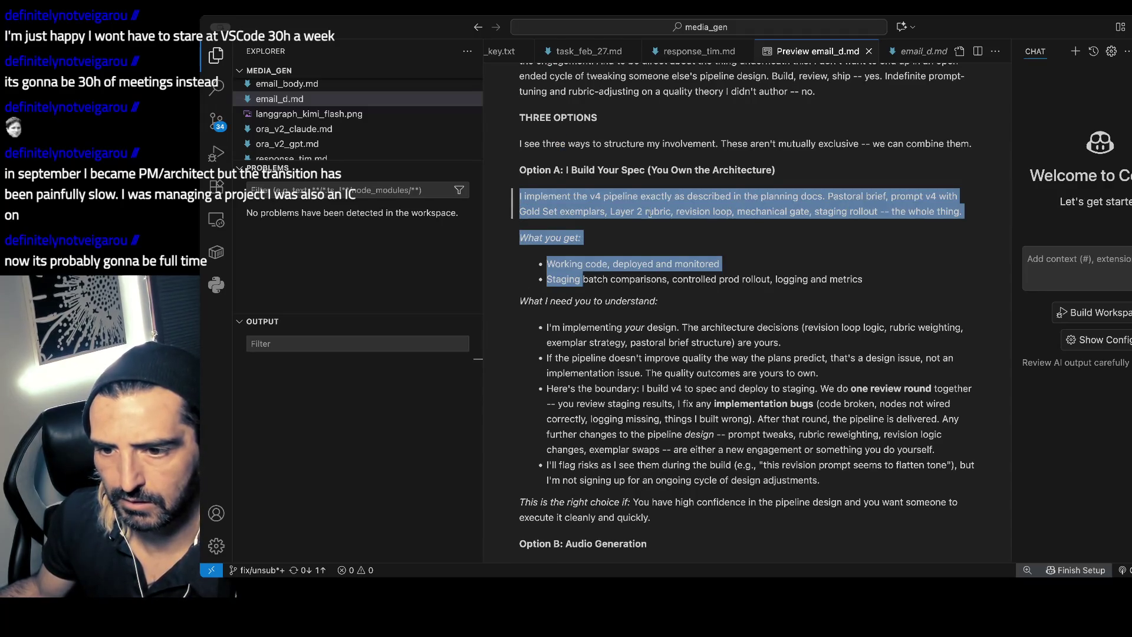
{"action": "scroll", "coordinate": [649, 214], "scroll_direction": "down", "scroll_amount": 2}
{"action": "left_click", "coordinate": [632, 241]}
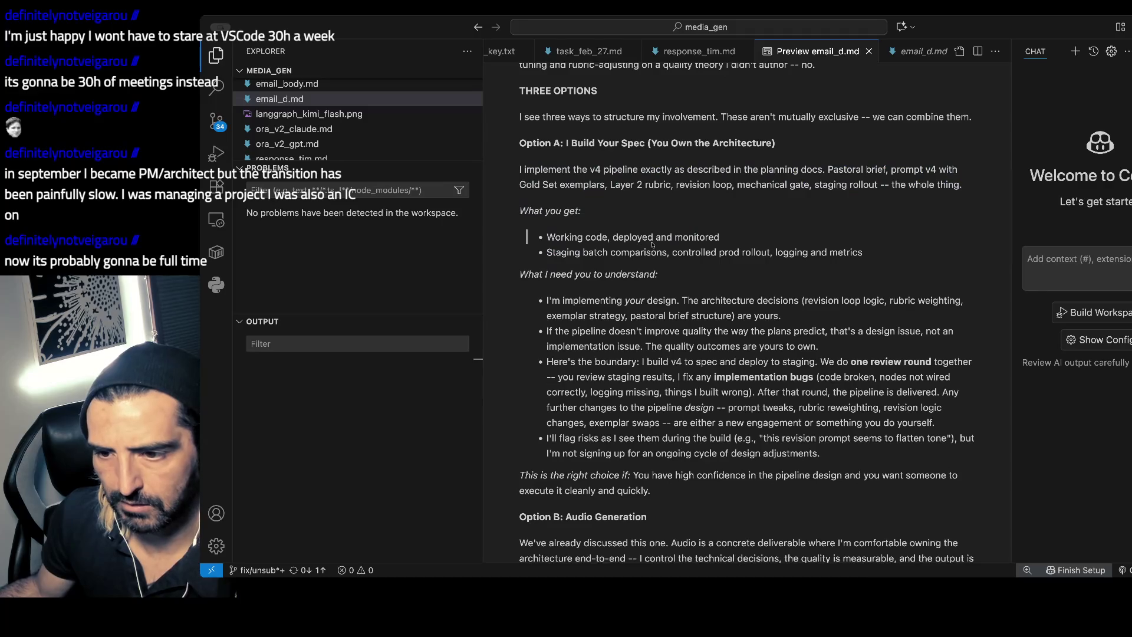
{"action": "scroll", "coordinate": [620, 240], "scroll_direction": "down", "scroll_amount": 2}
{"action": "left_click_drag", "start_coordinate": [605, 274], "coordinate": [602, 320]}
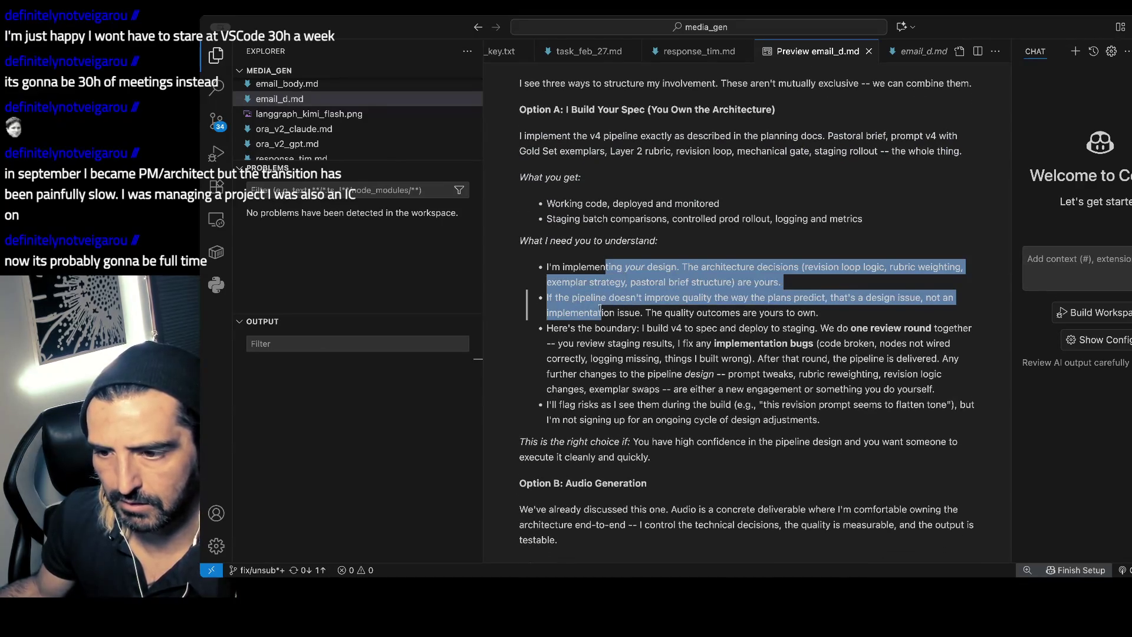
{"action": "scroll", "coordinate": [642, 314], "scroll_direction": "down", "scroll_amount": 1}
{"action": "scroll", "coordinate": [643, 315], "scroll_direction": "down", "scroll_amount": 1}
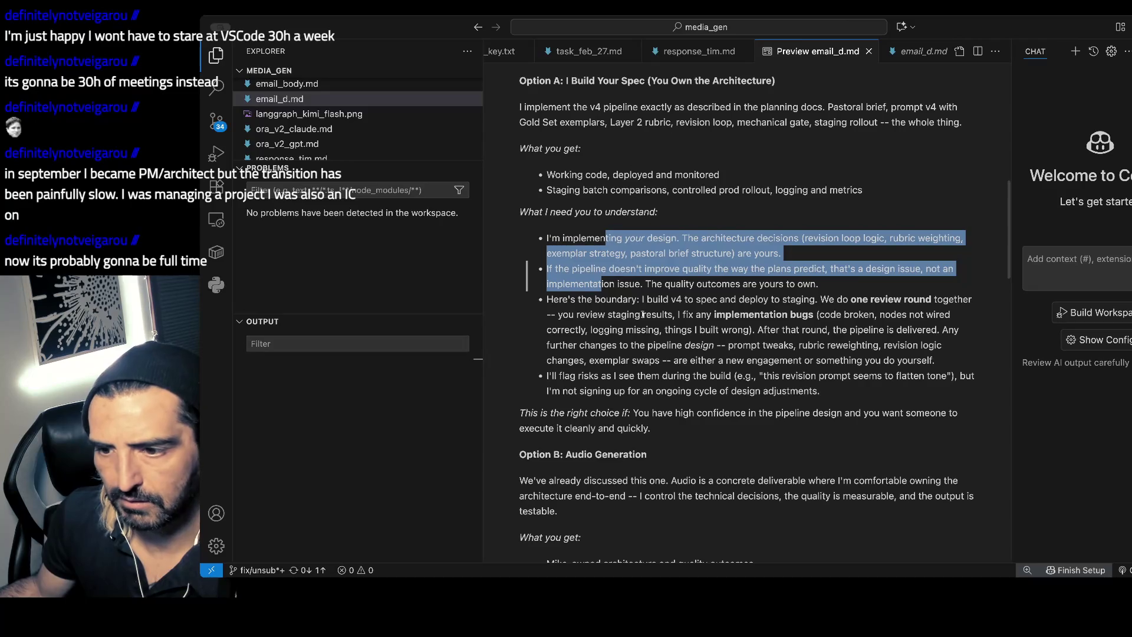
{"action": "scroll", "coordinate": [649, 306], "scroll_direction": "down", "scroll_amount": 1}
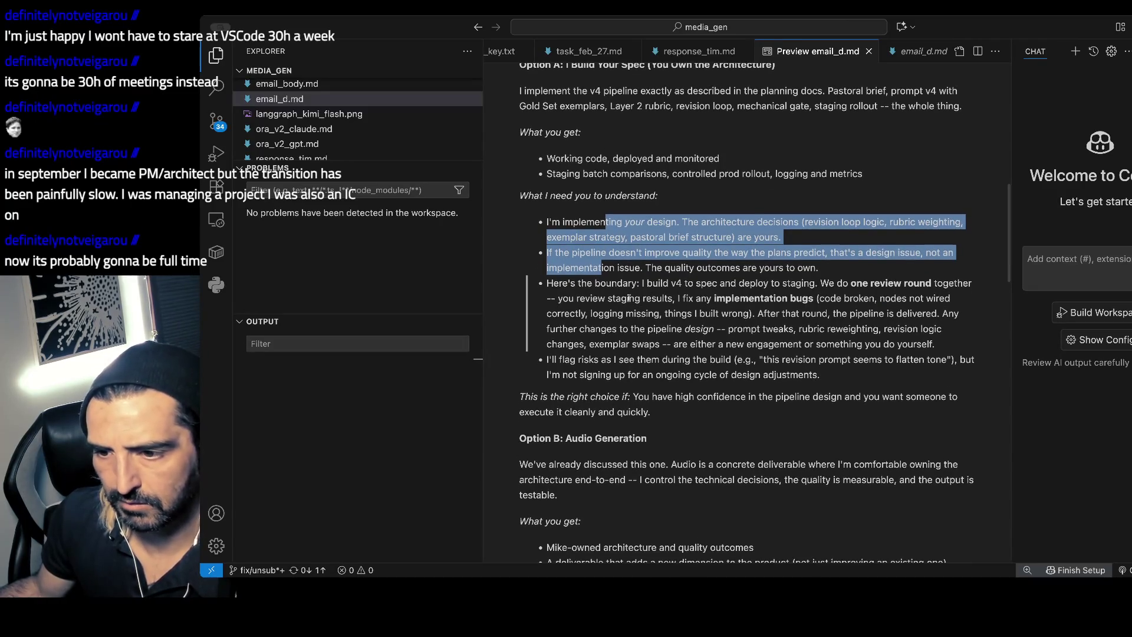
{"action": "scroll", "coordinate": [662, 294], "scroll_direction": "down", "scroll_amount": 2}
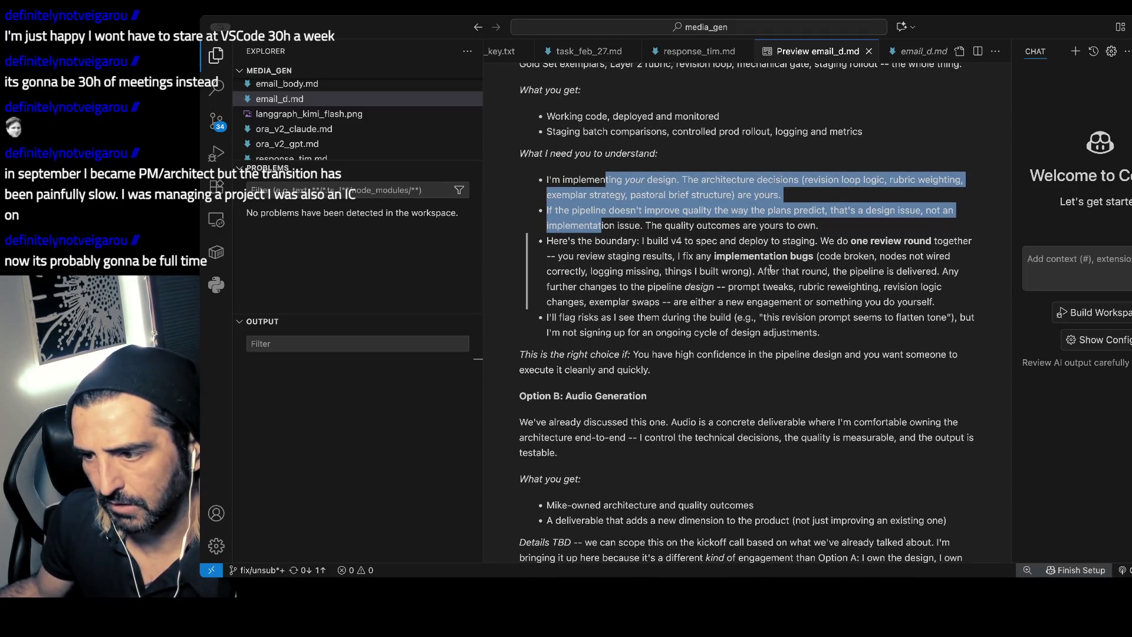
{"action": "scroll", "coordinate": [906, 282], "scroll_direction": "down", "scroll_amount": 1}
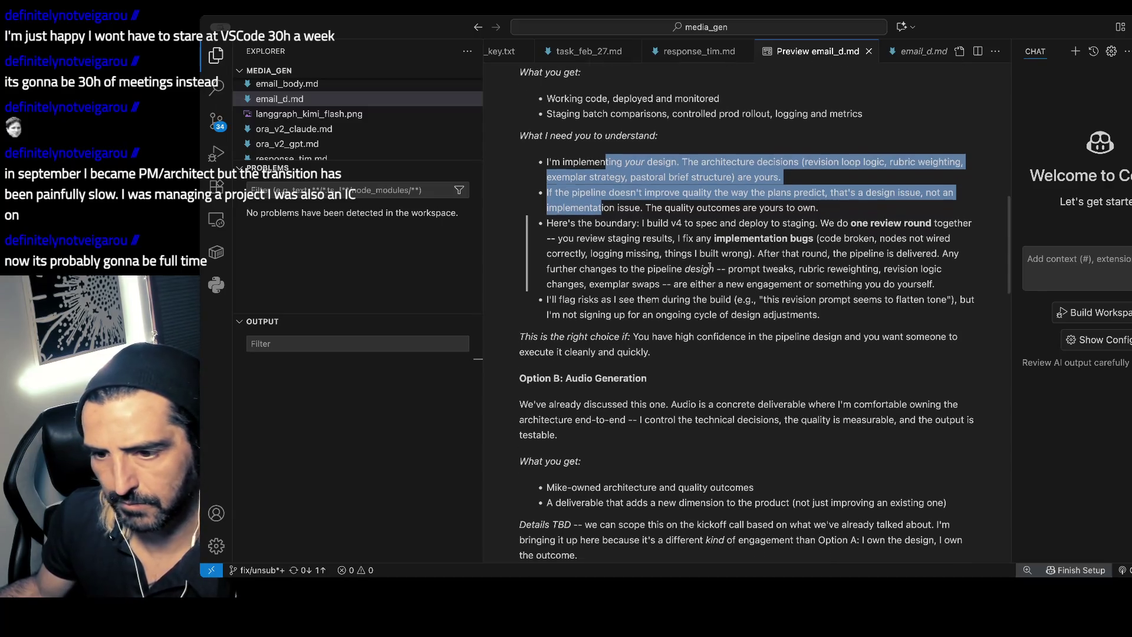
{"action": "scroll", "coordinate": [694, 270], "scroll_direction": "down", "scroll_amount": 1}
{"action": "scroll", "coordinate": [693, 269], "scroll_direction": "down", "scroll_amount": 1}
{"action": "left_click_drag", "start_coordinate": [661, 267], "coordinate": [650, 305]}
{"action": "scroll", "coordinate": [647, 289], "scroll_direction": "down", "scroll_amount": 1}
{"action": "scroll", "coordinate": [646, 313], "scroll_direction": "down", "scroll_amount": 4}
{"action": "scroll", "coordinate": [642, 321], "scroll_direction": "down", "scroll_amount": 5}
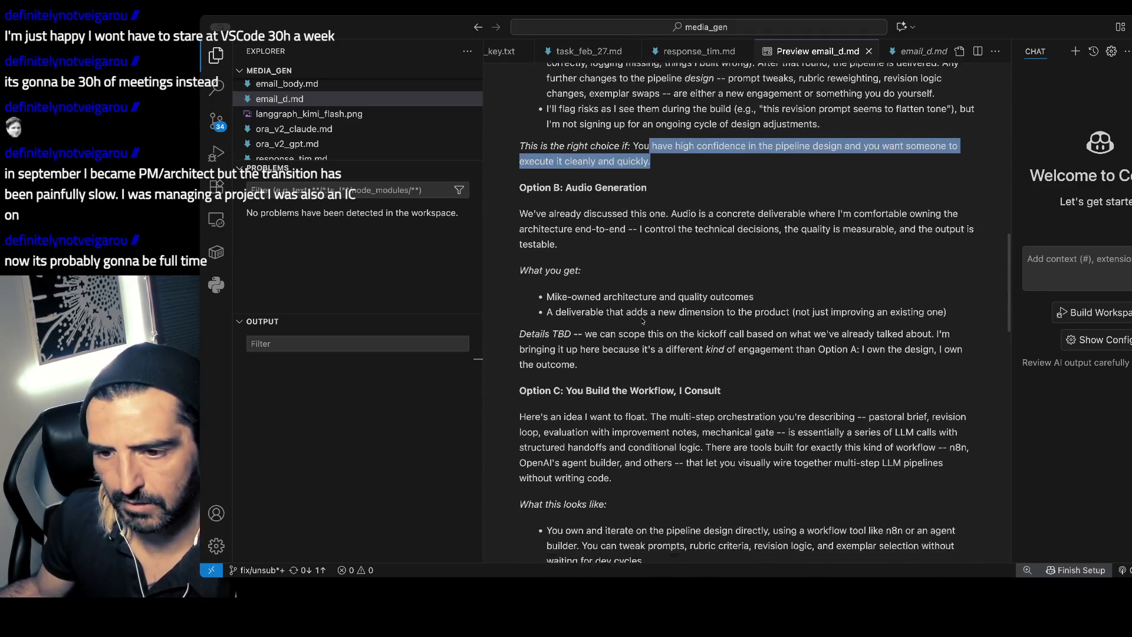
{"action": "scroll", "coordinate": [686, 216], "scroll_direction": "down", "scroll_amount": 3}
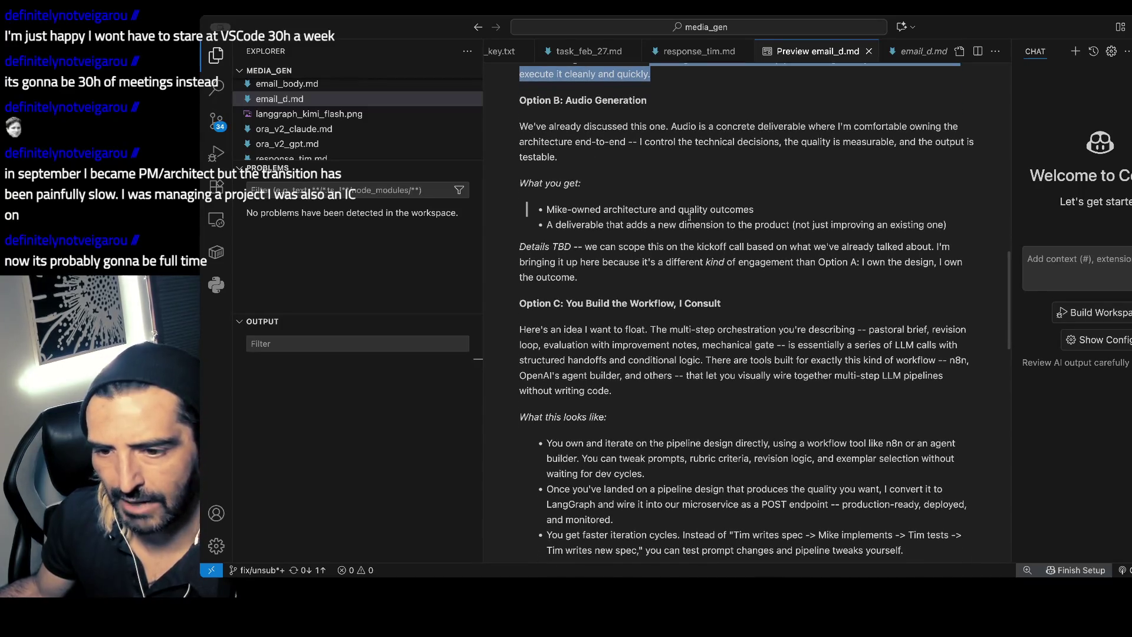
{"action": "scroll", "coordinate": [652, 236], "scroll_direction": "up", "scroll_amount": 4}
{"action": "scroll", "coordinate": [652, 236], "scroll_direction": "up", "scroll_amount": 4}
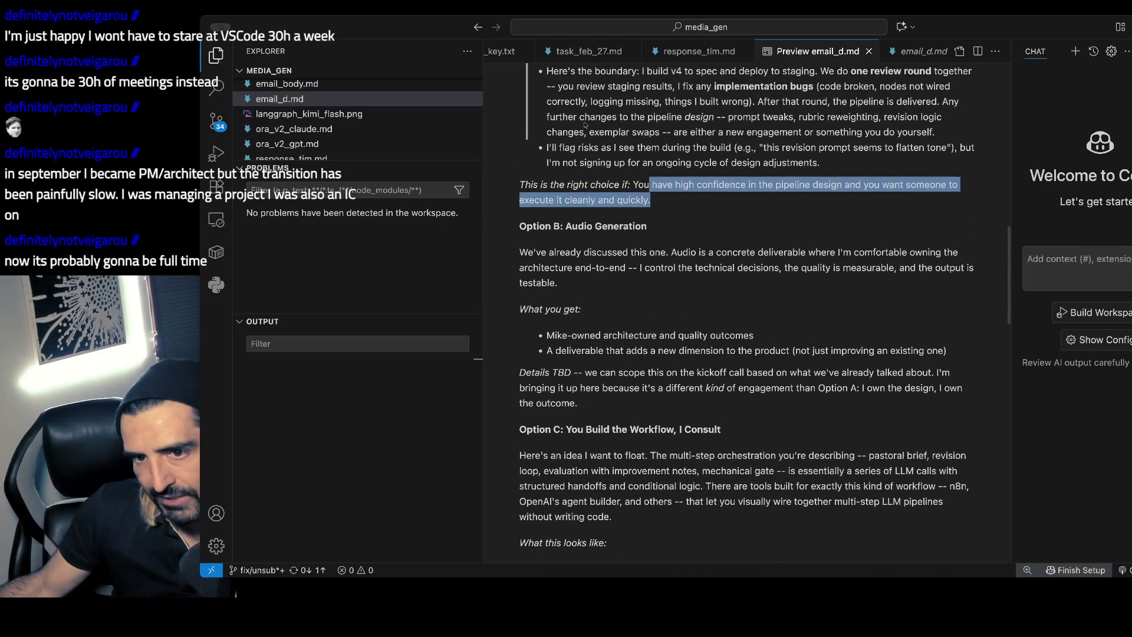
{"action": "scroll", "coordinate": [612, 147], "scroll_direction": "down", "scroll_amount": 5}
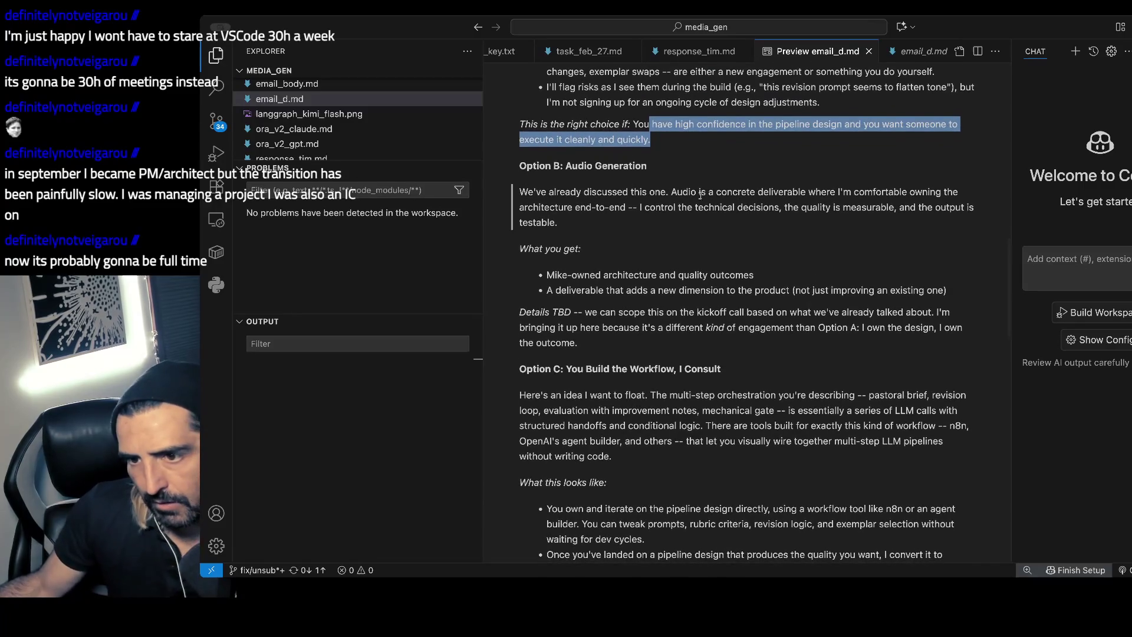
{"action": "left_click", "coordinate": [677, 232]}
{"action": "scroll", "coordinate": [676, 232], "scroll_direction": "down", "scroll_amount": 1}
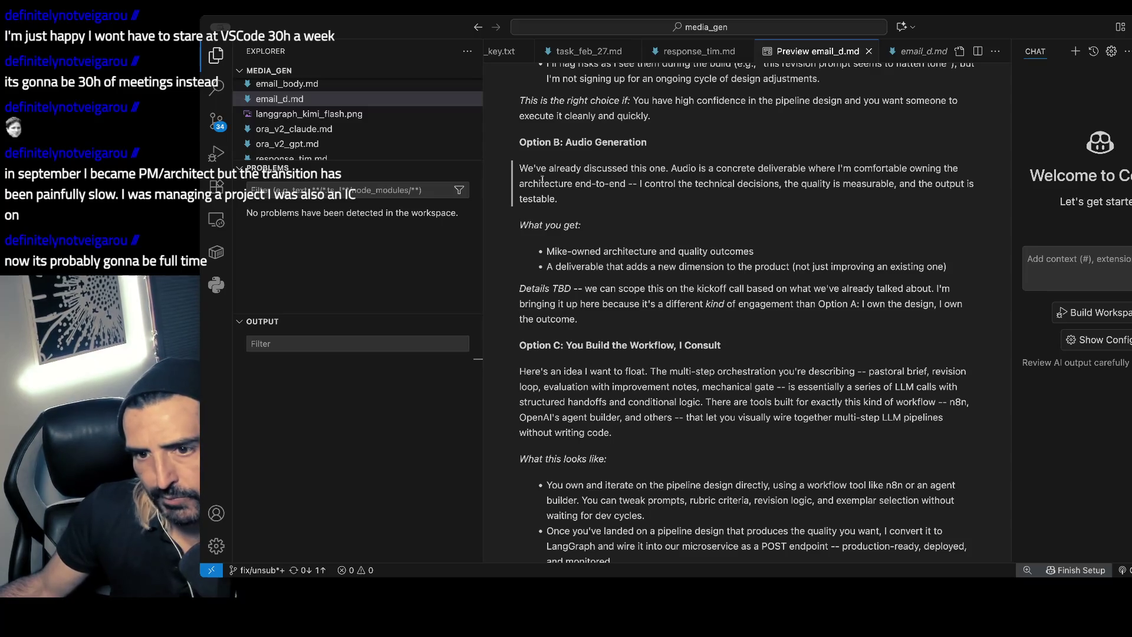
{"action": "scroll", "coordinate": [635, 227], "scroll_direction": "down", "scroll_amount": 6}
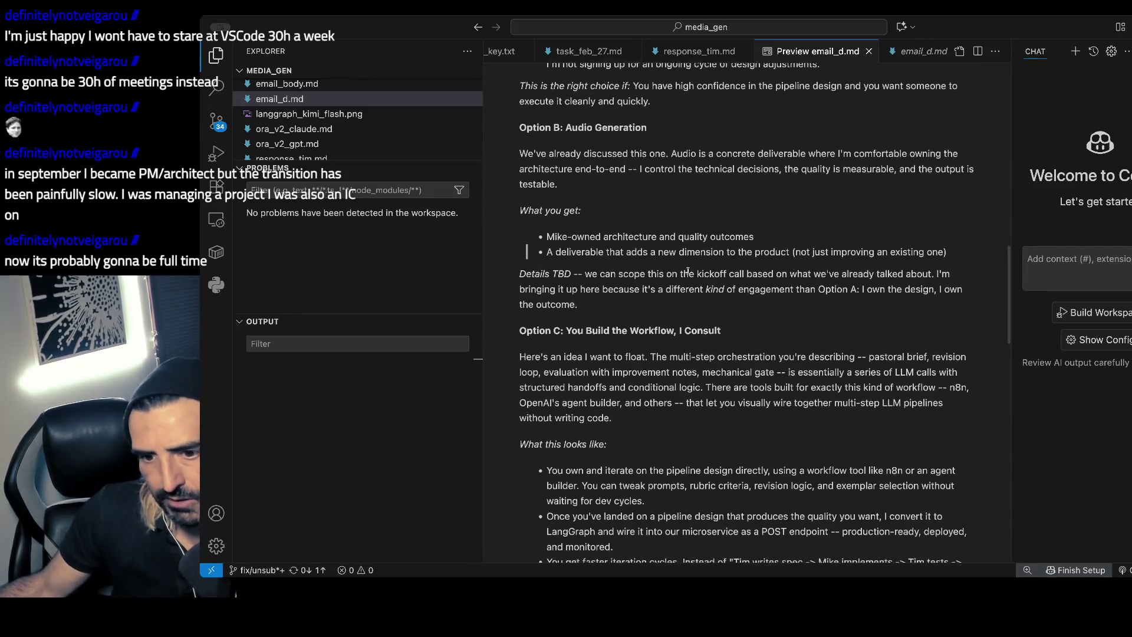
{"action": "scroll", "coordinate": [635, 228], "scroll_direction": "down", "scroll_amount": 1}
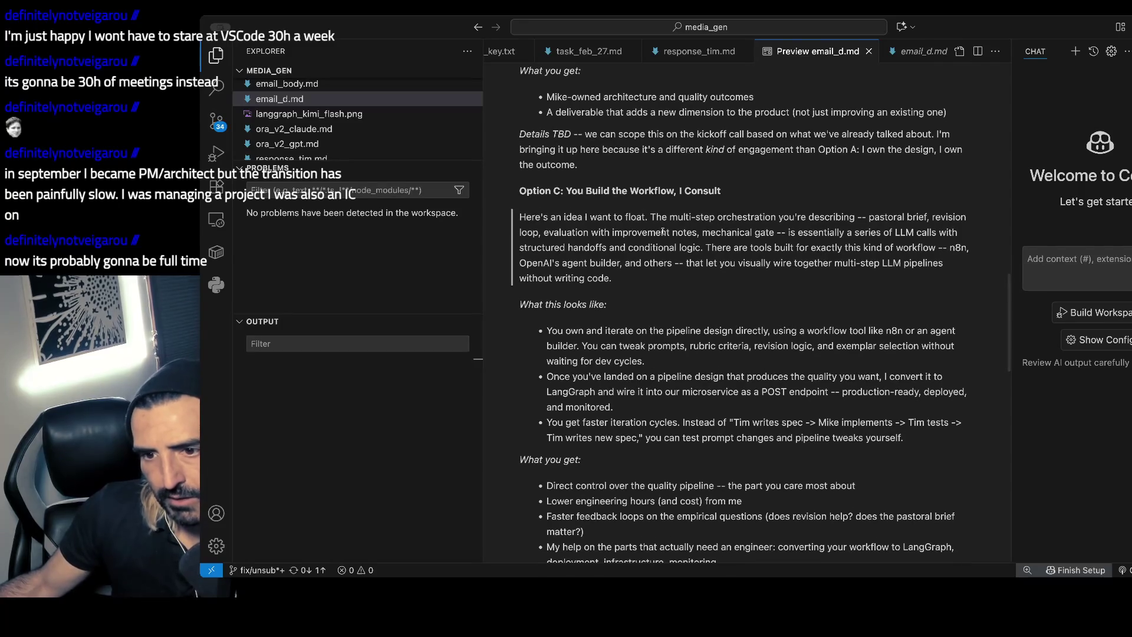
{"action": "scroll", "coordinate": [761, 220], "scroll_direction": "down", "scroll_amount": 1}
{"action": "scroll", "coordinate": [761, 220], "scroll_direction": "down", "scroll_amount": 2}
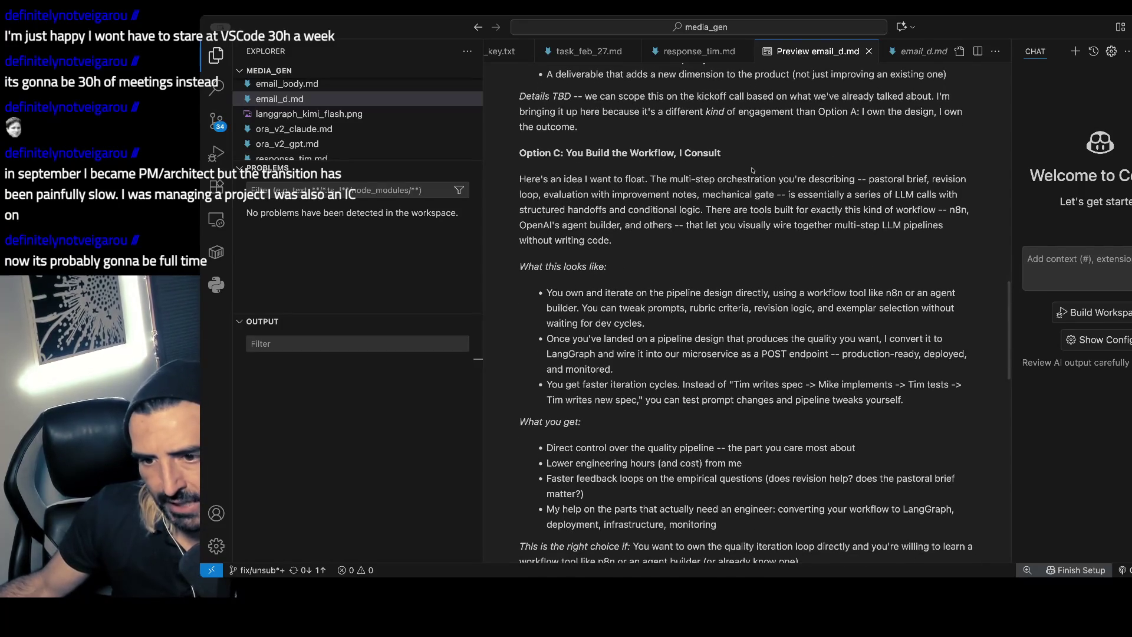
{"action": "scroll", "coordinate": [751, 165], "scroll_direction": "down", "scroll_amount": 5}
{"action": "scroll", "coordinate": [751, 165], "scroll_direction": "down", "scroll_amount": 12}
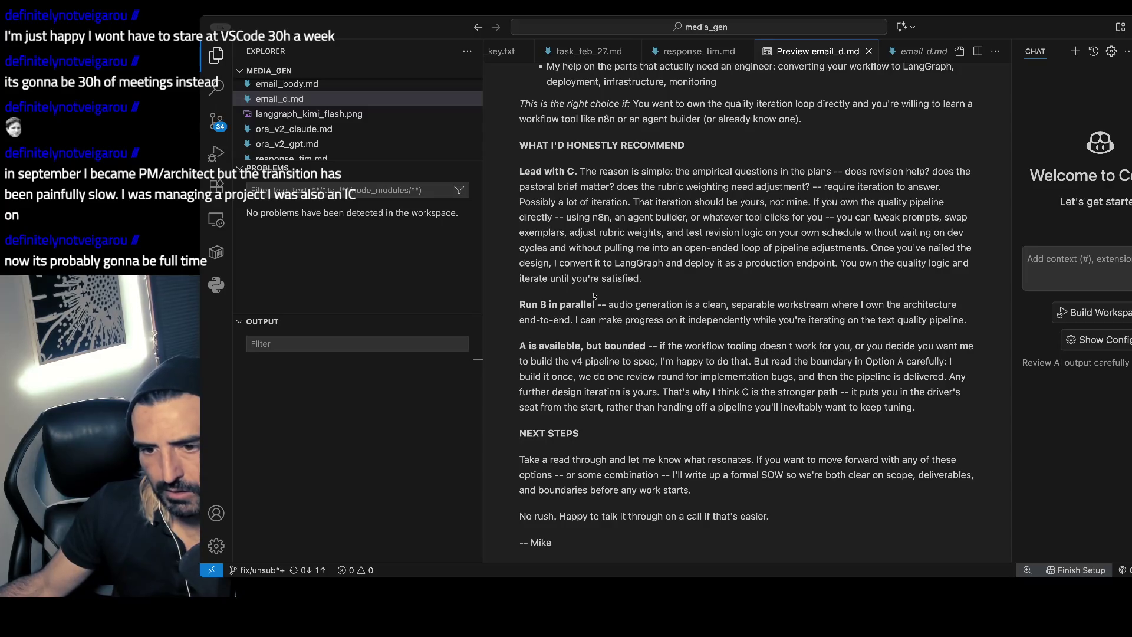
{"action": "scroll", "coordinate": [574, 301], "scroll_direction": "down", "scroll_amount": 1}
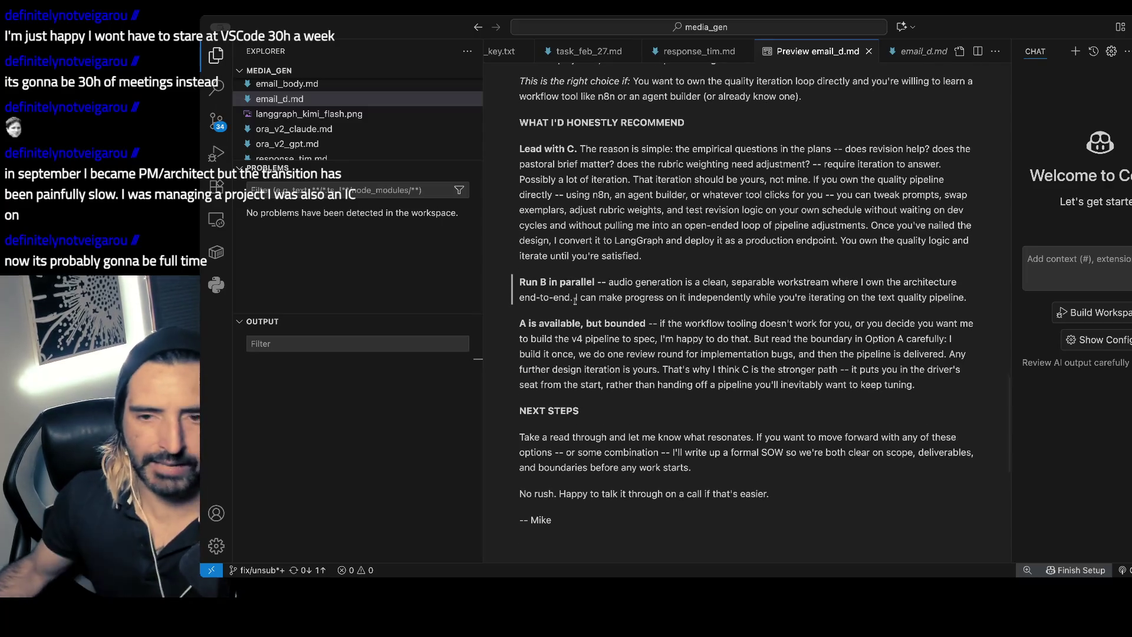
{"action": "scroll", "coordinate": [706, 214], "scroll_direction": "up", "scroll_amount": 20}
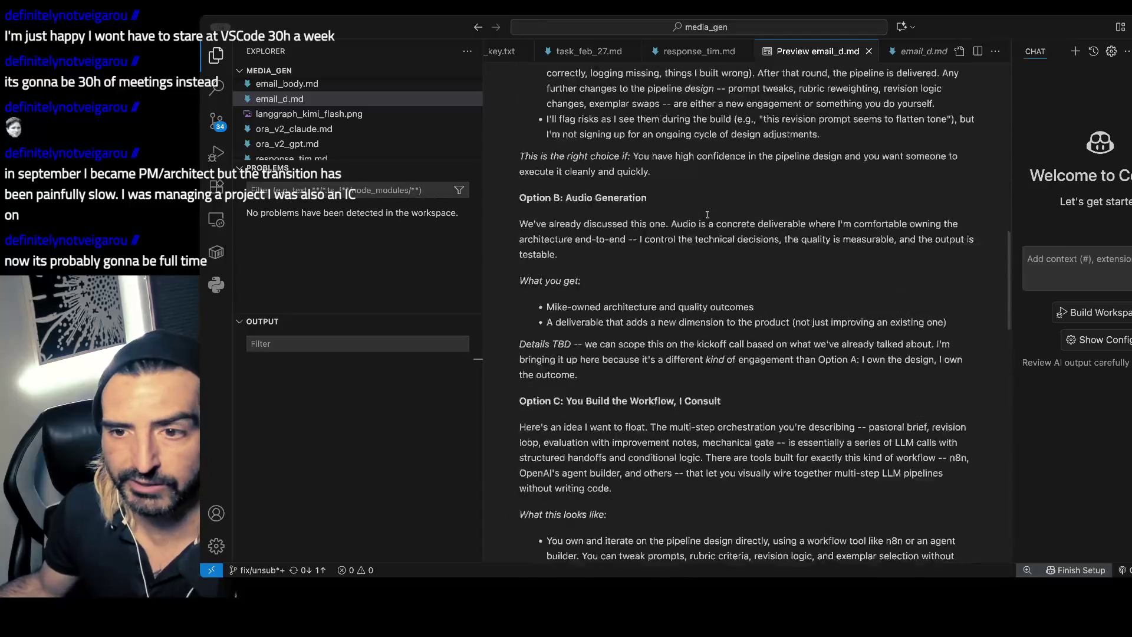
{"action": "scroll", "coordinate": [711, 204], "scroll_direction": "up", "scroll_amount": 10}
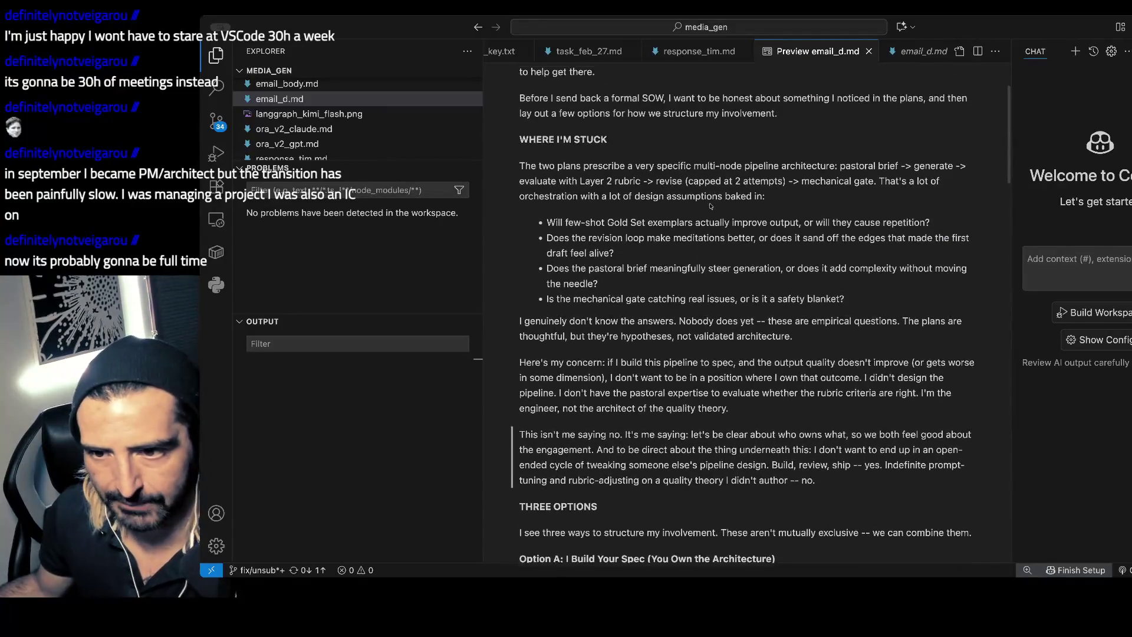
{"action": "scroll", "coordinate": [710, 205], "scroll_direction": "down", "scroll_amount": 14}
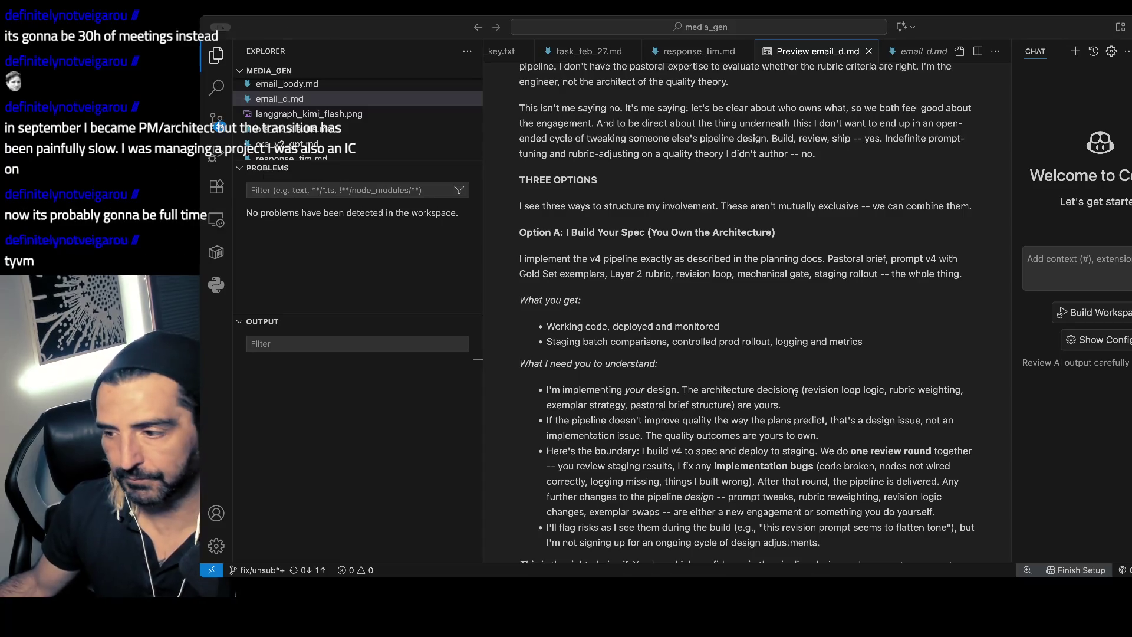
- Switch from VS Code to the Chrome window playing the J Dilla Kamaal video
{"action": "key", "text": "super+Tab"}
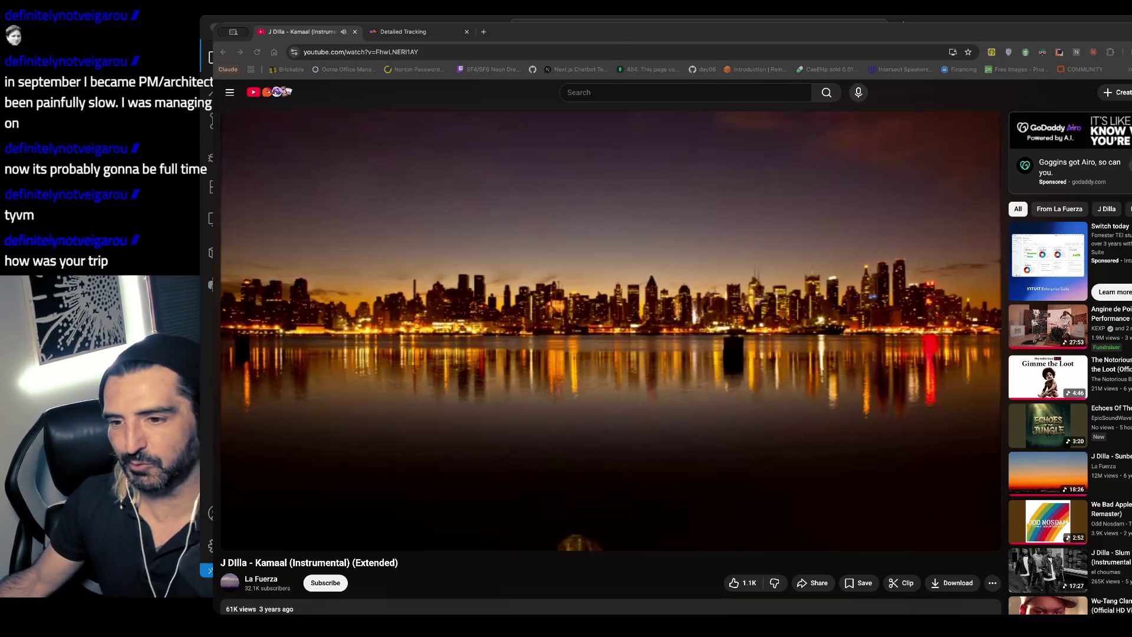
- Search Google for 'waymo' in a new tab and browse the image results
{"action": "key", "text": "super+t"}
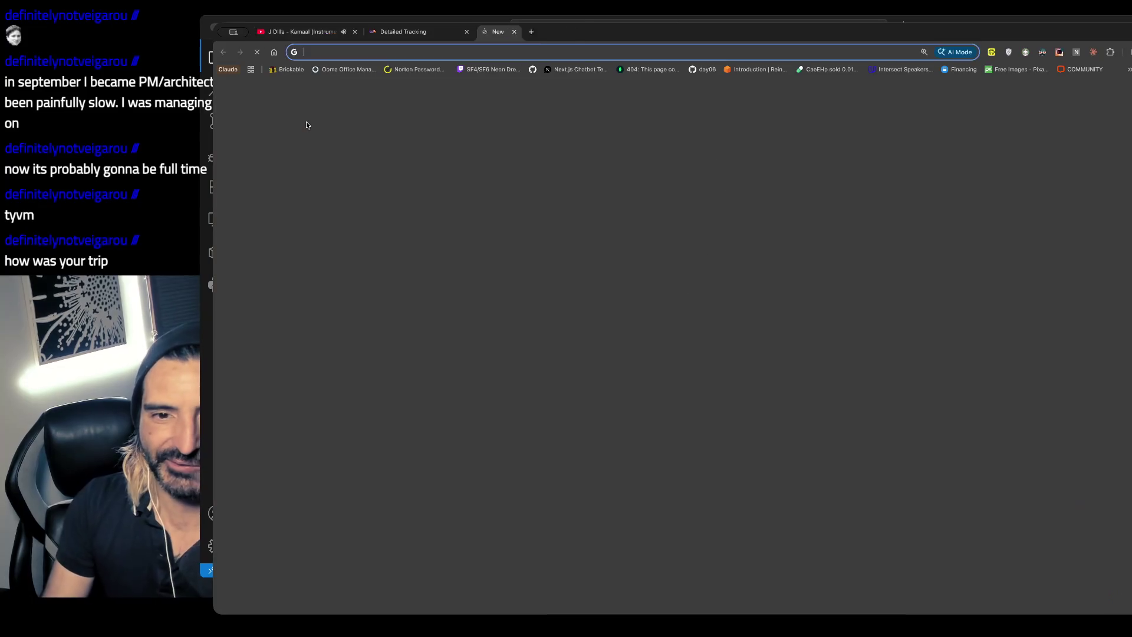
{"action": "type", "text": "waymo"}
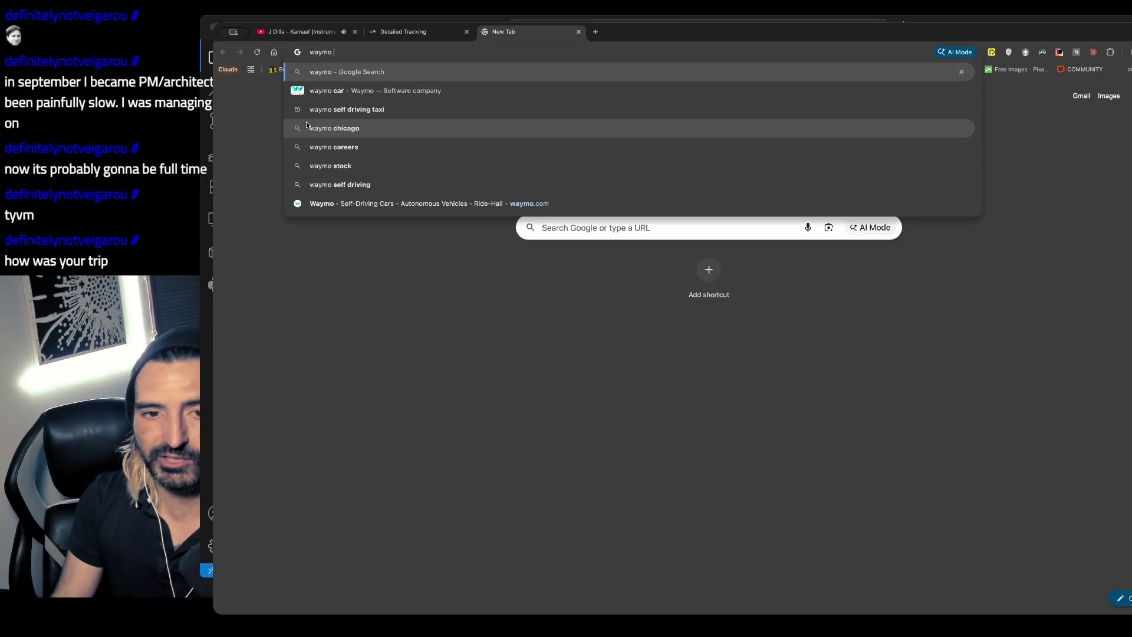
{"action": "key", "text": "Return"}
{"action": "left_click", "coordinate": [487, 187]}
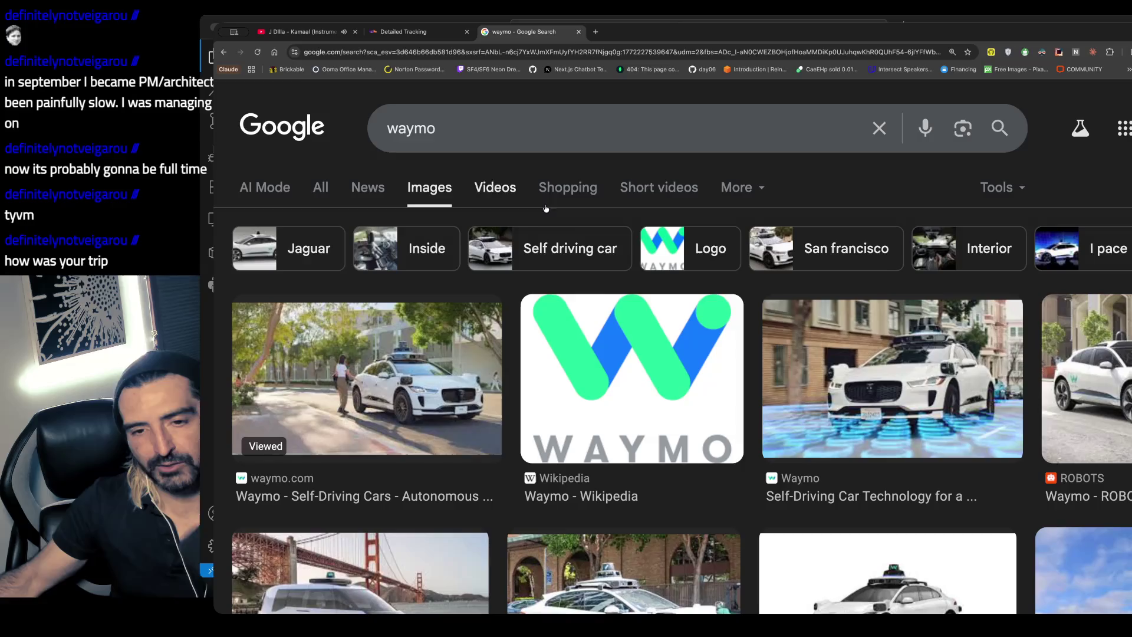
{"action": "scroll", "coordinate": [824, 350], "scroll_direction": "down", "scroll_amount": 2}
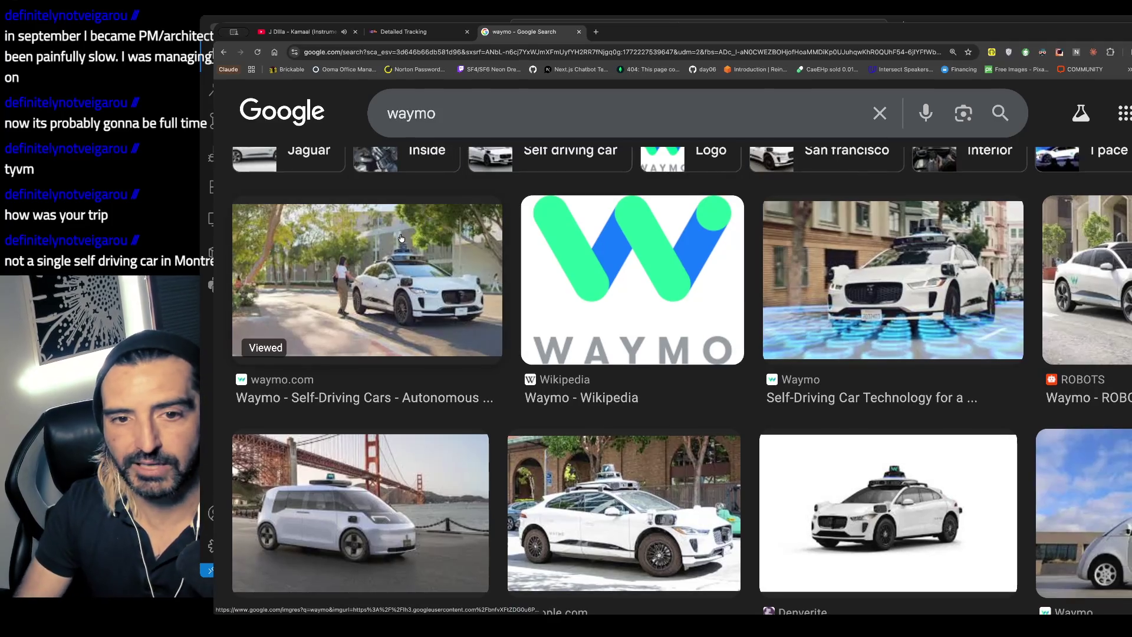
{"action": "key", "text": "ctrl+t"}
- Search images for 'droids delivery in los angeles' and preview the first CNN robot image
{"action": "type", "text": "droids del"}
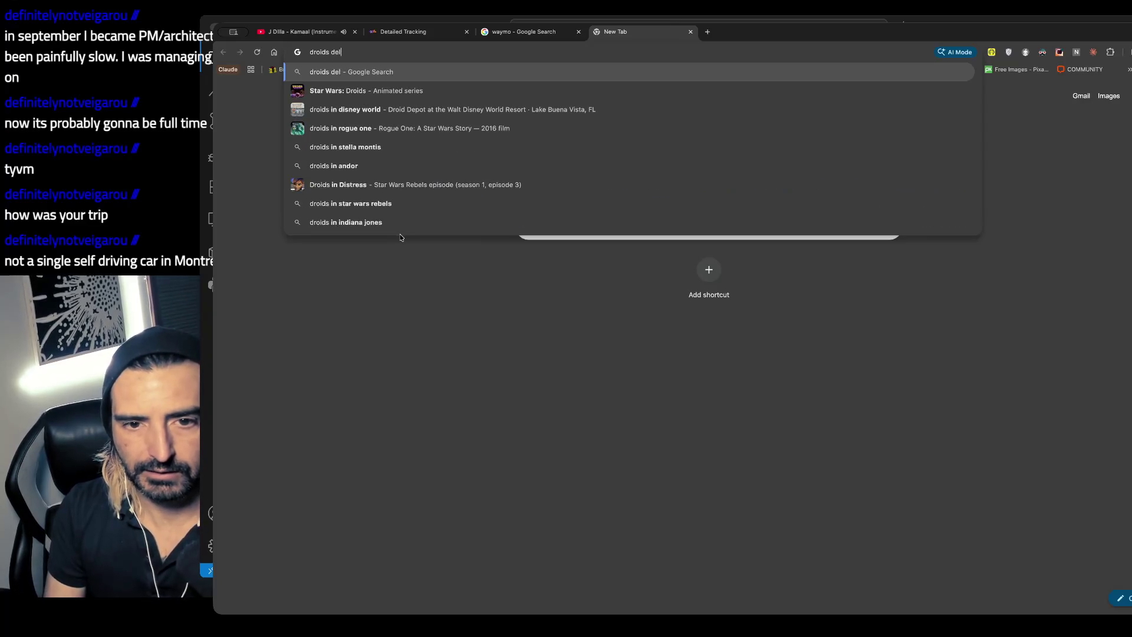
{"action": "type", "text": "ivery in los angeles"}
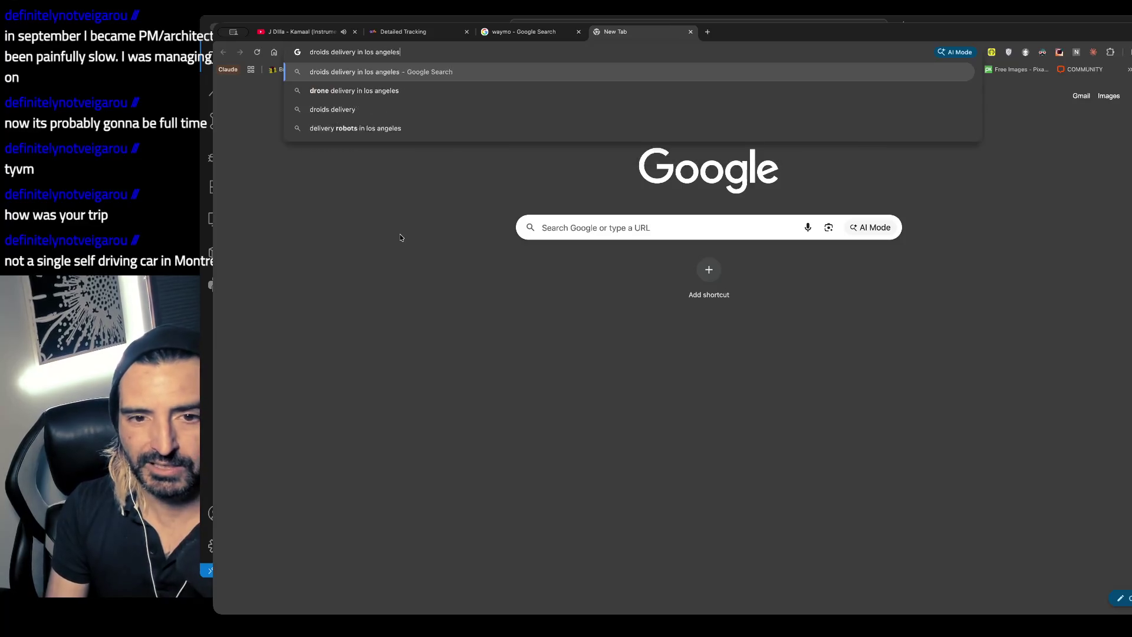
{"action": "key", "text": "Return"}
{"action": "left_click", "coordinate": [544, 186]}
{"action": "scroll", "coordinate": [511, 297], "scroll_direction": "down", "scroll_amount": 3}
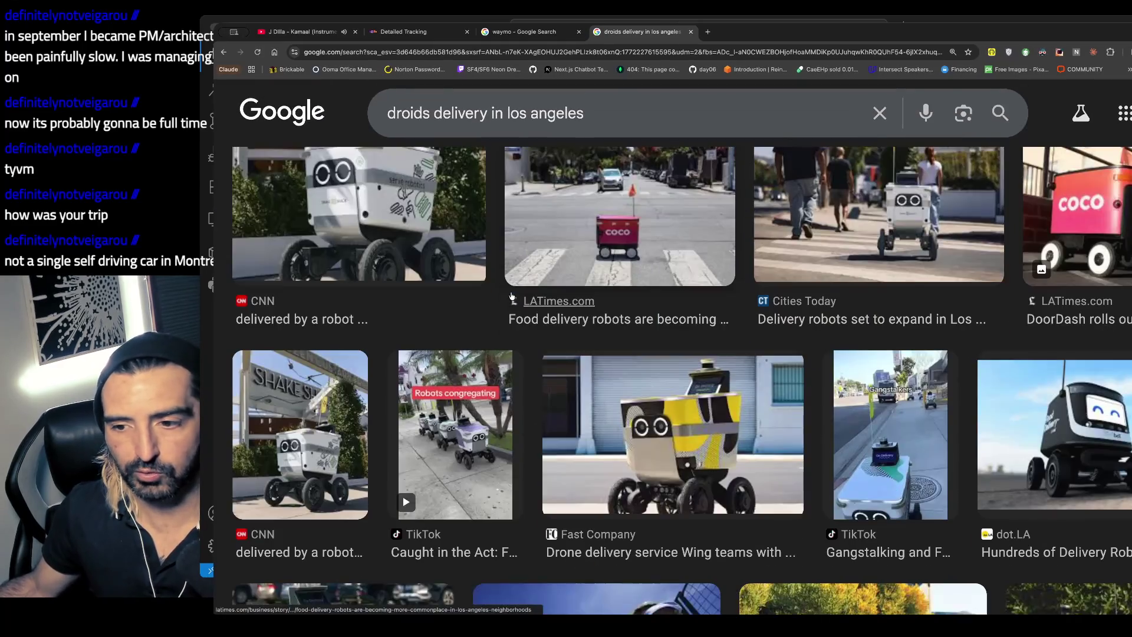
{"action": "scroll", "coordinate": [512, 296], "scroll_direction": "up", "scroll_amount": 1}
{"action": "left_click", "coordinate": [379, 231]}
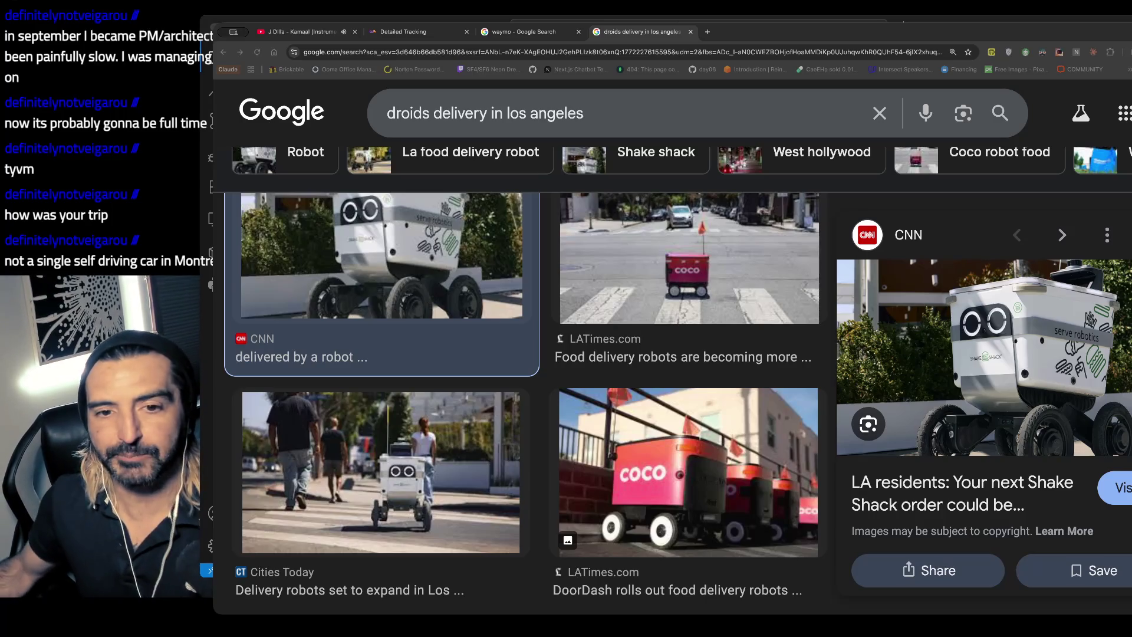
{"action": "key", "text": "ctrl+t"}
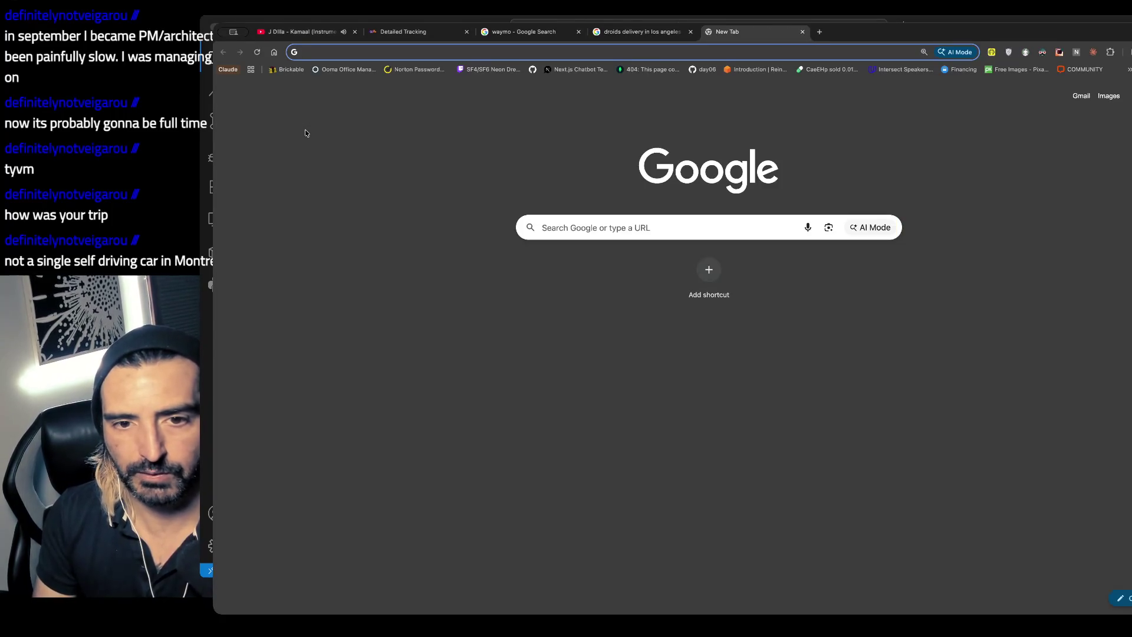
- Search images for 'dtla construction buildings abandoned grafitit' and scroll through the results
{"action": "type", "text": "dtla "}
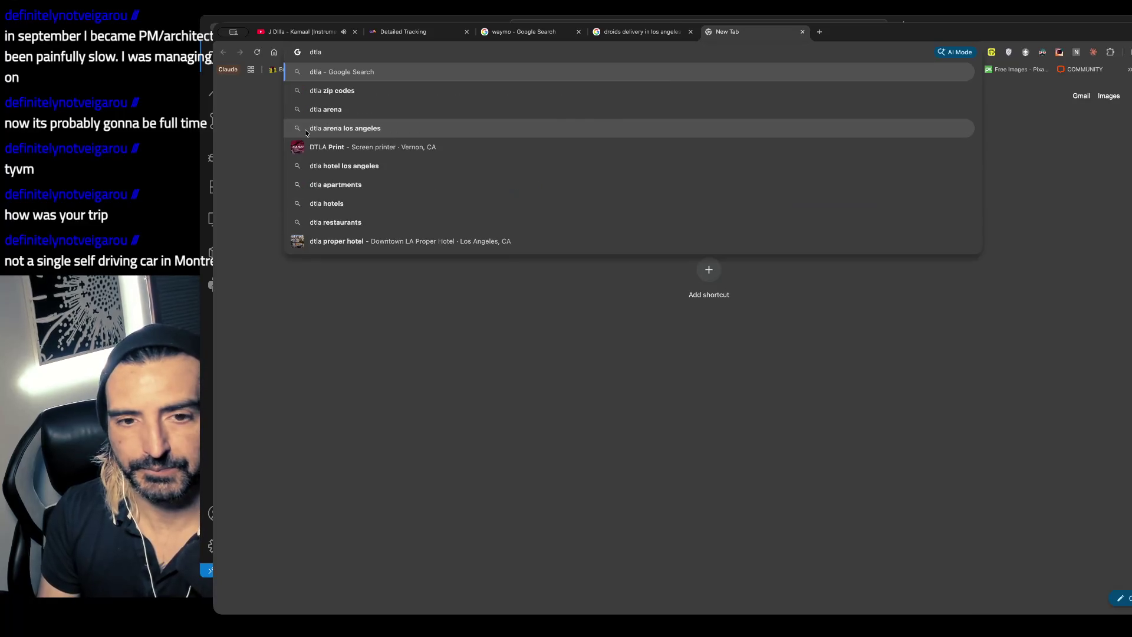
{"action": "type", "text": "constu"}
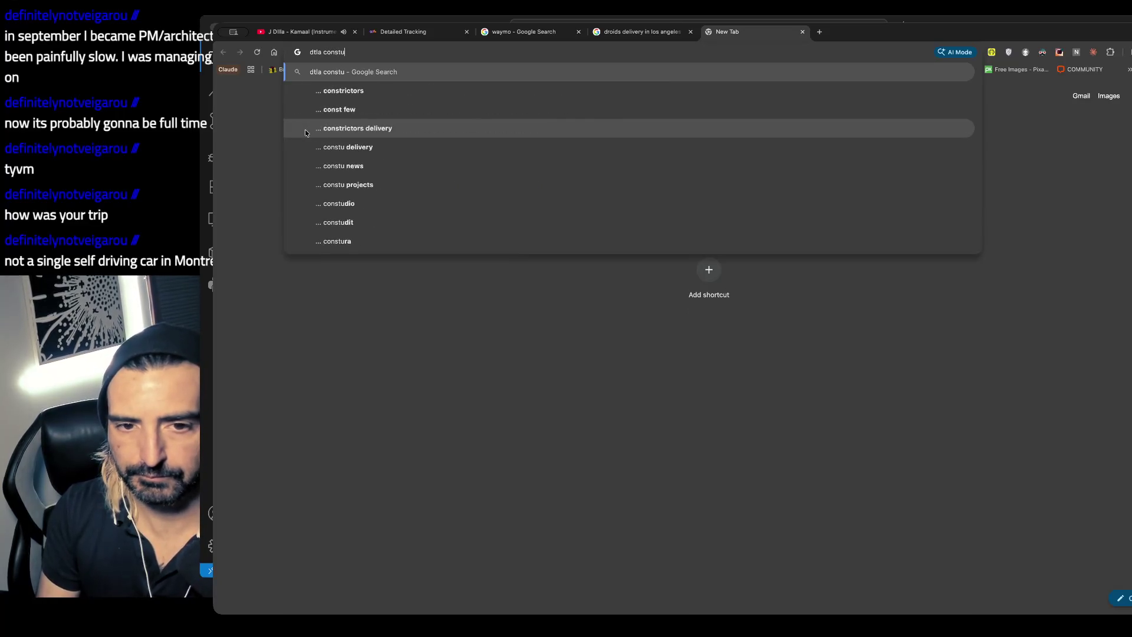
{"action": "key", "text": "BackSpace"}
{"action": "type", "text": "ruction buildings "}
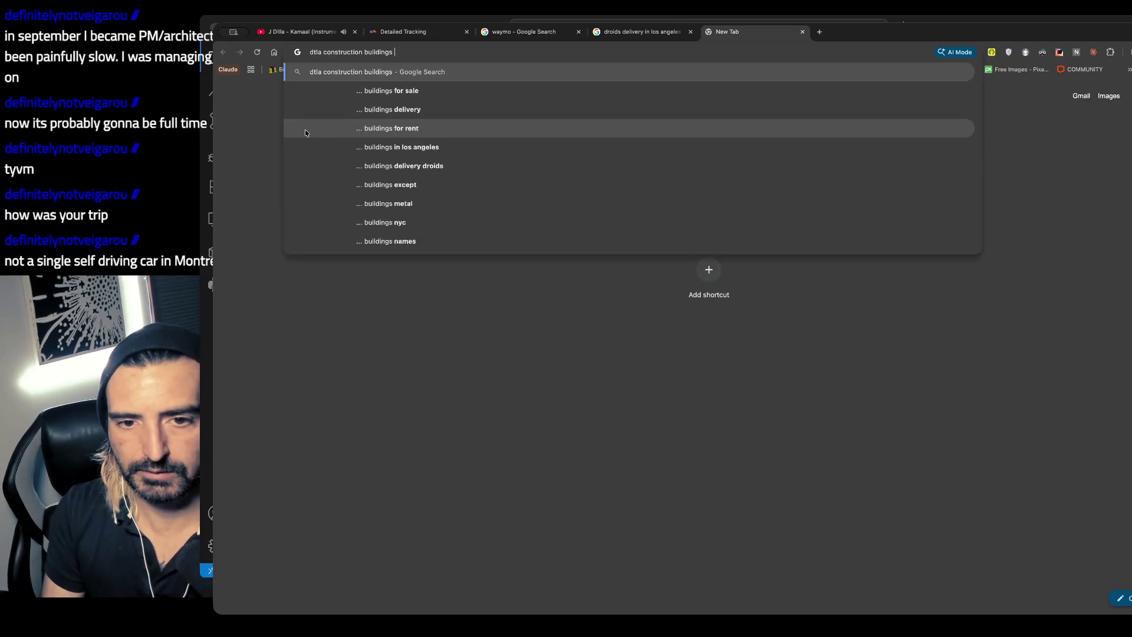
{"action": "type", "text": "abandoned g"}
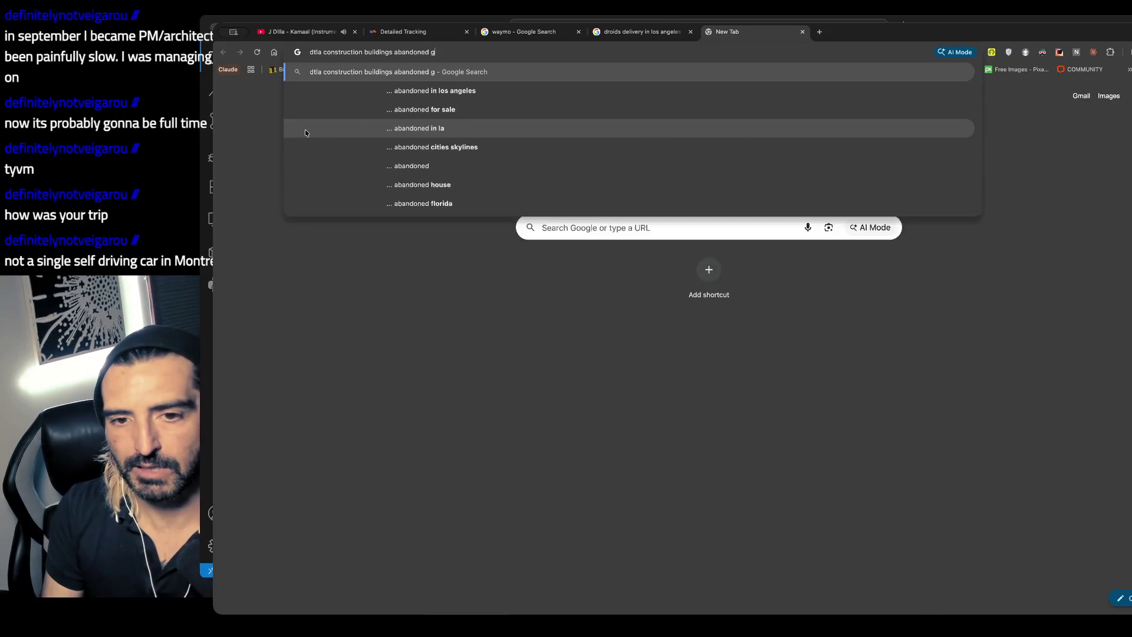
{"action": "type", "text": "rafitit"}
{"action": "key", "text": "Return"}
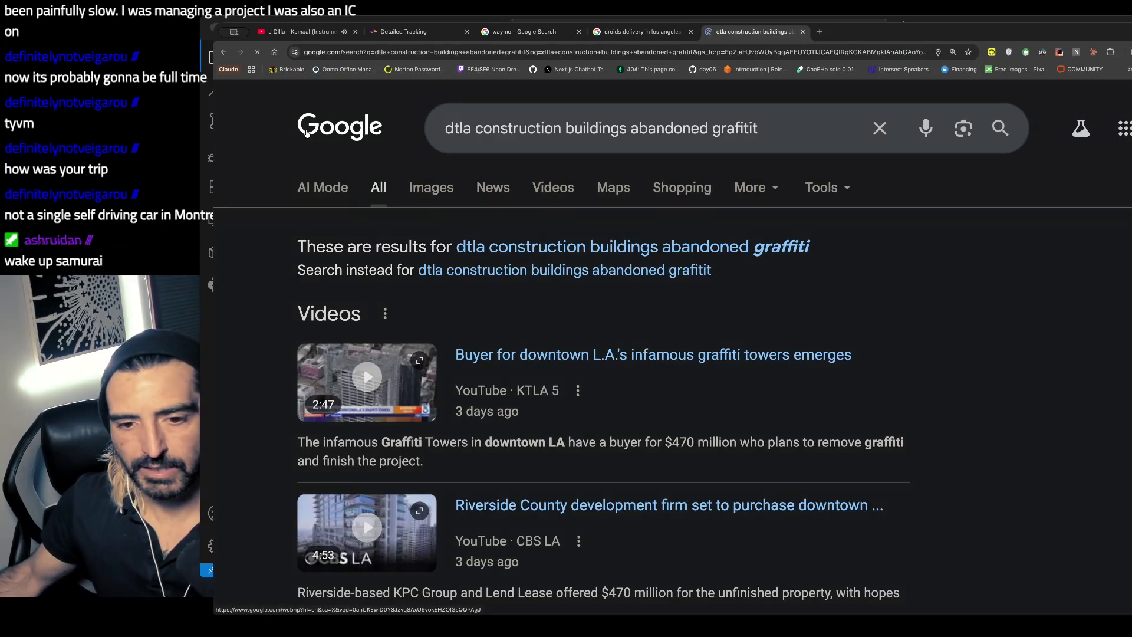
{"action": "left_click", "coordinate": [434, 187]}
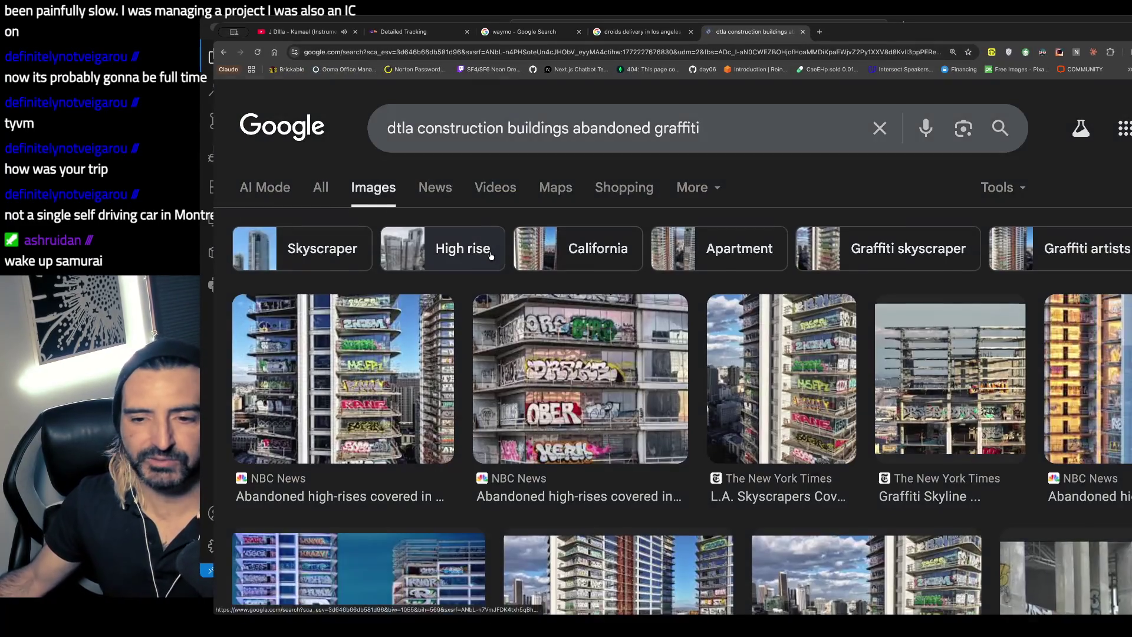
{"action": "scroll", "coordinate": [472, 294], "scroll_direction": "down", "scroll_amount": 1}
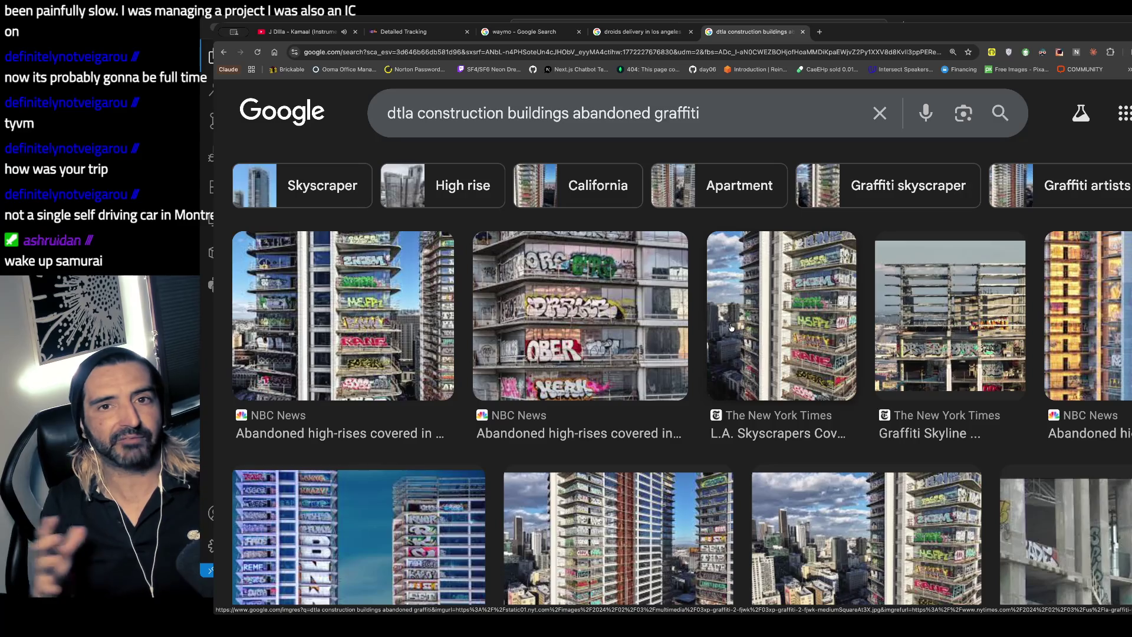
{"action": "scroll", "coordinate": [730, 327], "scroll_direction": "down", "scroll_amount": 3}
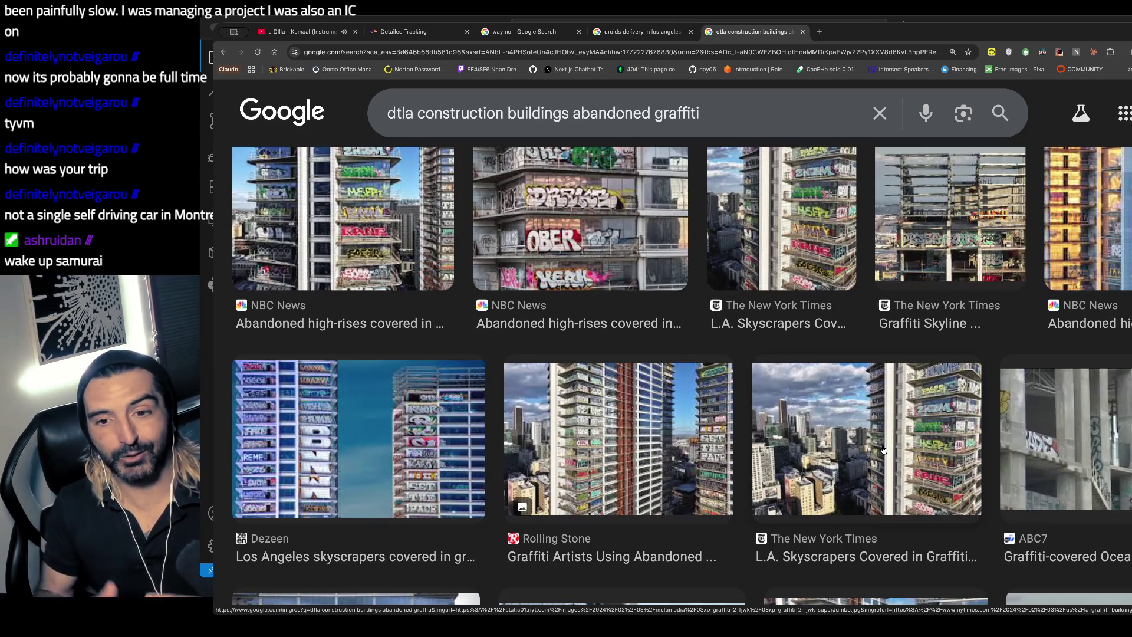
{"action": "scroll", "coordinate": [883, 450], "scroll_direction": "up", "scroll_amount": 3}
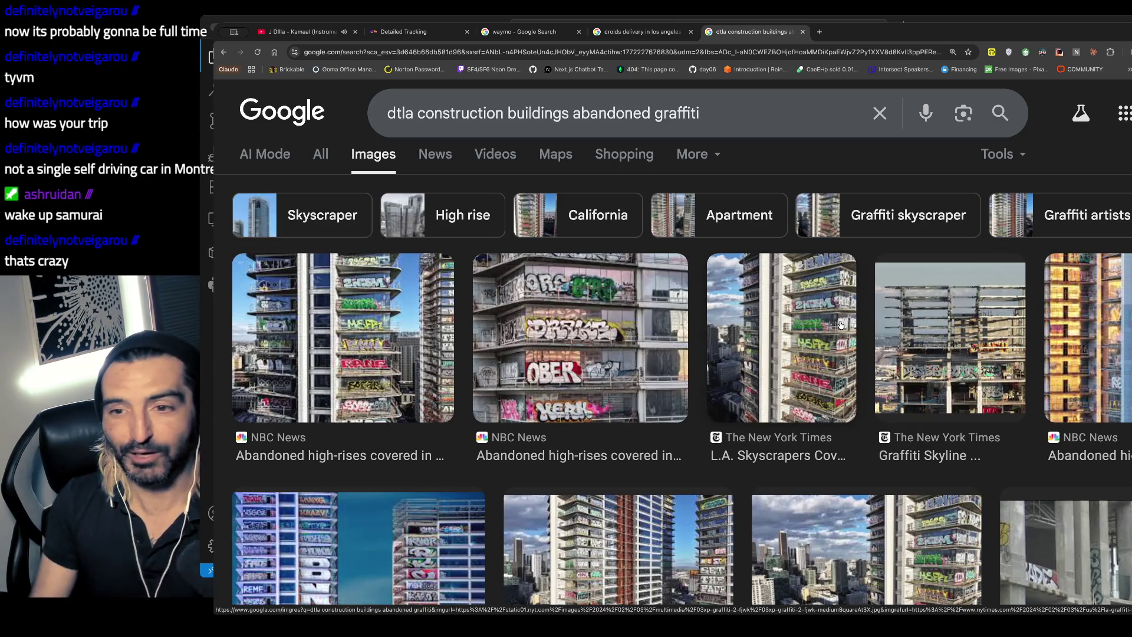
- In a new tab, show Google image results for 'cyber punk'
{"action": "key", "text": "ctrl+t"}
{"action": "type", "text": "bc"}
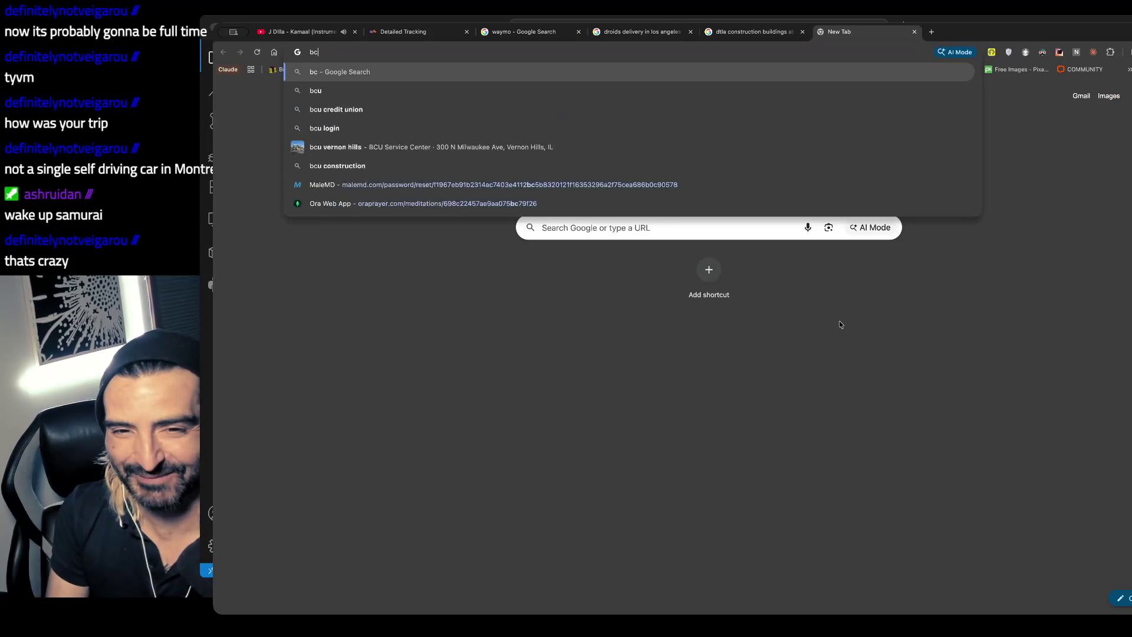
{"action": "type", "text": "yb"}
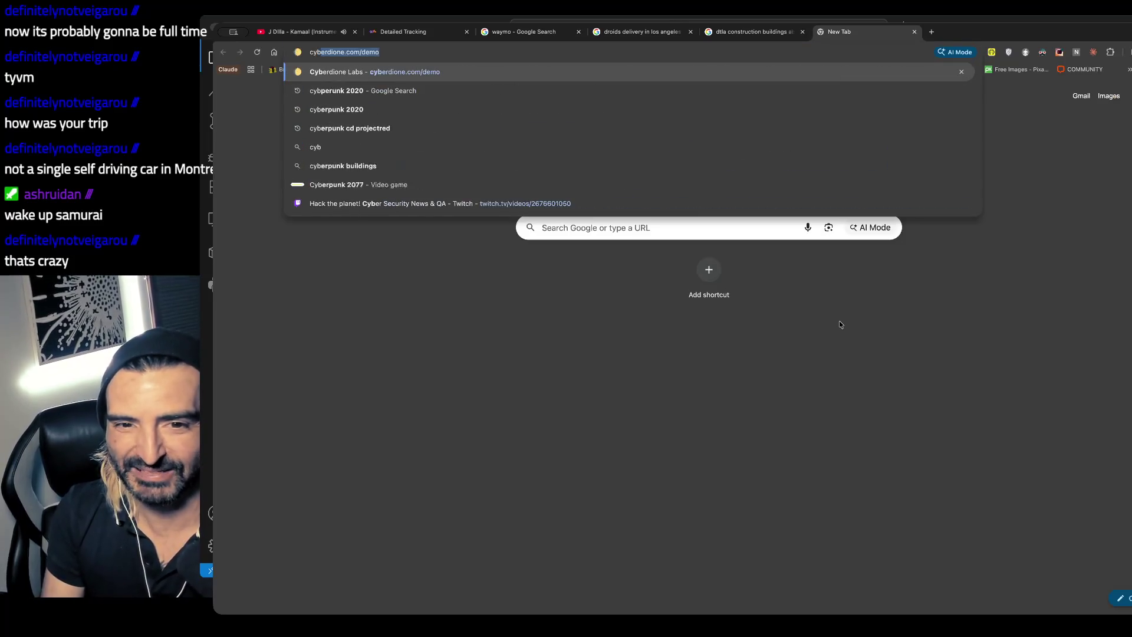
{"action": "type", "text": "er punk"}
{"action": "key", "text": "Return"}
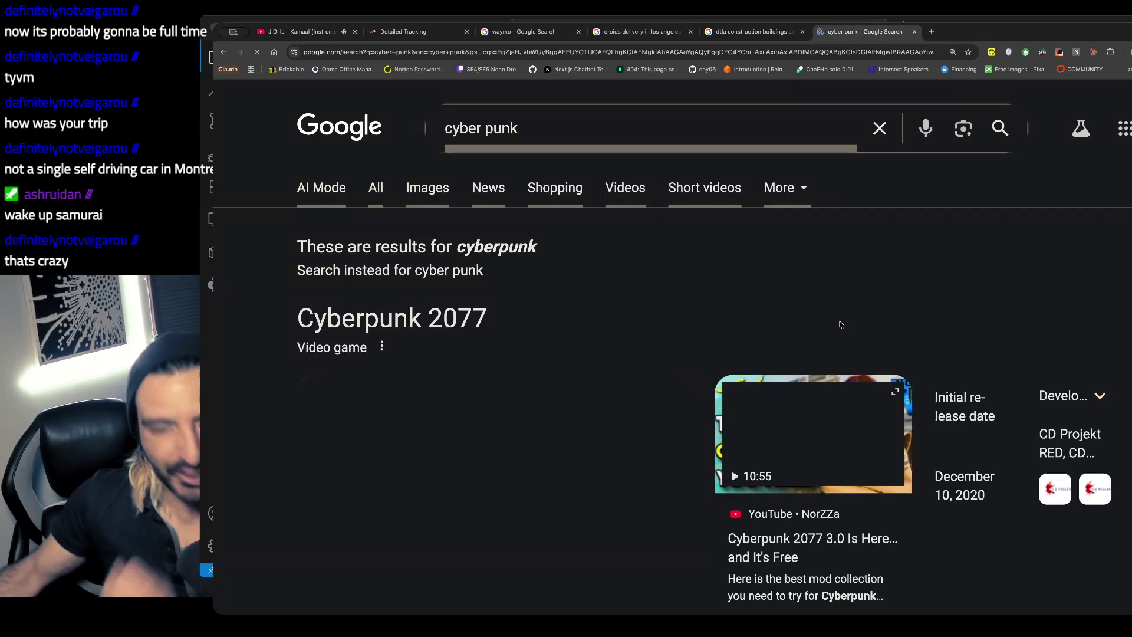
{"action": "left_click", "coordinate": [427, 187]}
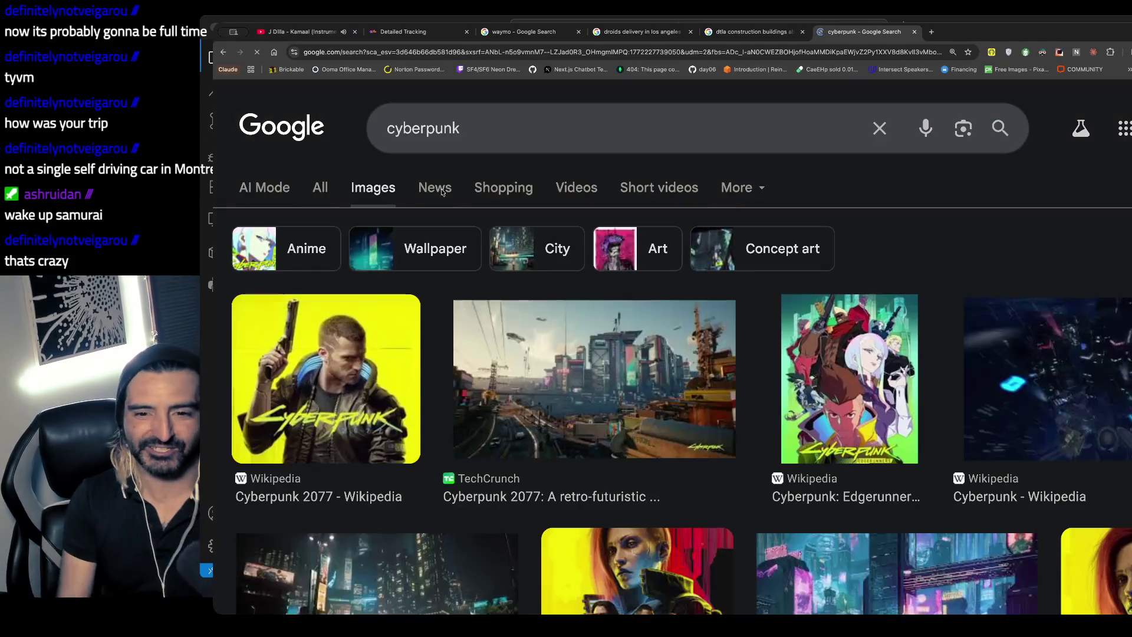